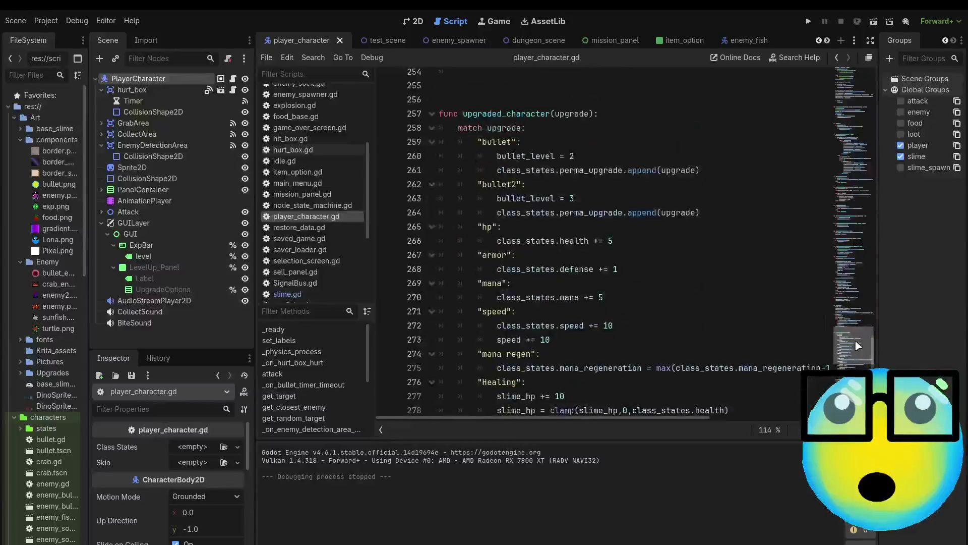
- Browse player_character.gd and collapse the GUILayer branch in the Scene dock
scroll(861, 348, "down", 4)
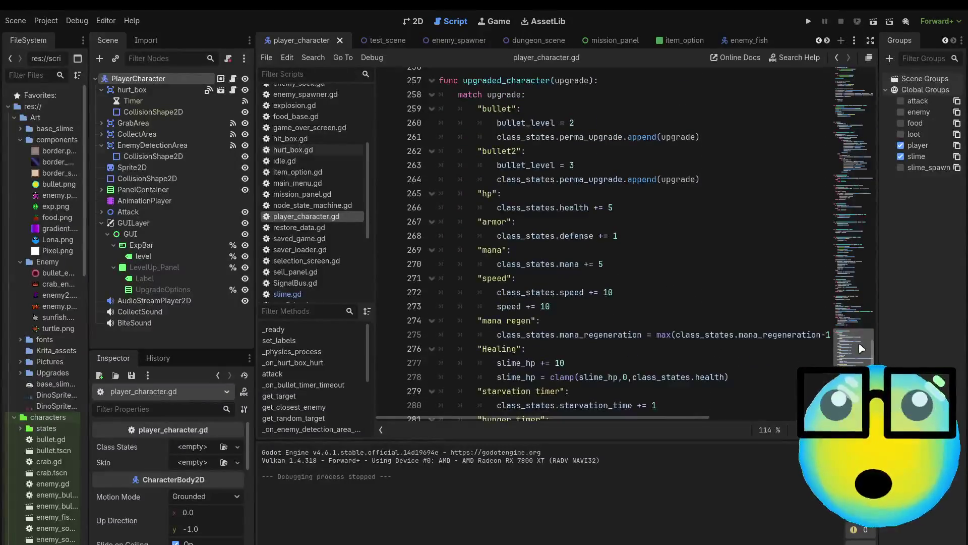
scroll(861, 348, "down", 2)
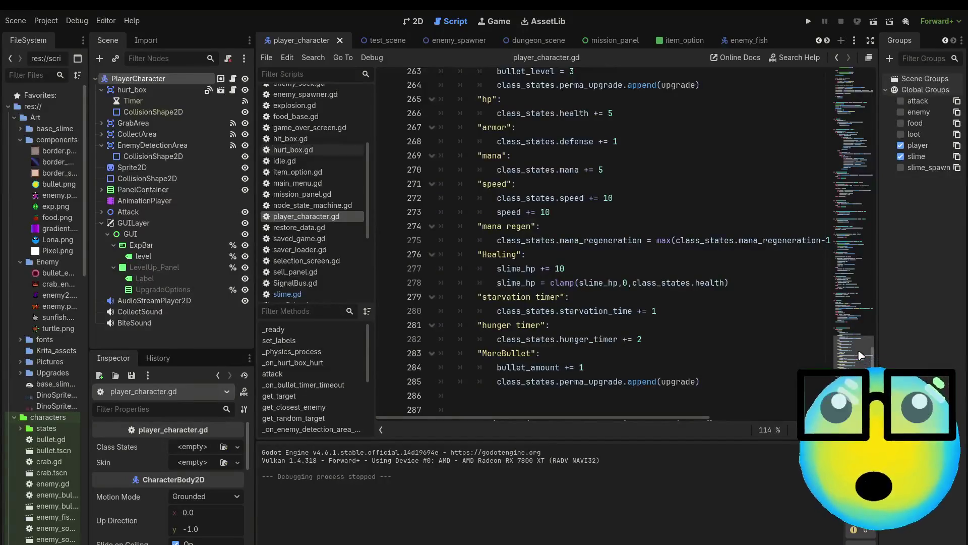
scroll(696, 260, "up", 1)
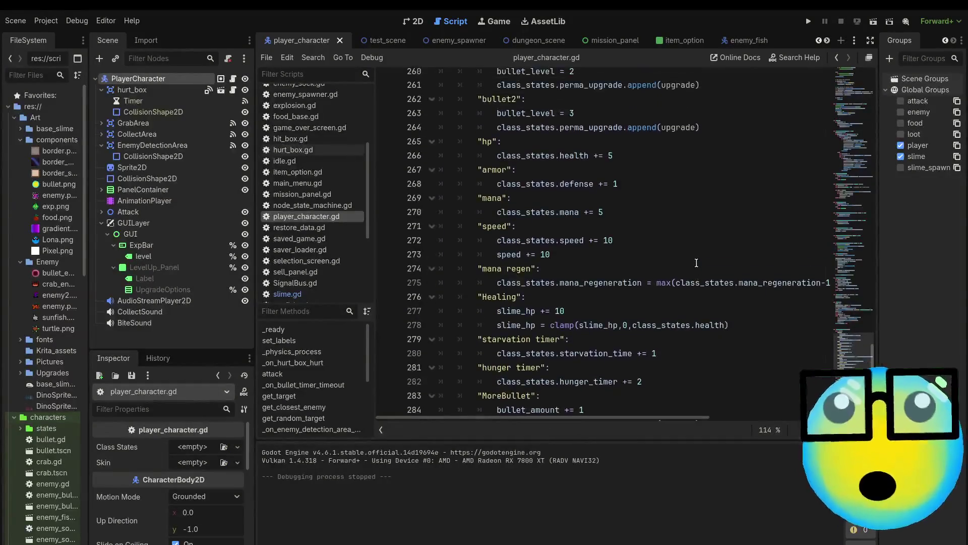
scroll(696, 263, "down", 1)
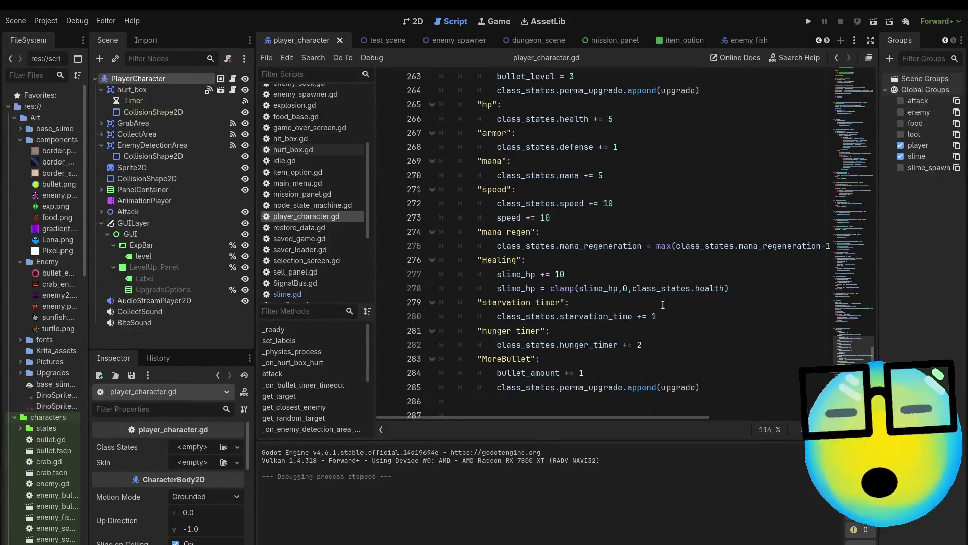
scroll(660, 302, "up", 2)
scroll(660, 302, "down", 2)
scroll(658, 301, "up", 2)
scroll(658, 301, "up", 2)
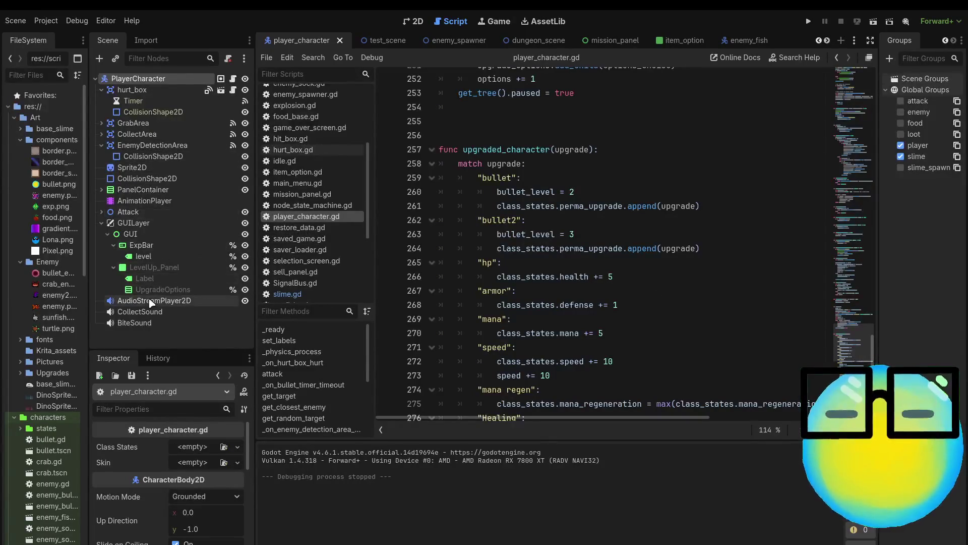
left_click(102, 223)
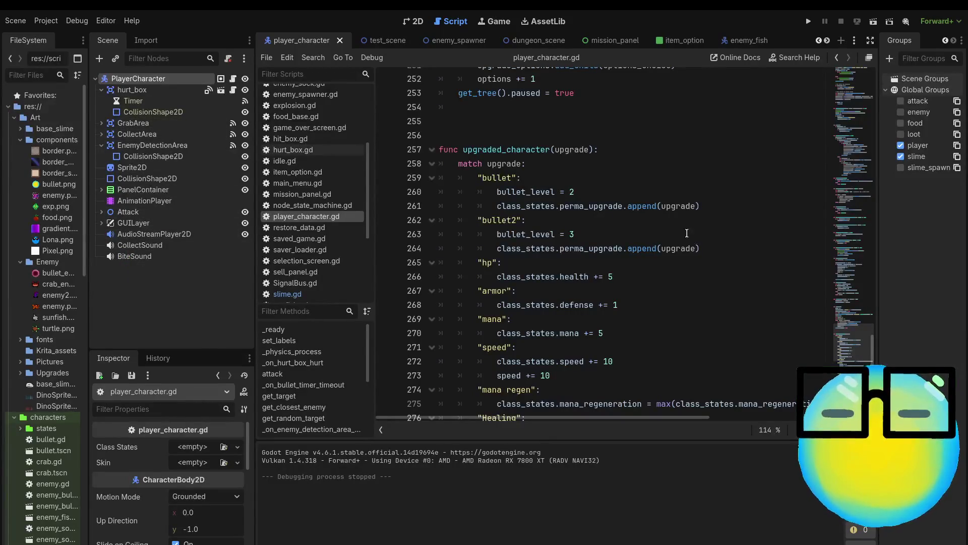
- Select class_states on line 266 and jump to its declaration on line 18
left_click(705, 206)
left_click_drag(706, 207, 453, 206)
left_click(787, 211)
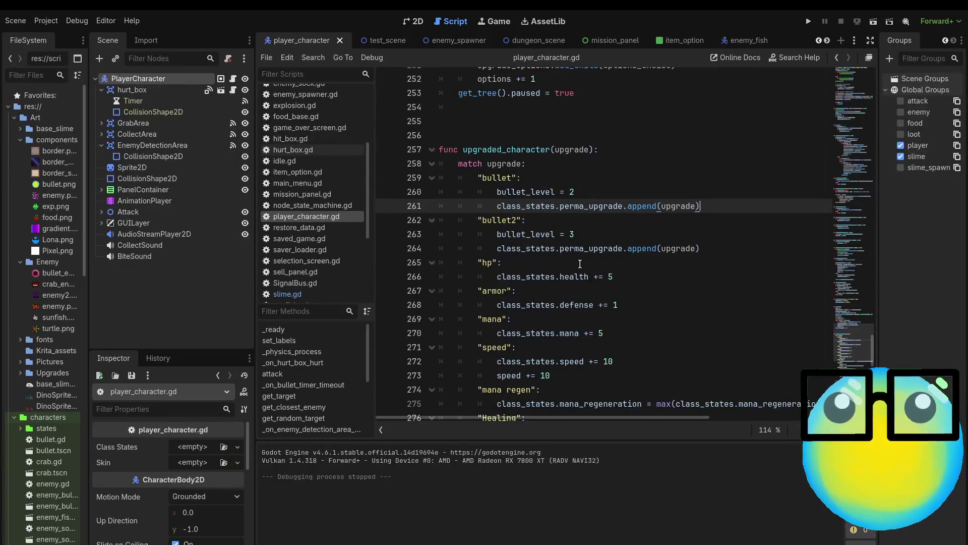
scroll(580, 264, "down", 2)
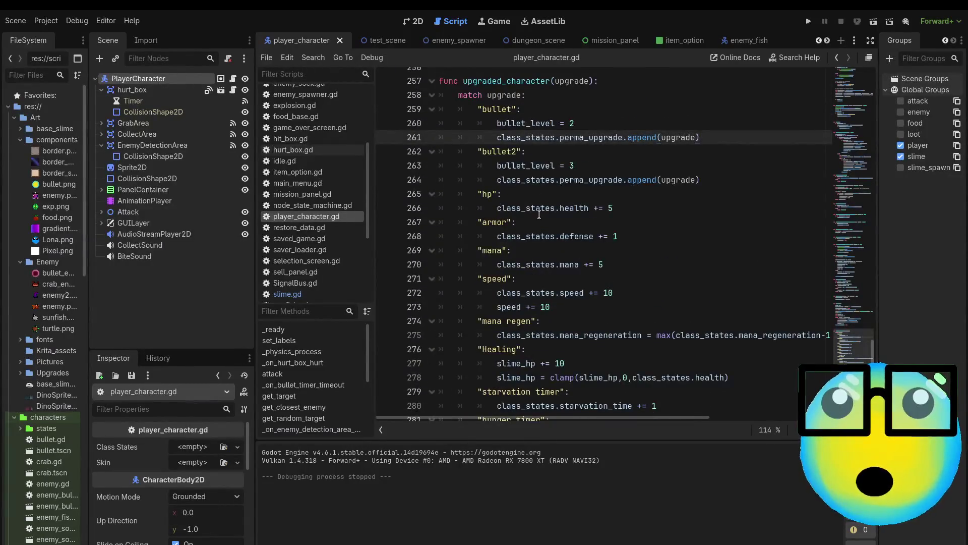
double_click(527, 208)
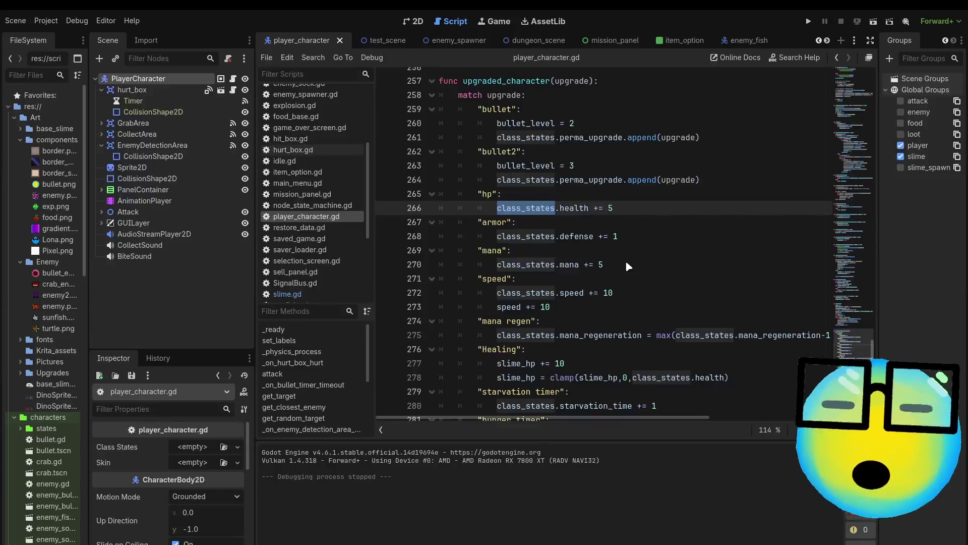
left_click(524, 137, "ctrl")
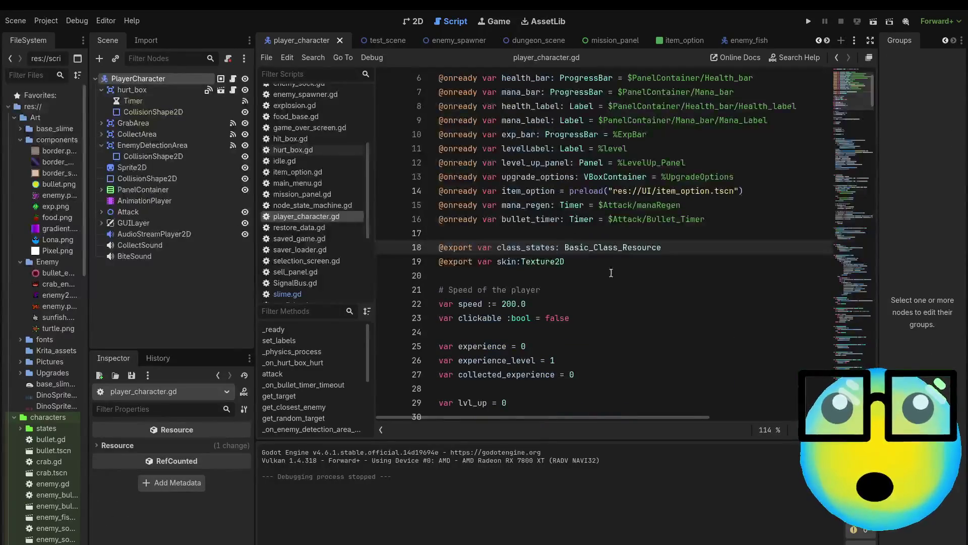
left_click(599, 252, "ctrl")
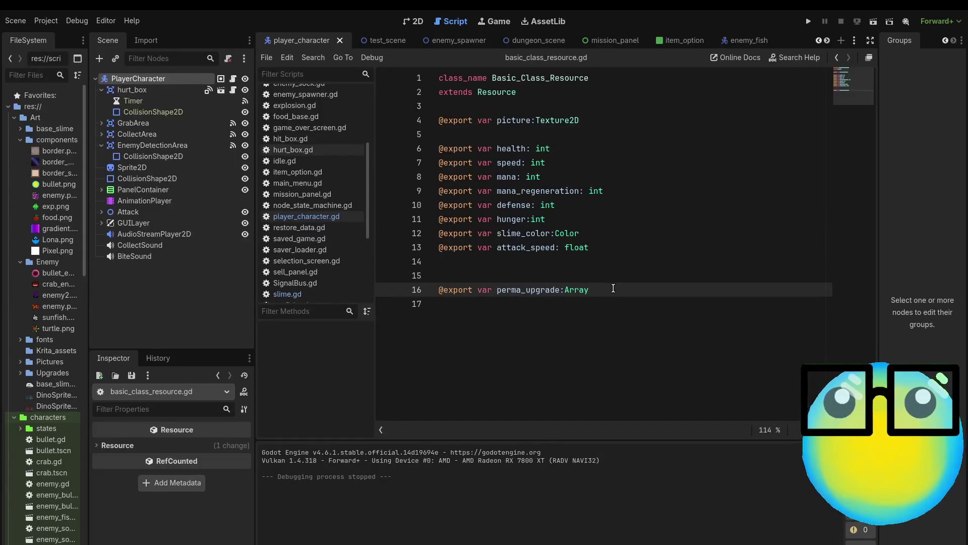
key("Return")
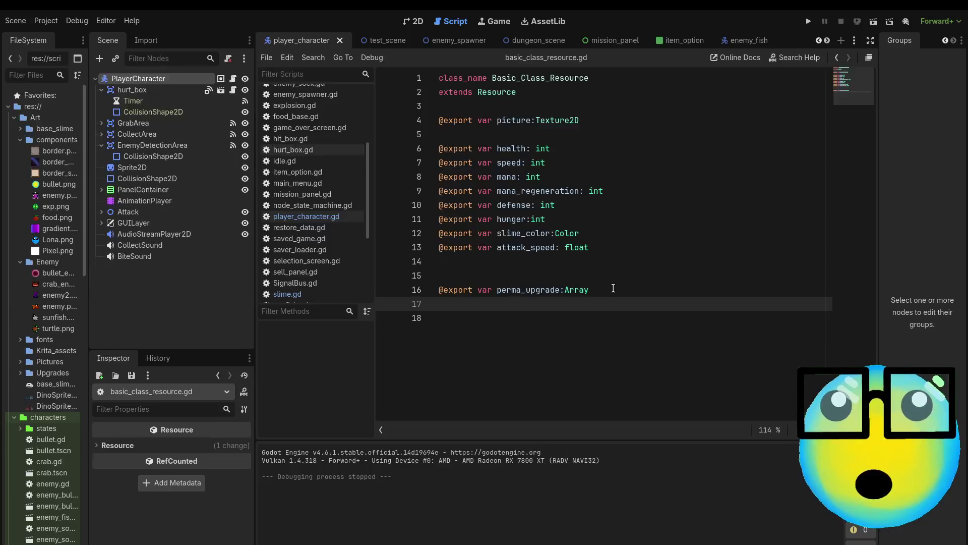
triple_click(614, 288)
left_click(489, 307)
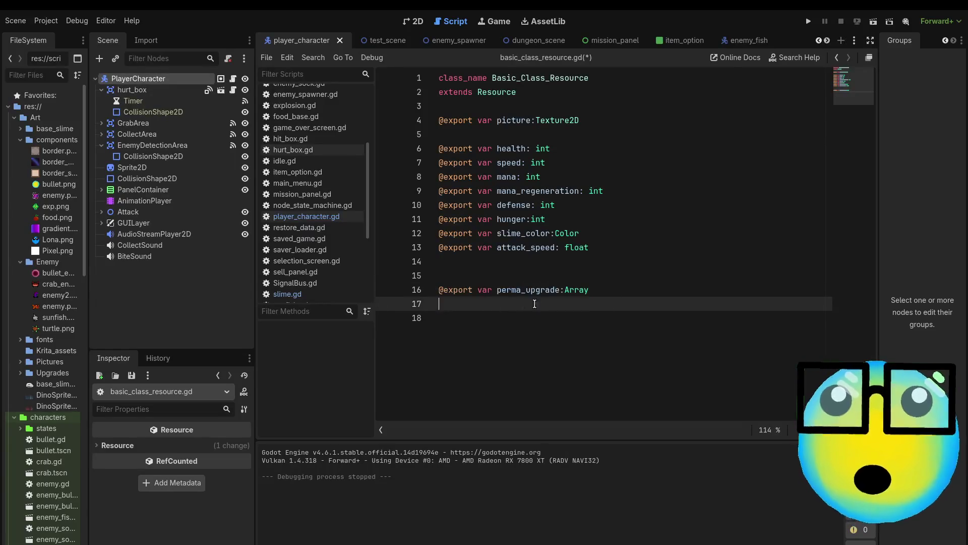
key("Down")
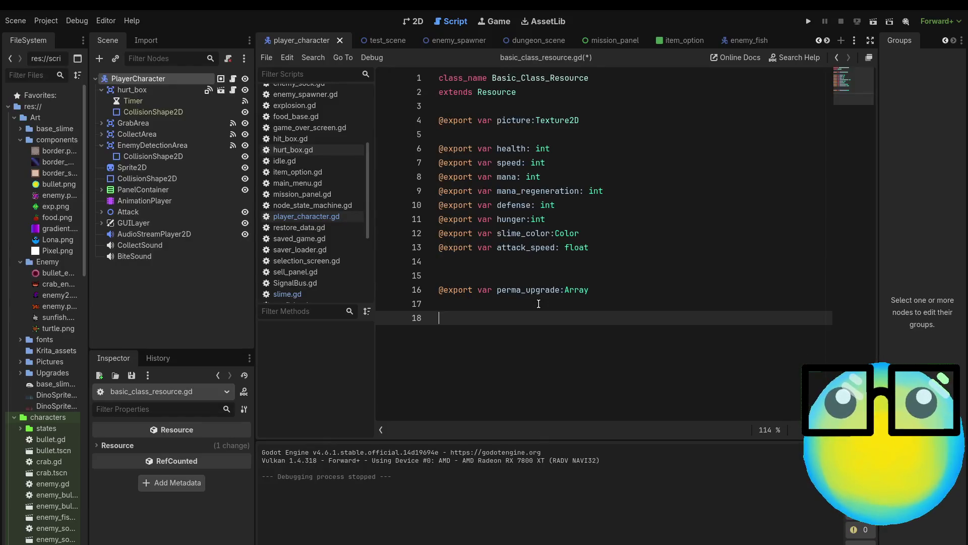
type("@")
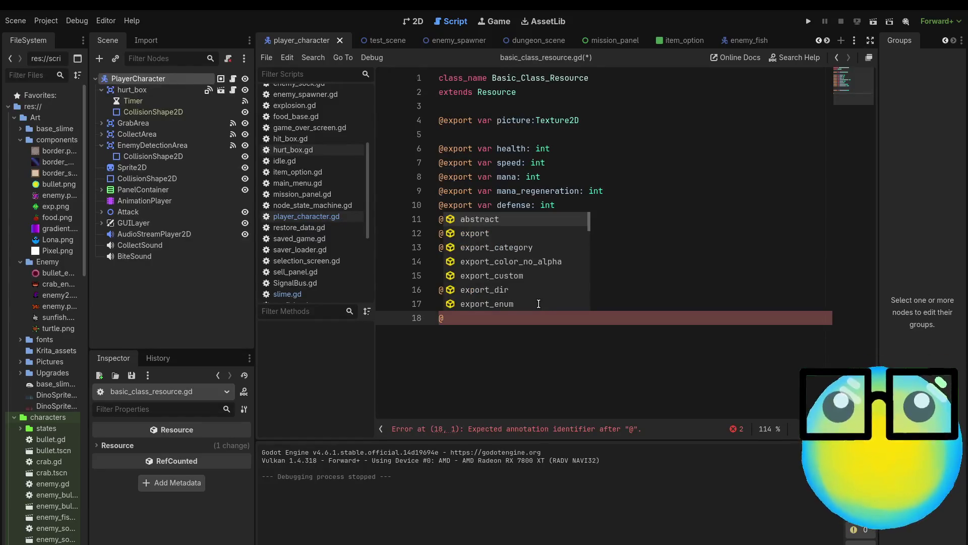
key("Escape")
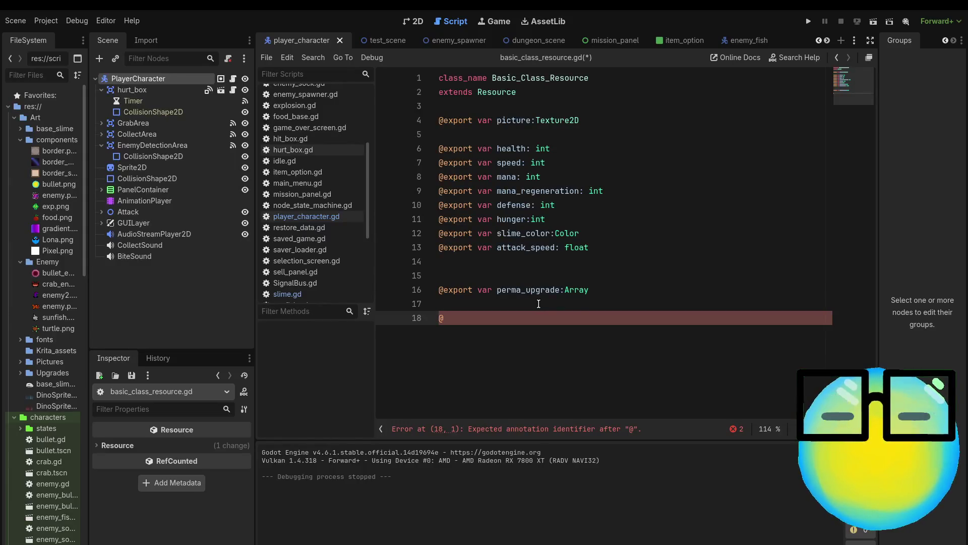
key("ctrl+space")
key("Down")
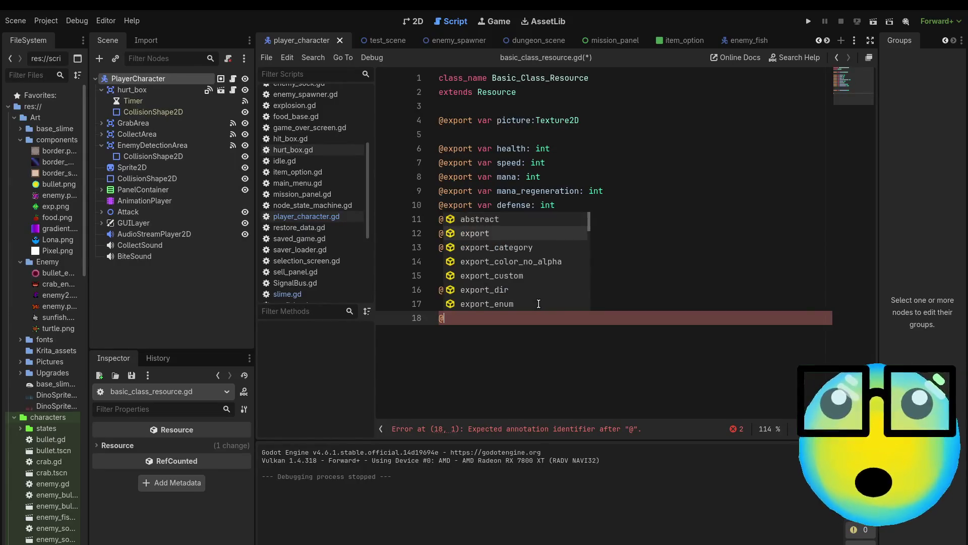
key("Return")
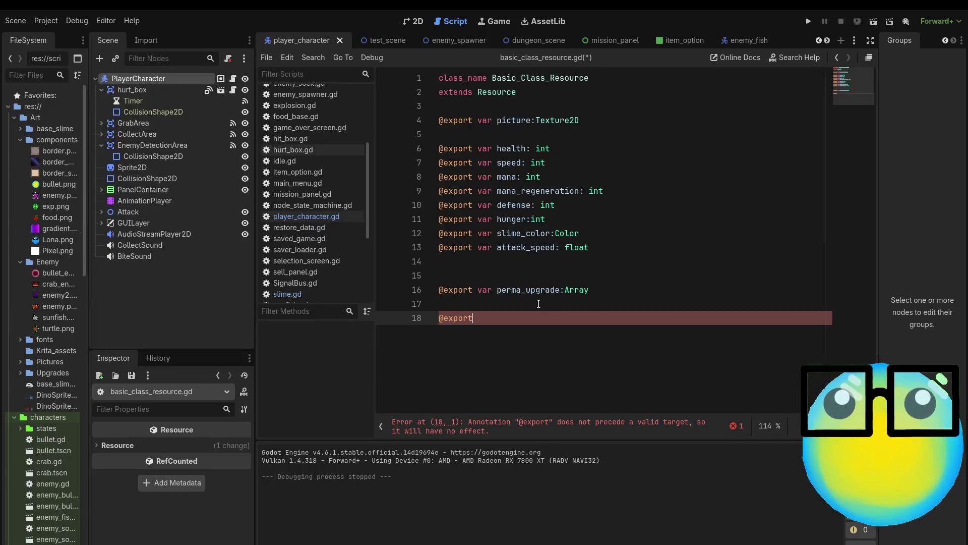
type("var ")
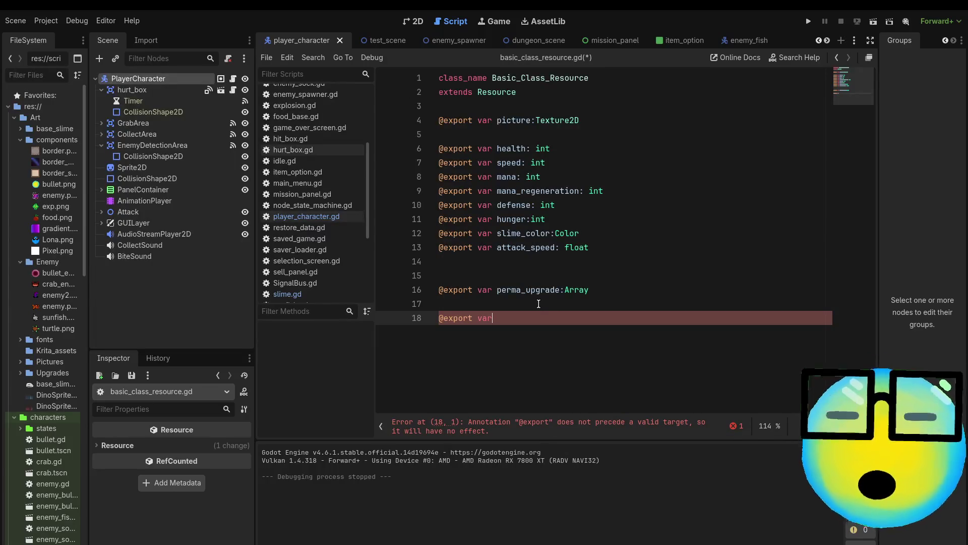
type("bullet")
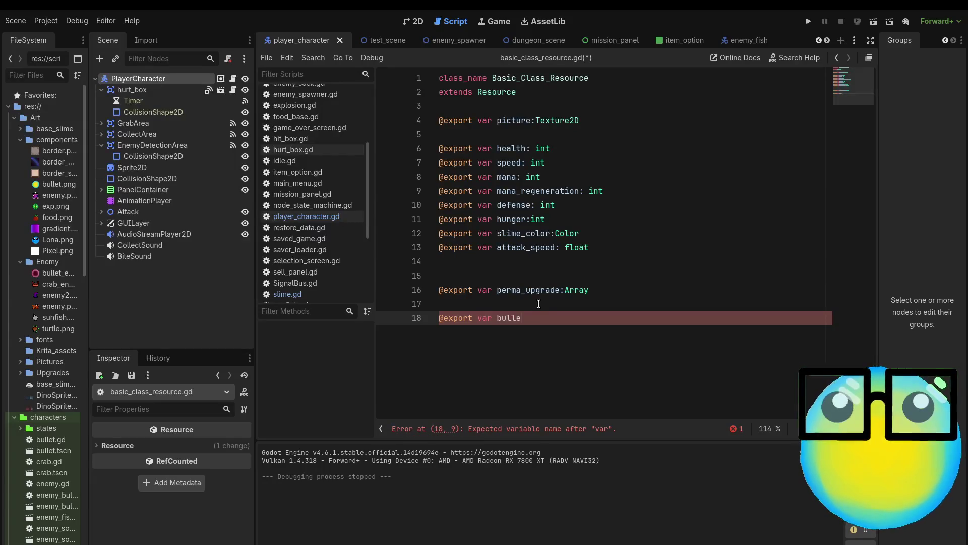
type("_lvl")
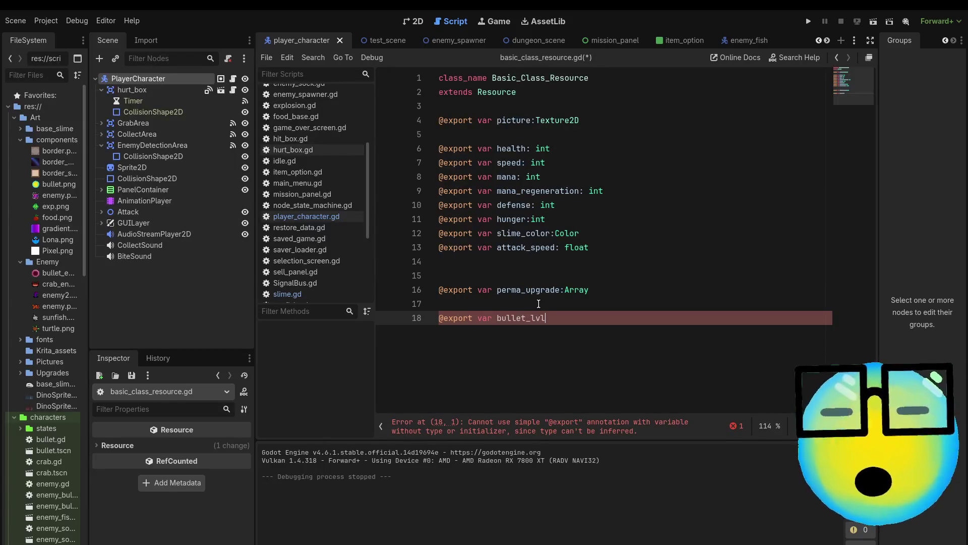
type(":int")
key("Return")
key("Return")
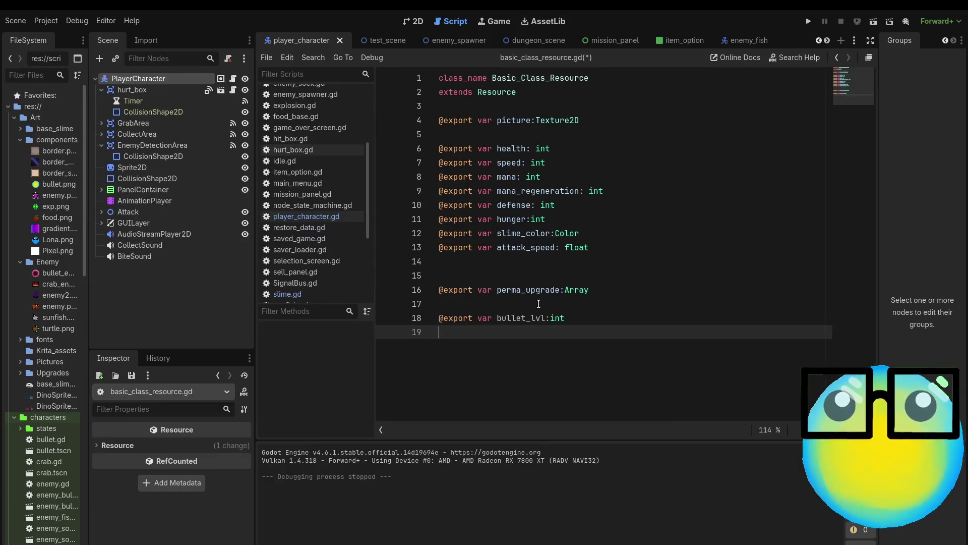
type("@")
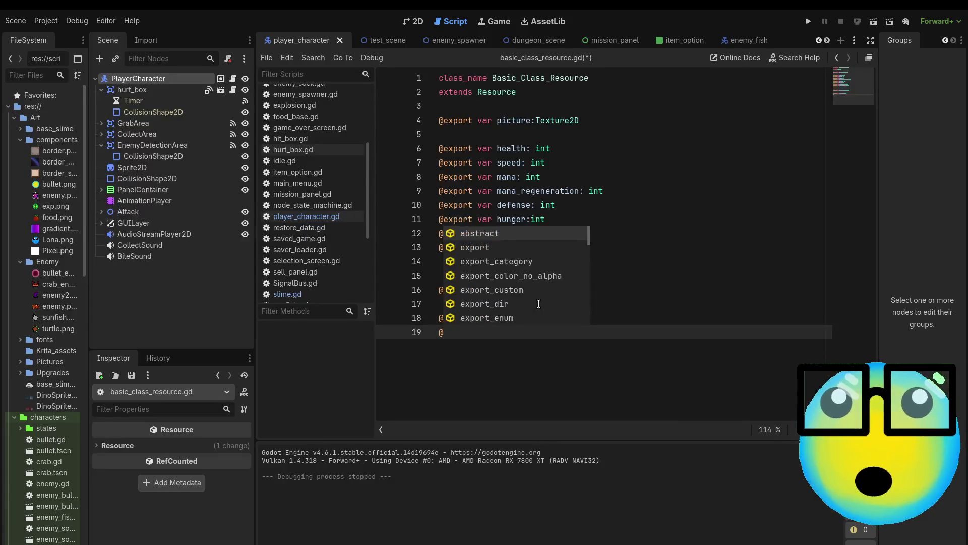
type("ex")
key("Return")
type("var ")
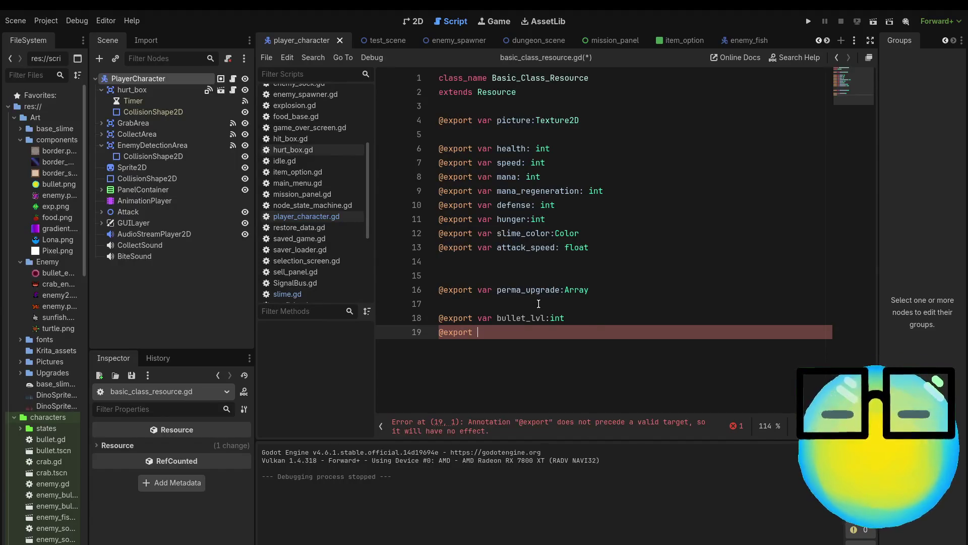
type("bu")
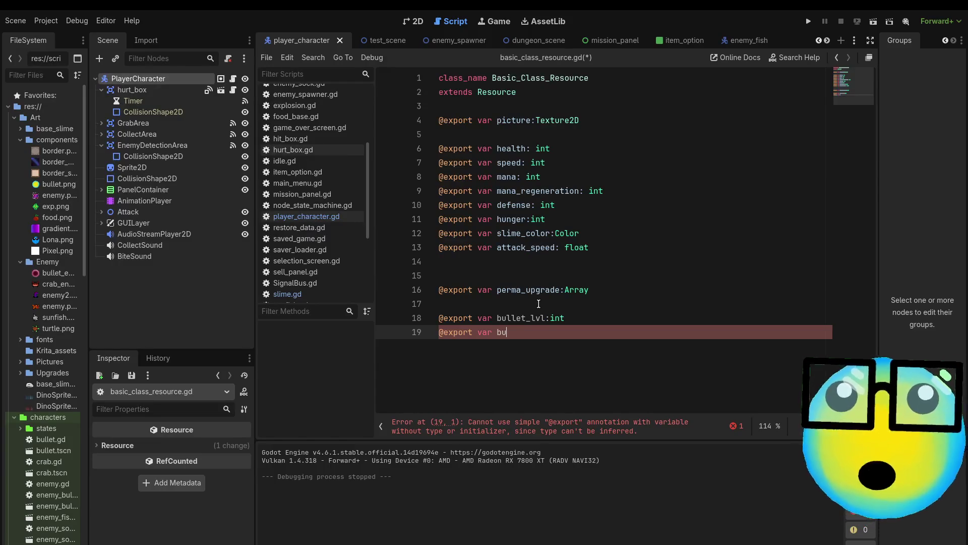
type("lett_")
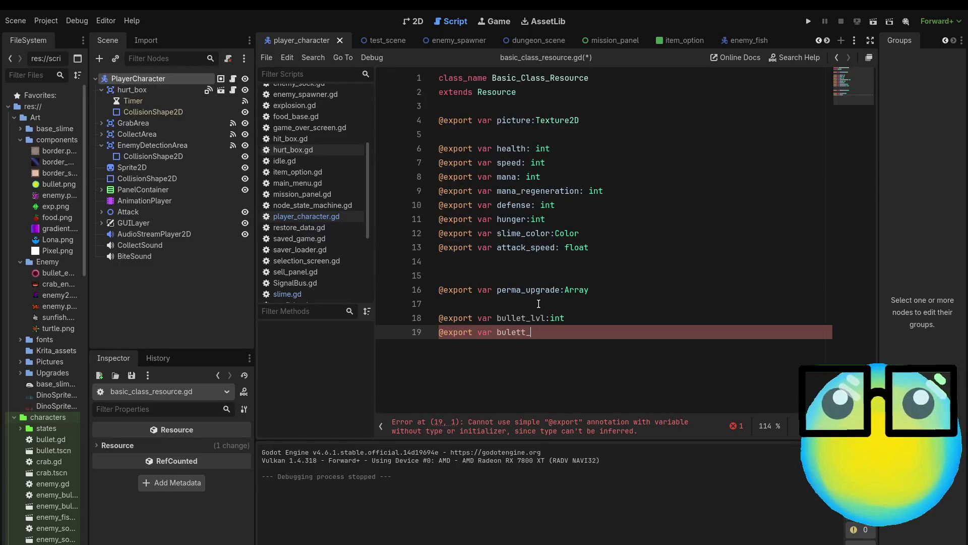
key("BackSpace")
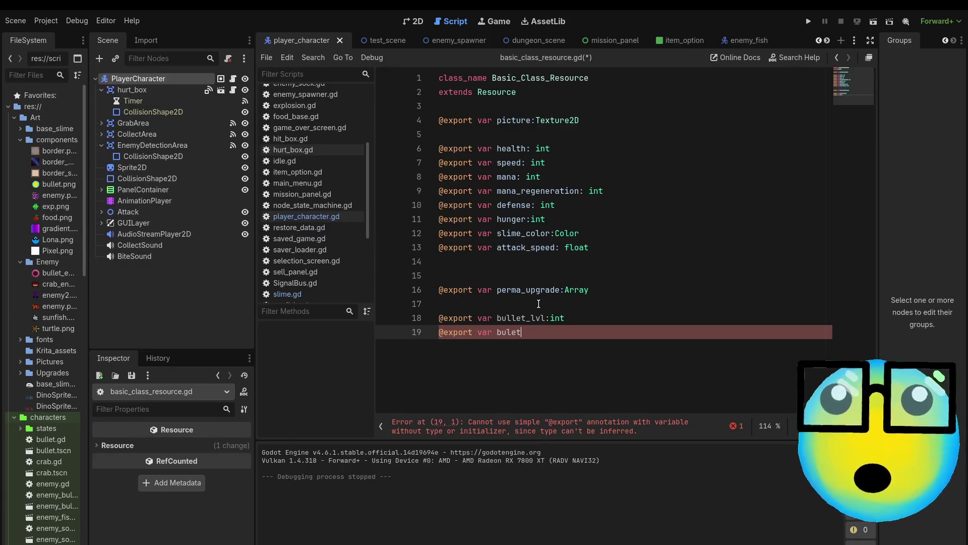
type("amount:")
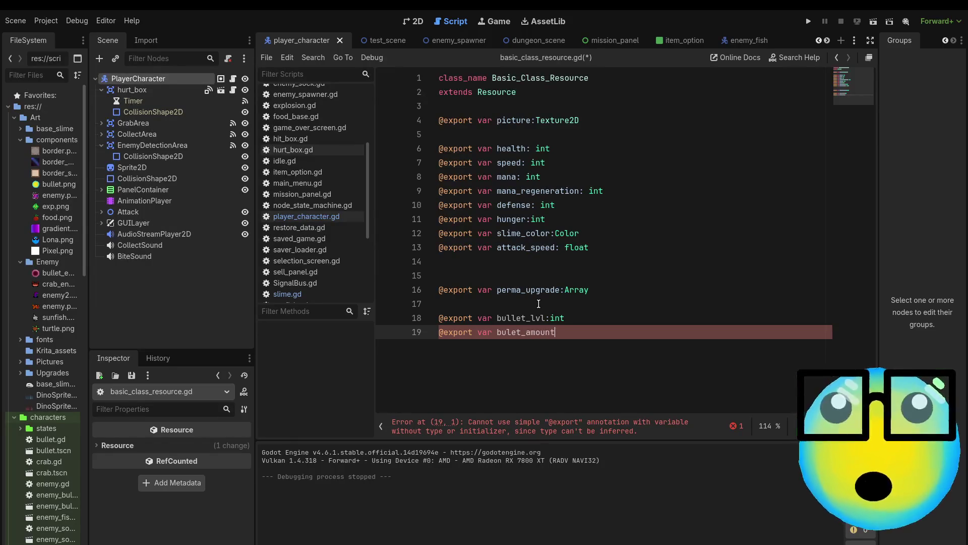
type("int")
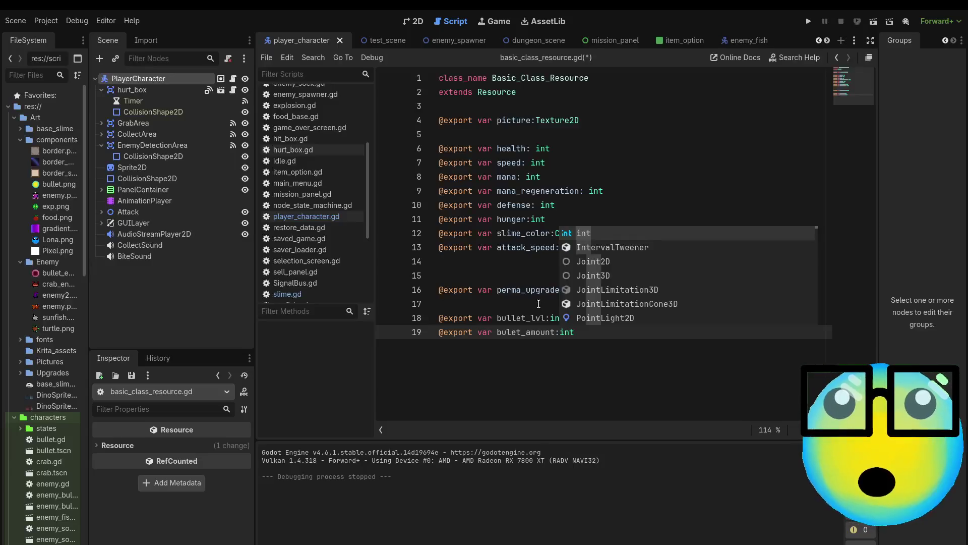
key("Escape")
key("ctrl+s")
- Delete the perma_upgrade export line and its surrounding blank lines
left_click(611, 298)
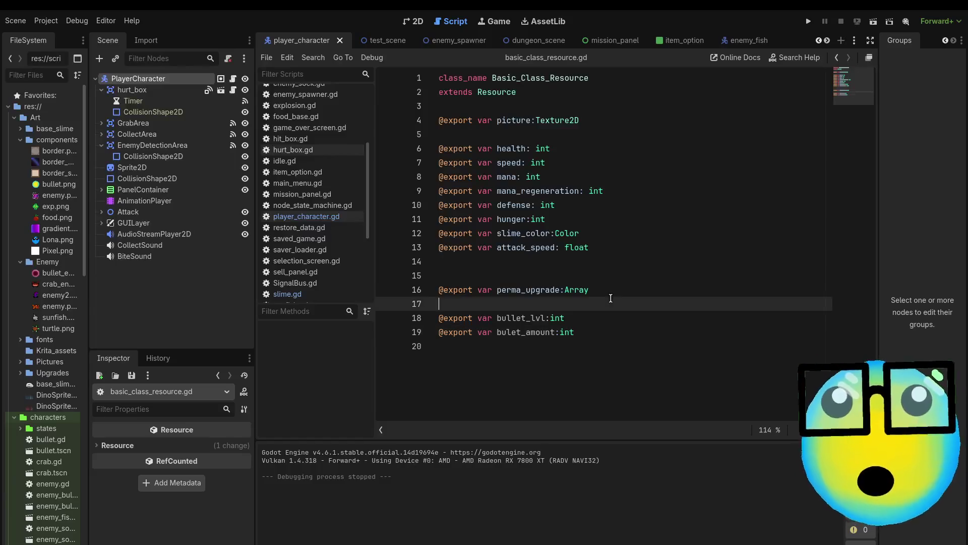
key("shift+Up")
key("shift+Up")
key("BackSpace")
key("BackSpace")
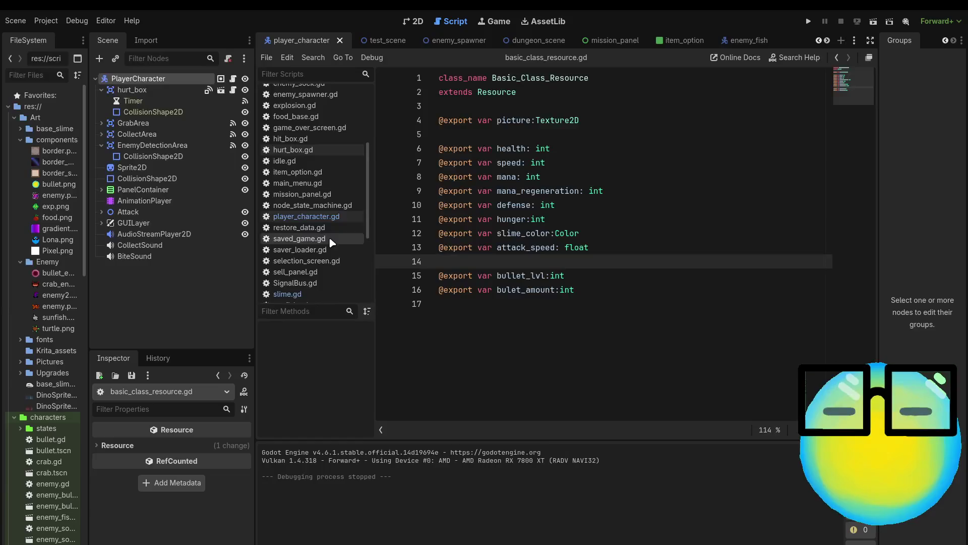
- Open player_character.gd and search it for 'perma'
left_click(233, 78)
scroll(584, 285, "down", 1)
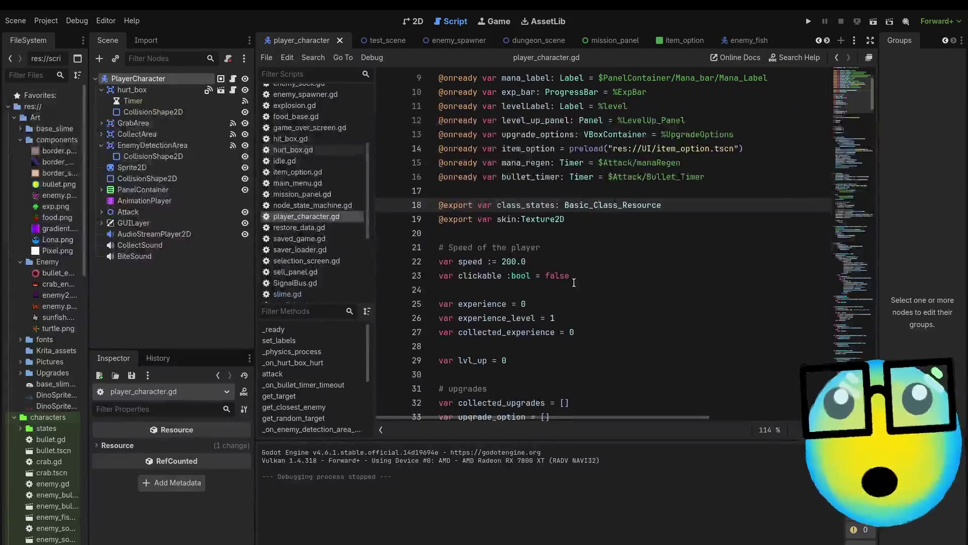
key("ctrl+f")
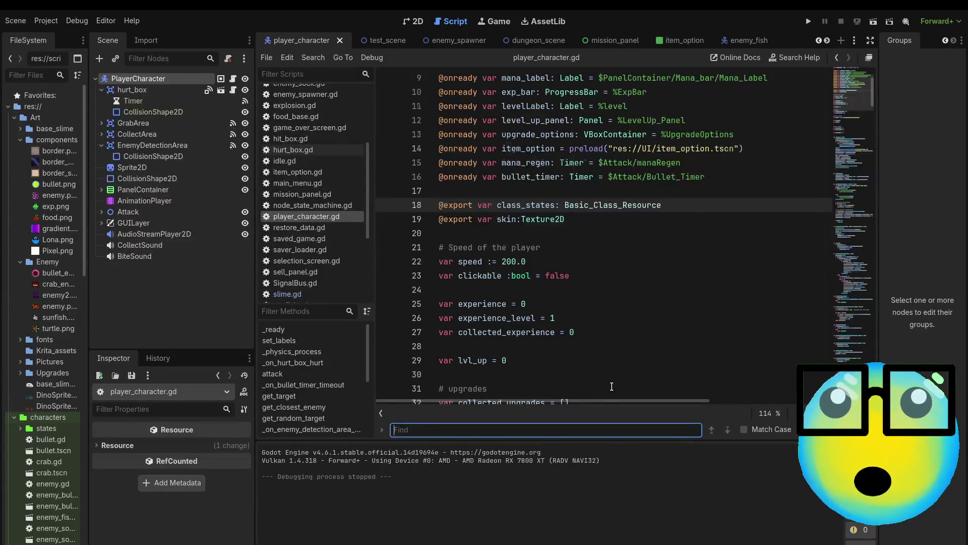
type("perma")
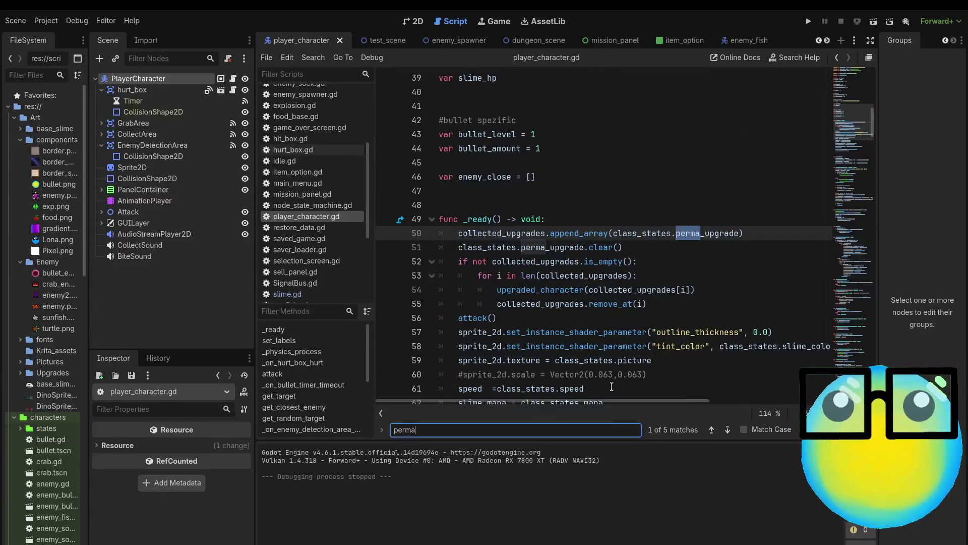
- Comment out the perma_upgrade and collected_upgrades lines 50–55 in _ready
left_click(678, 262)
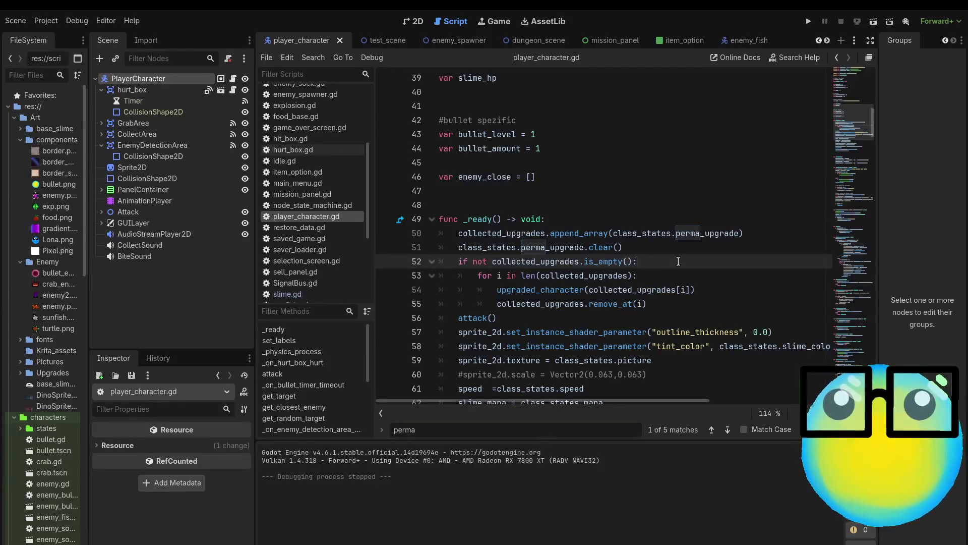
left_click(674, 304)
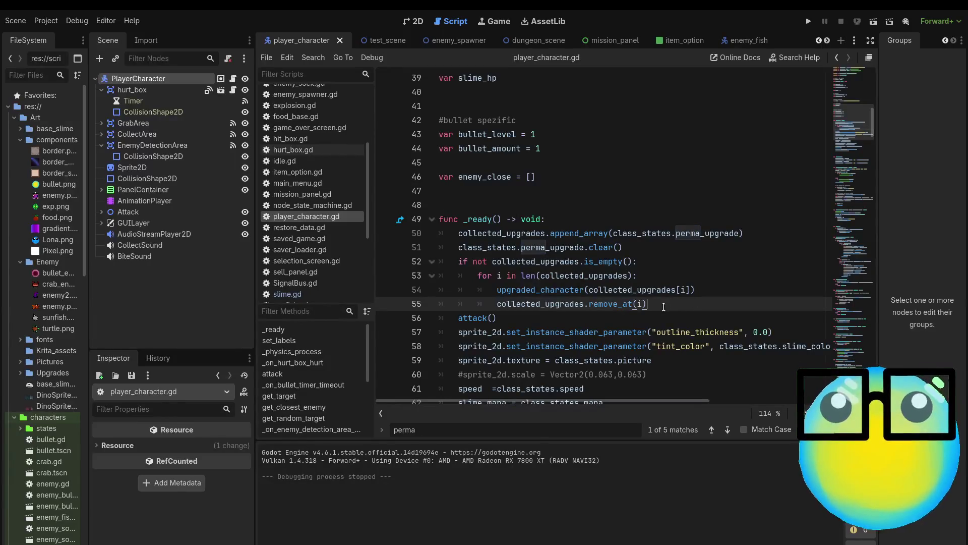
mouse_move(664, 305)
left_mouse_down()
mouse_move(486, 272)
mouse_move(430, 236)
left_mouse_up()
key("ctrl+k")
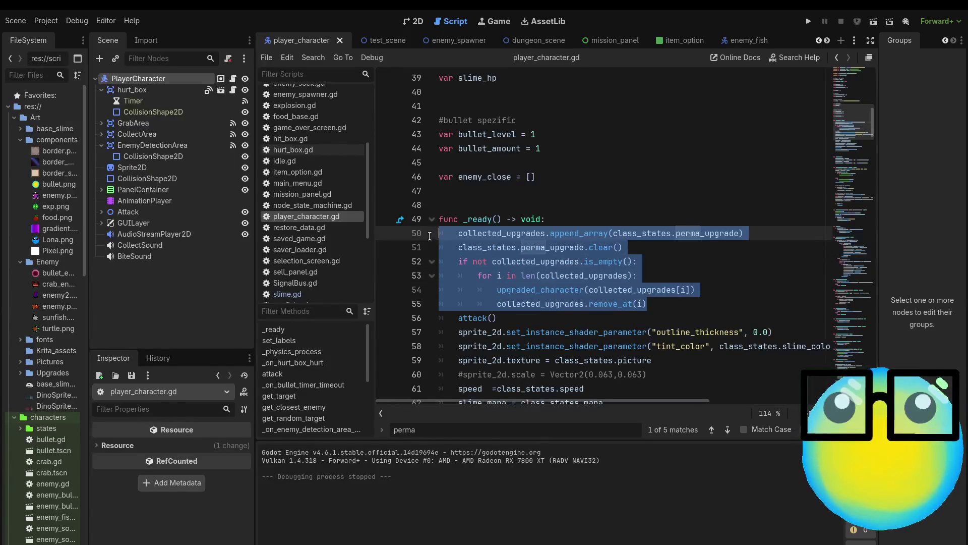
left_click(748, 332)
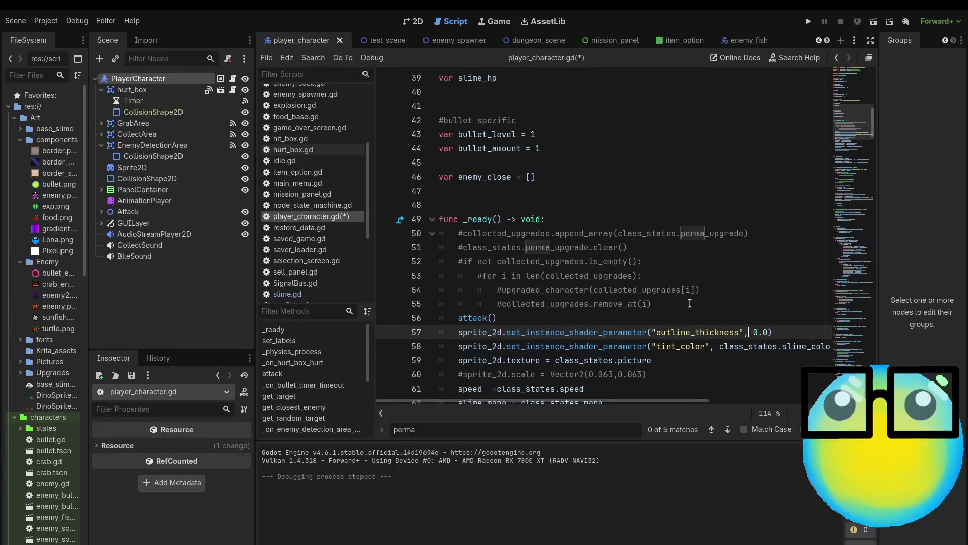
left_click(698, 235)
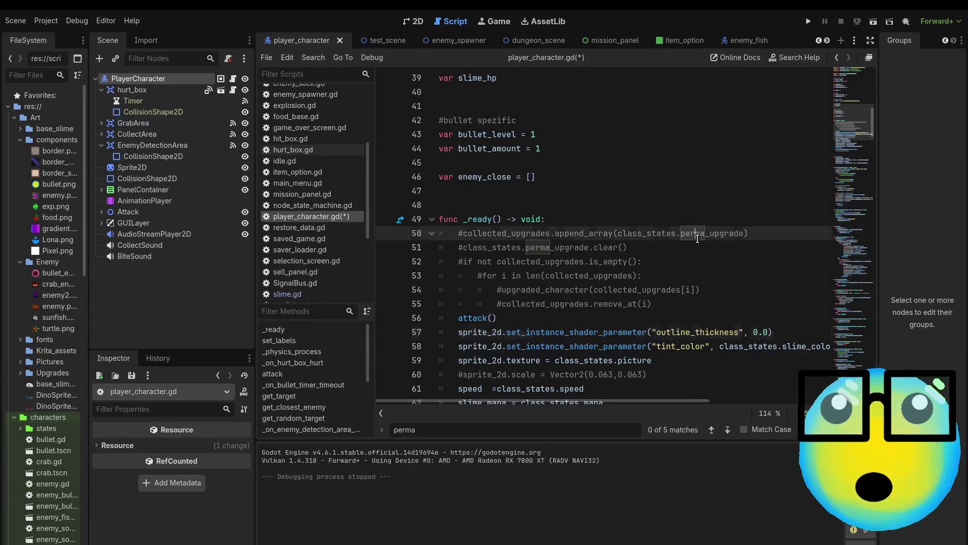
left_click(716, 252)
left_click(705, 234)
left_click(650, 259)
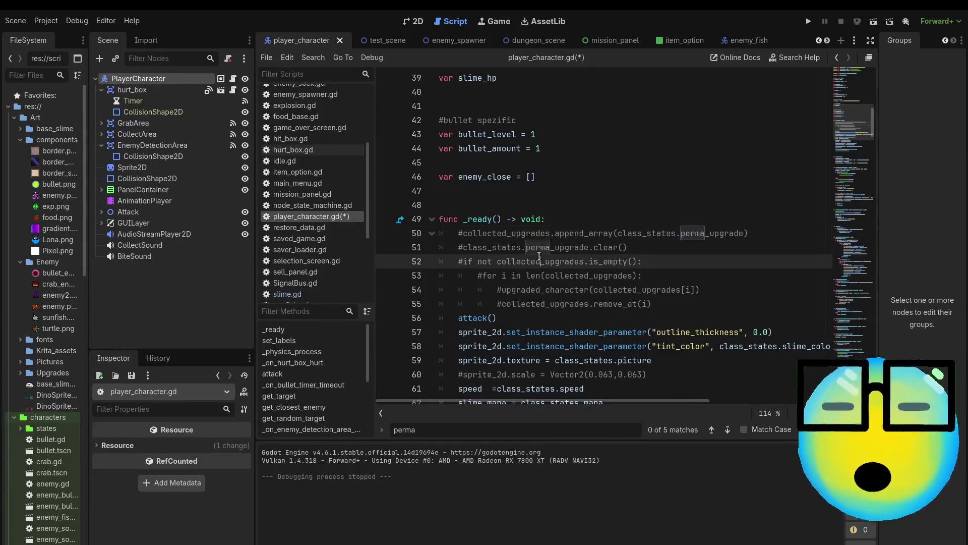
left_click(536, 252)
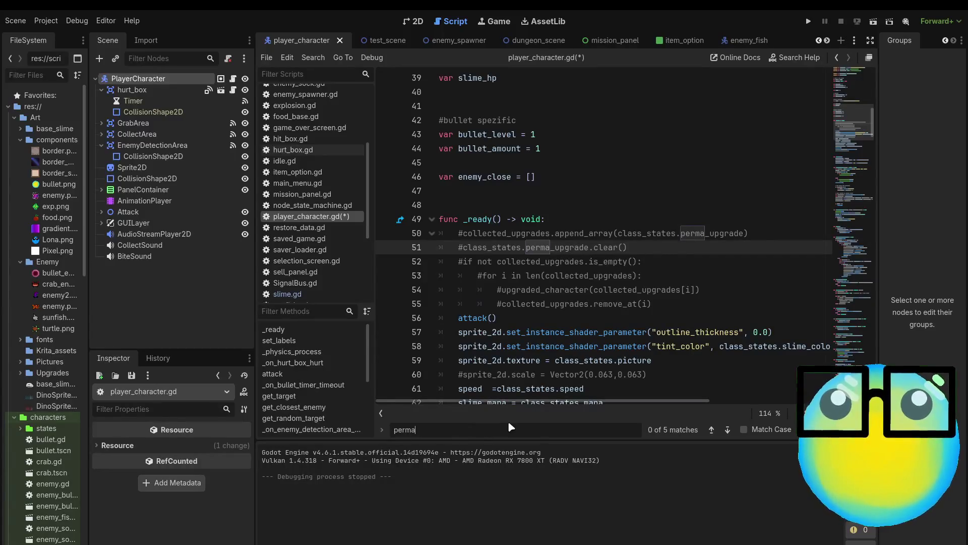
- Scroll down through the script toward the upgrade logic
scroll(695, 265, "down", 2)
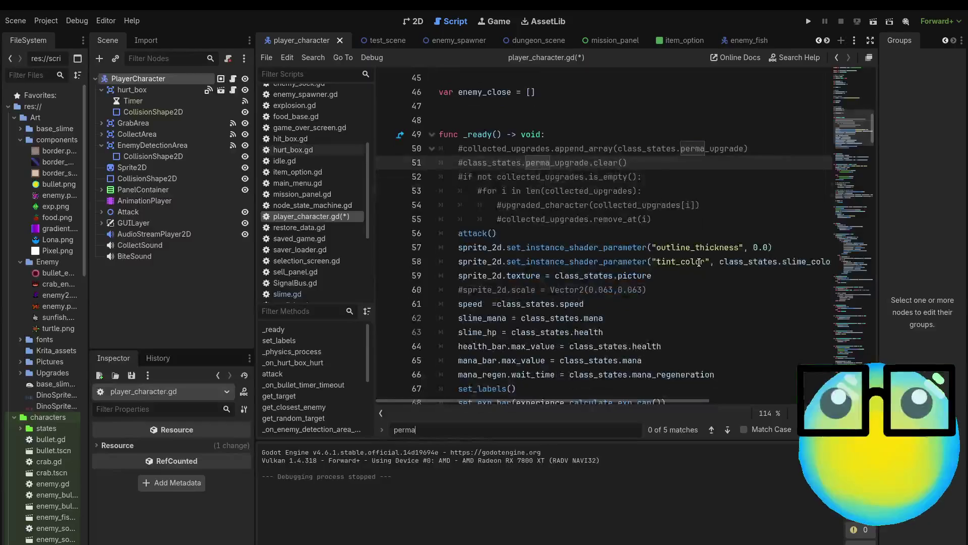
scroll(698, 265, "up", 3)
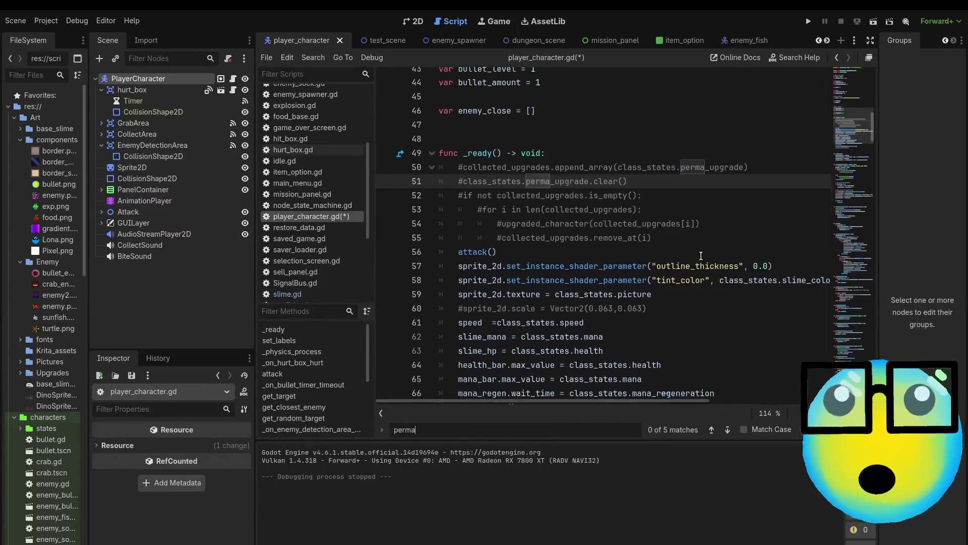
scroll(701, 256, "down", 1)
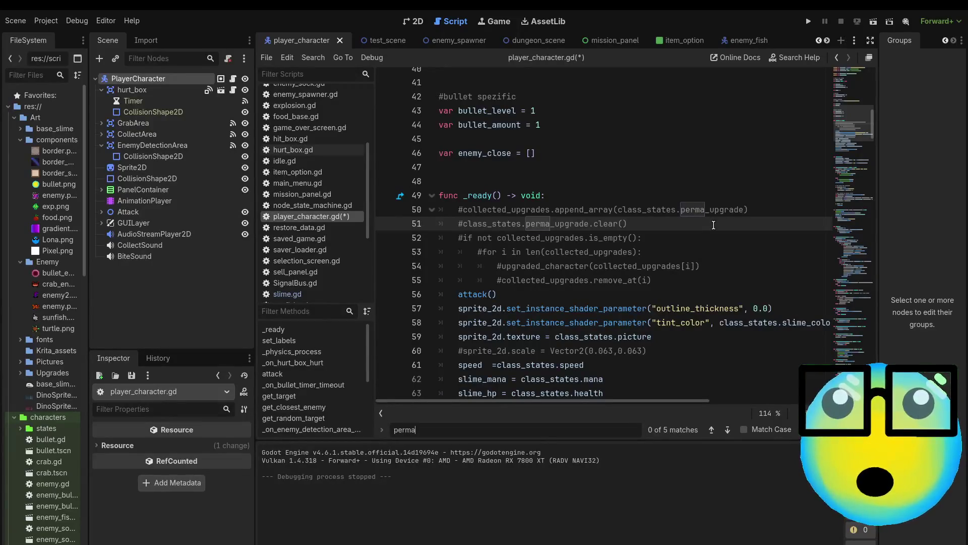
scroll(713, 225, "down", 3)
scroll(713, 224, "down", 1)
scroll(713, 225, "down", 3)
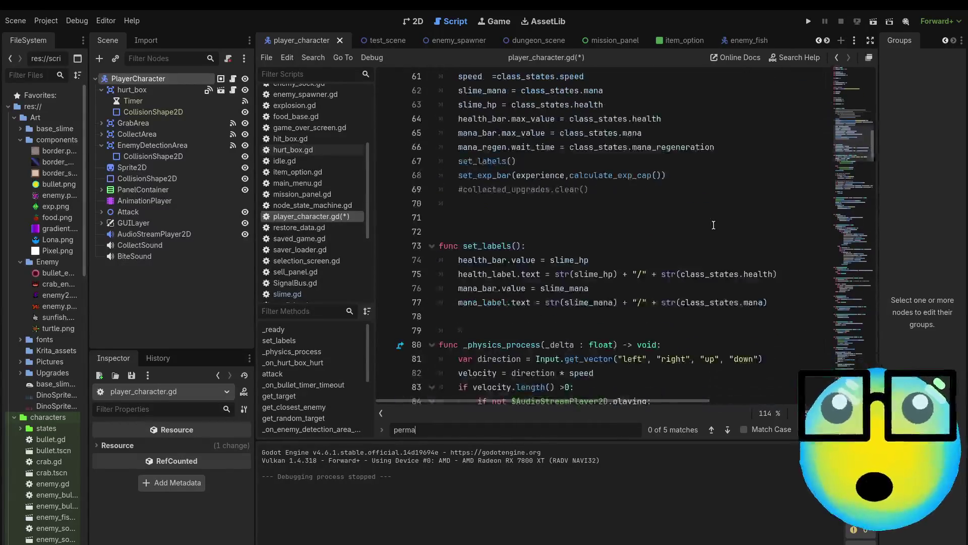
scroll(713, 225, "down", 4)
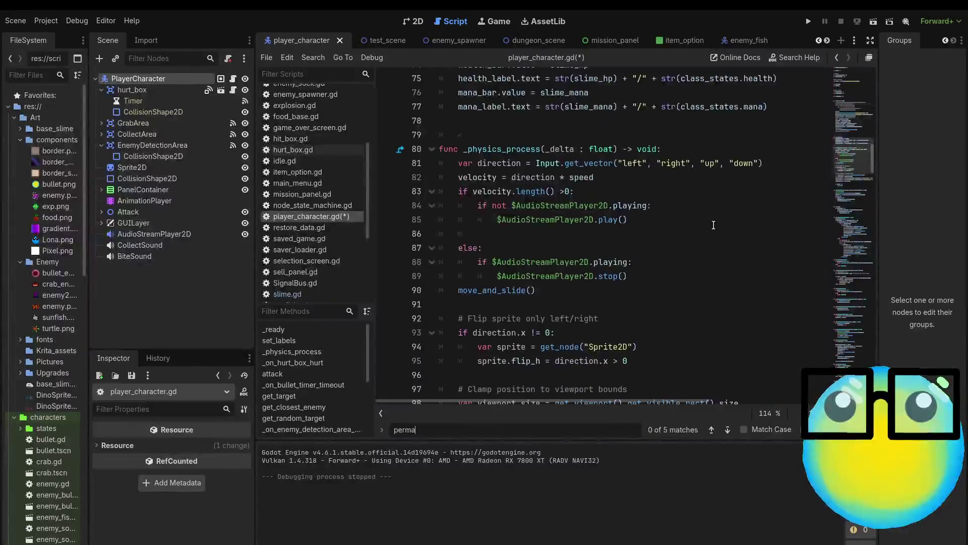
- Step through the 'perma' search matches to reach line 261 in upgraded_character
left_click(711, 429)
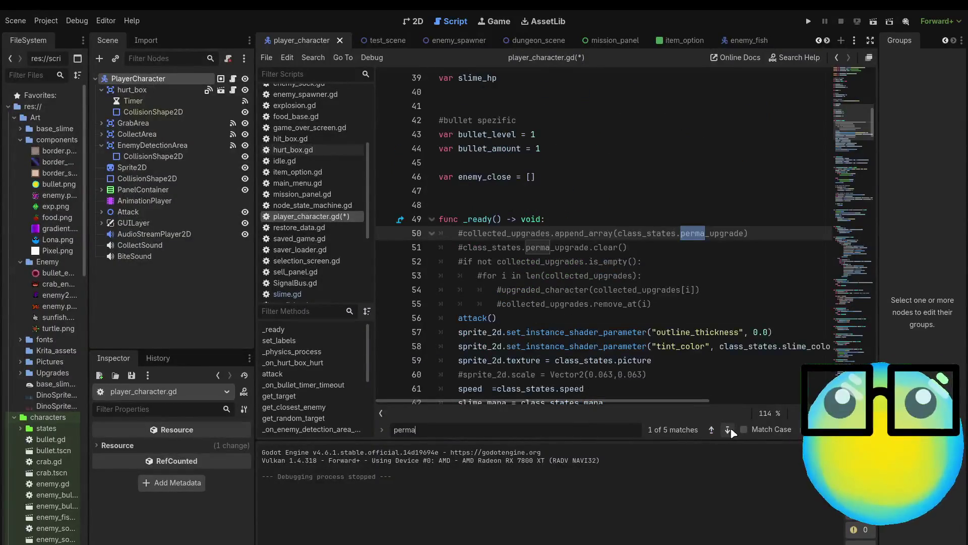
left_click(727, 430)
left_click(727, 429)
left_click(727, 430)
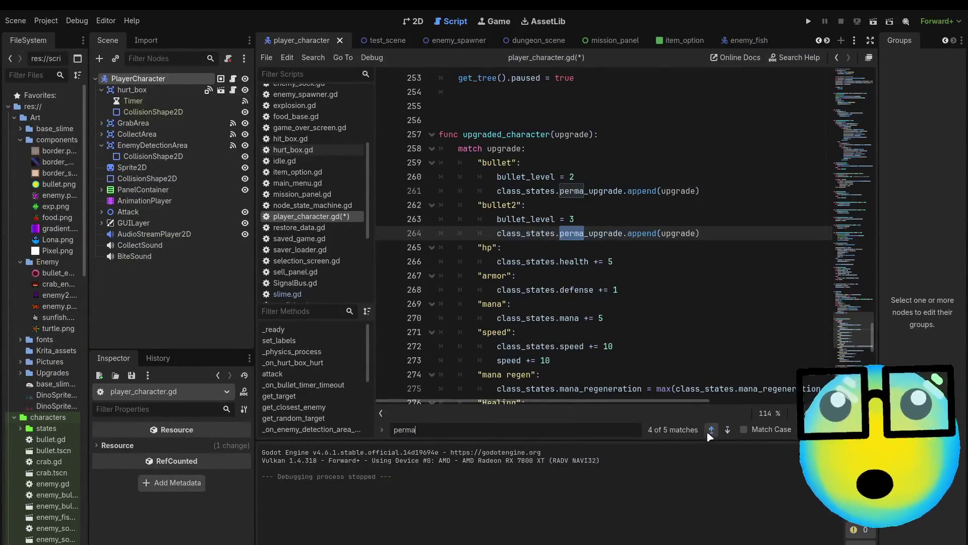
left_click(710, 430)
left_click(710, 431)
left_click(711, 430)
left_click(726, 430)
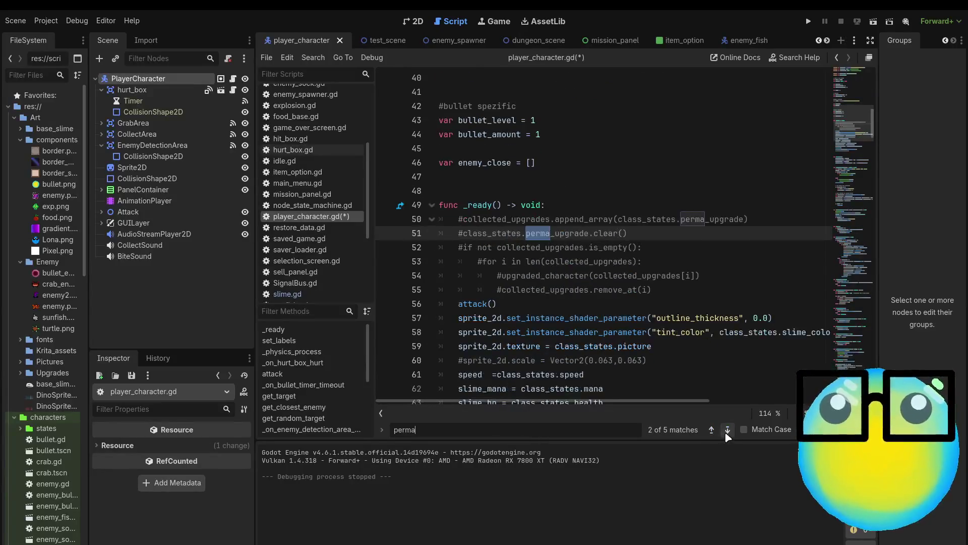
left_click(726, 430)
- Replace perma_upgrade.append(upgrade) on line 261 with bullet_lvl = 2
left_click_drag(718, 233, 501, 236)
left_click_drag(737, 233, 558, 240)
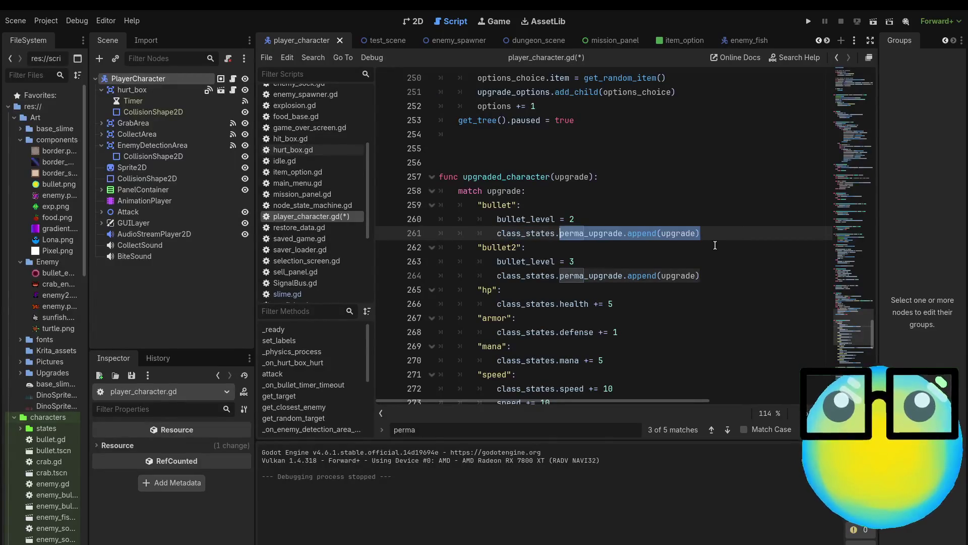
key("BackSpace")
type("bu")
key("Down")
key("Return")
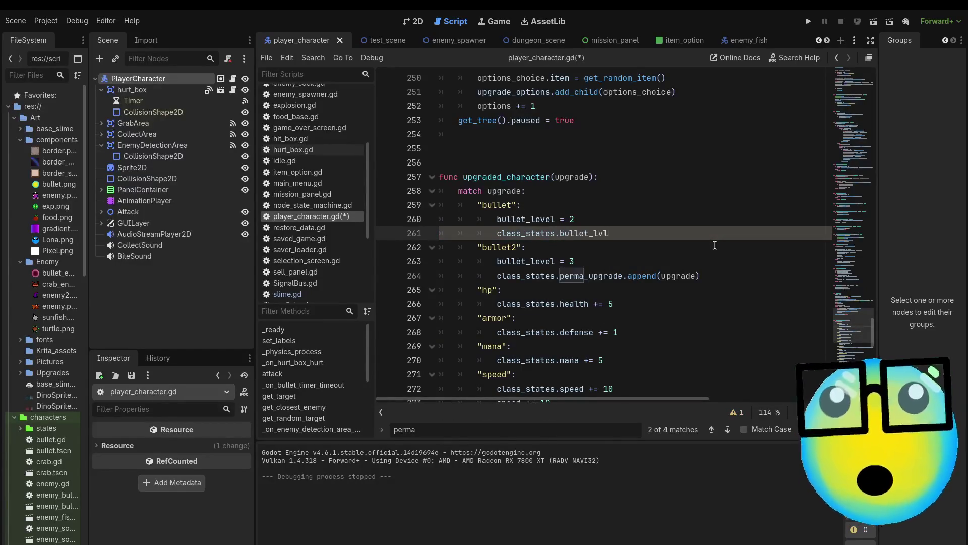
type(")=")
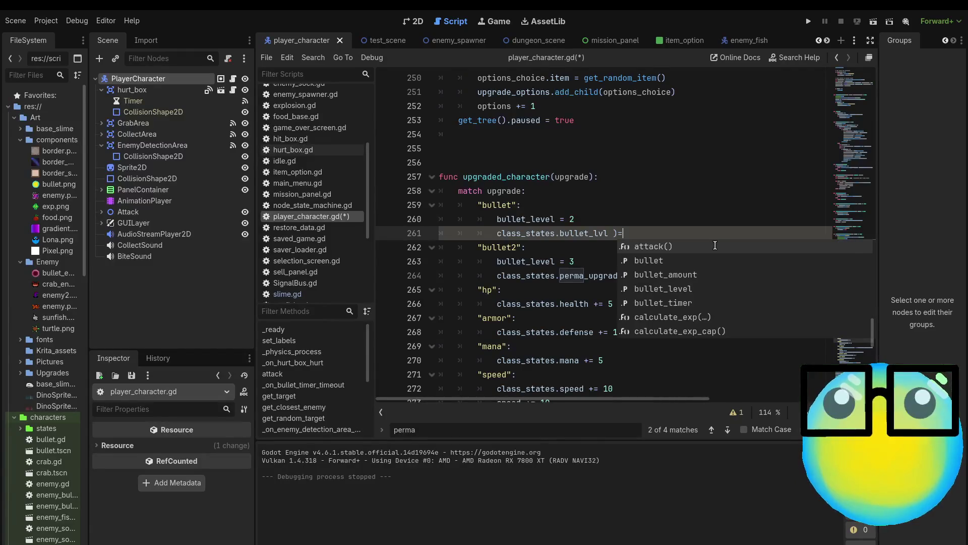
key("BackSpace")
key("BackSpace")
type("= 2")
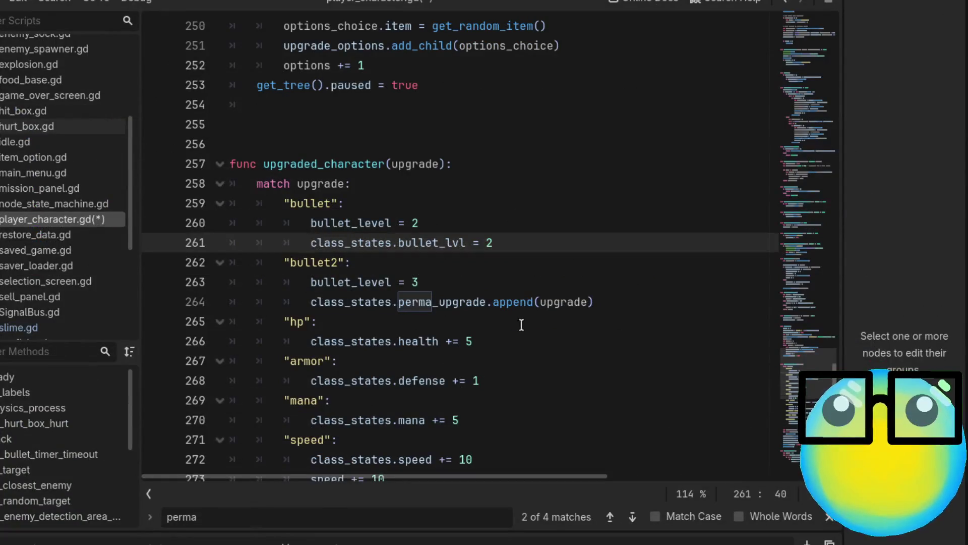
- Replace the append call on line 264 with bullet_lvl = 3
left_click_drag(605, 301, 399, 303)
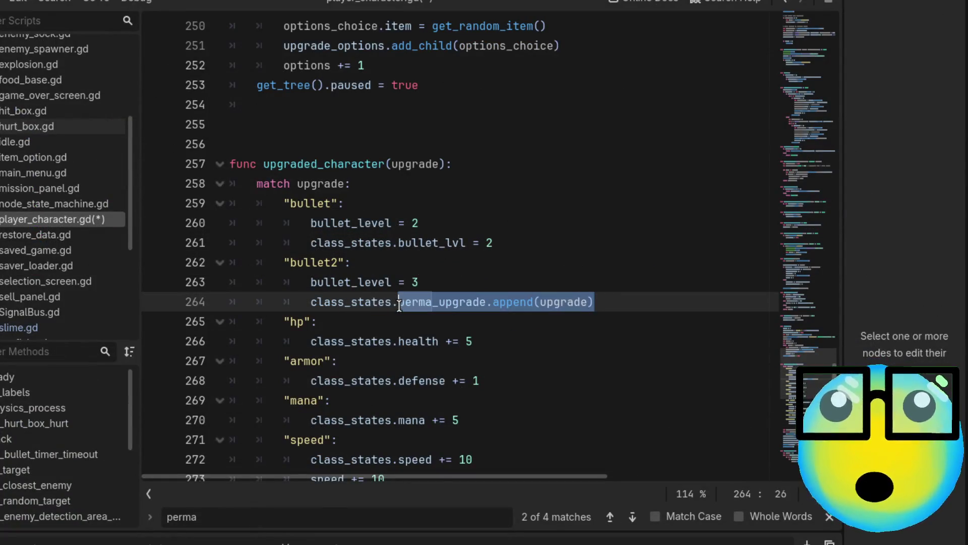
type("bul")
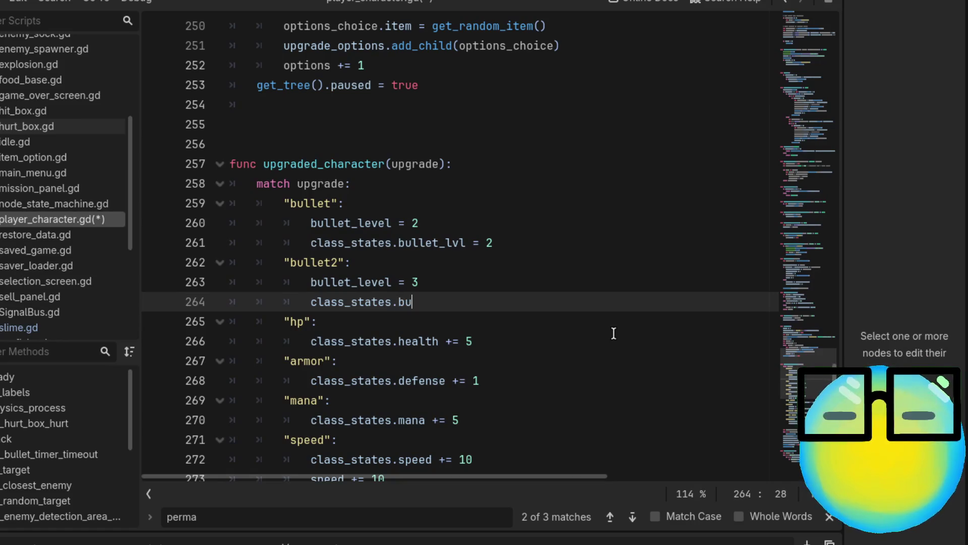
key("Down")
key("Return")
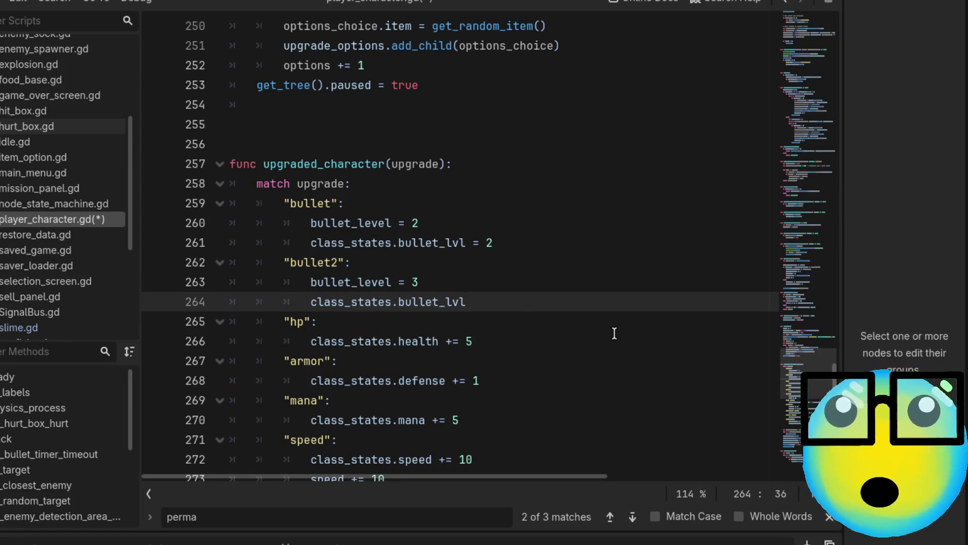
type("= ")
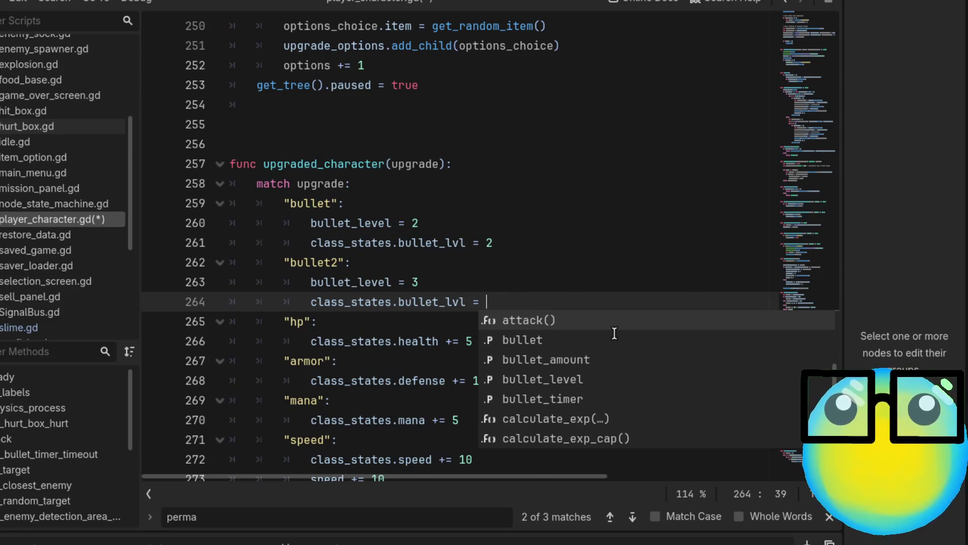
type("3")
left_click(715, 293)
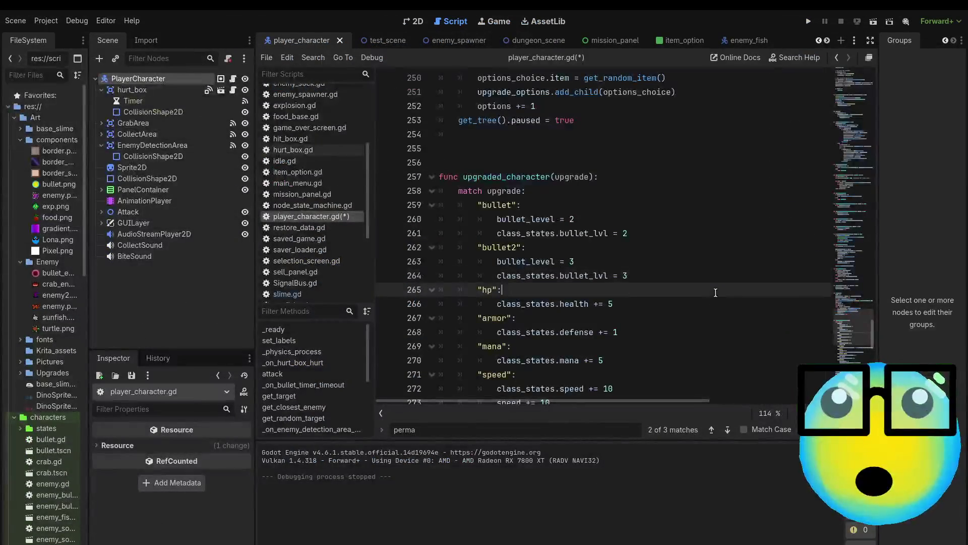
- On line 285, replace perma_upgrade.append(upgrade) with bulet_amount += 1
scroll(716, 293, "down", 4)
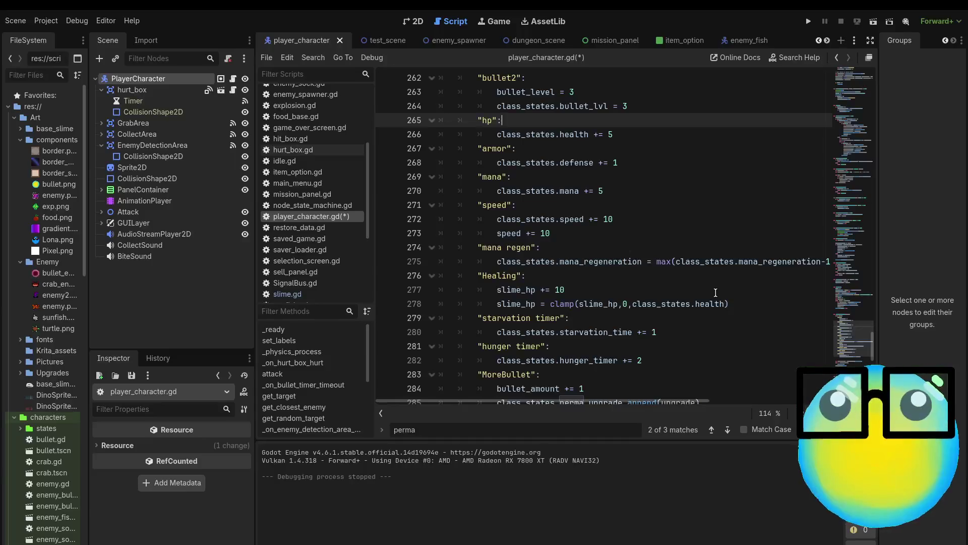
scroll(715, 292, "down", 2)
left_click_drag(717, 317, 561, 323)
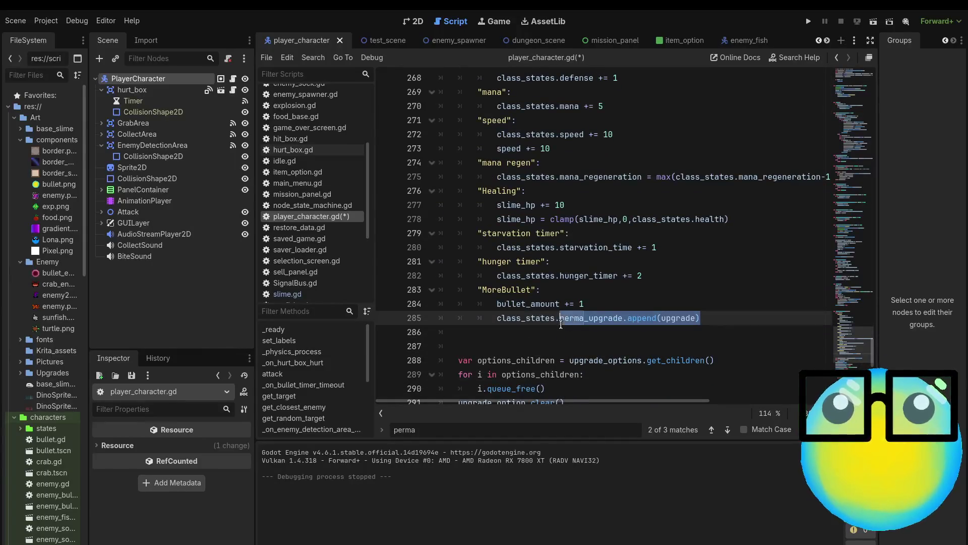
key("BackSpace")
type("ll")
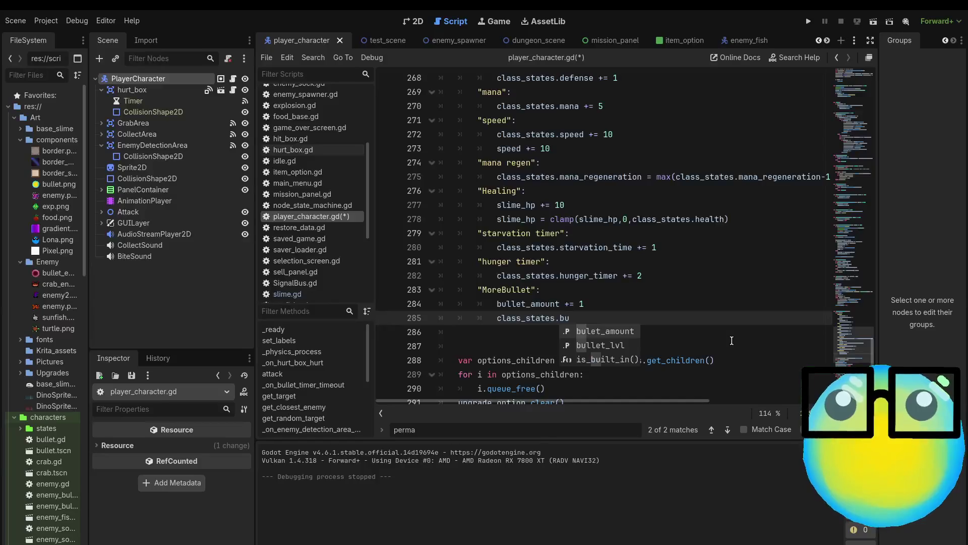
key("BackSpace")
key("BackSpace")
type("let_amount +")
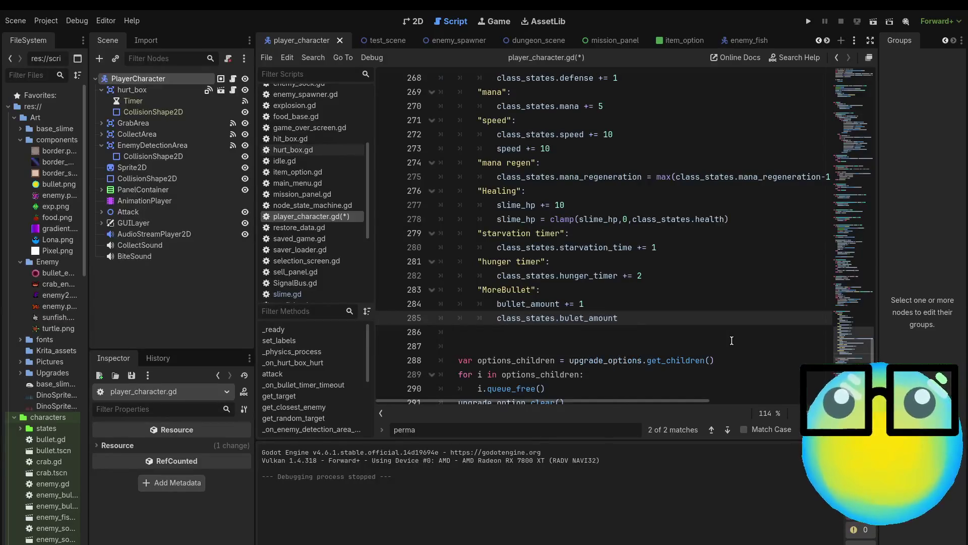
type("= 0")
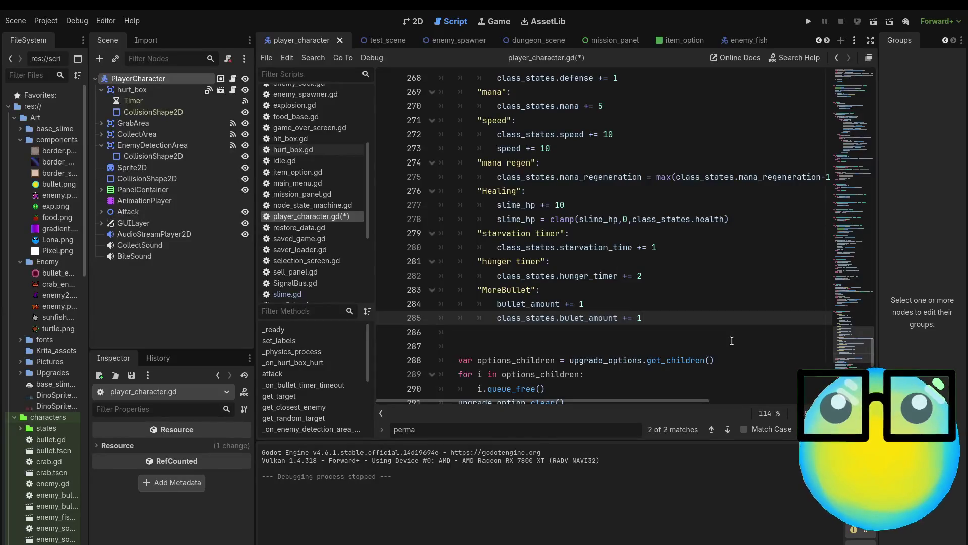
left_click(690, 293)
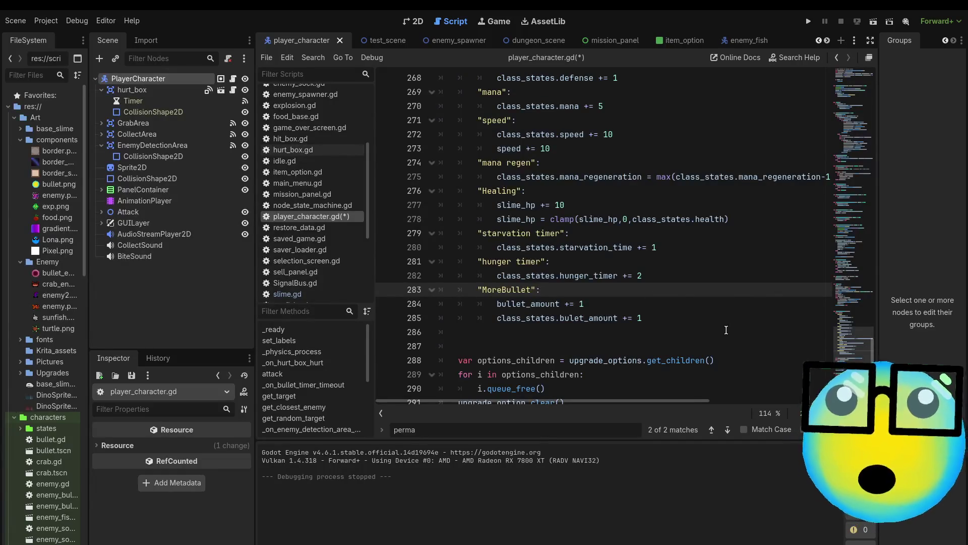
- Check the bullet variable declarations near the top, then jump to _ready via the Methods list
scroll(685, 321, "up", 2)
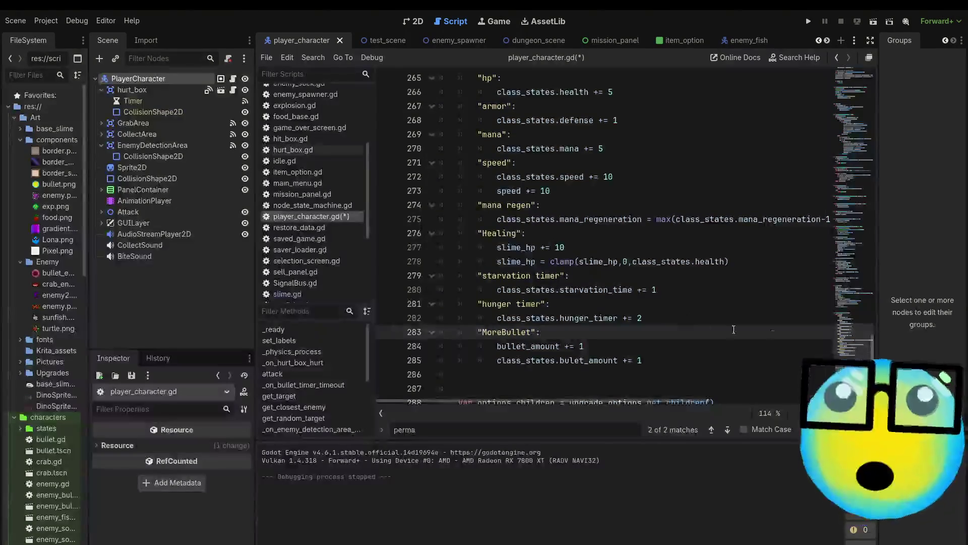
scroll(855, 342, "up", 1)
mouse_move(855, 342)
left_mouse_down()
mouse_move(845, 110)
mouse_move(845, 121)
left_mouse_up()
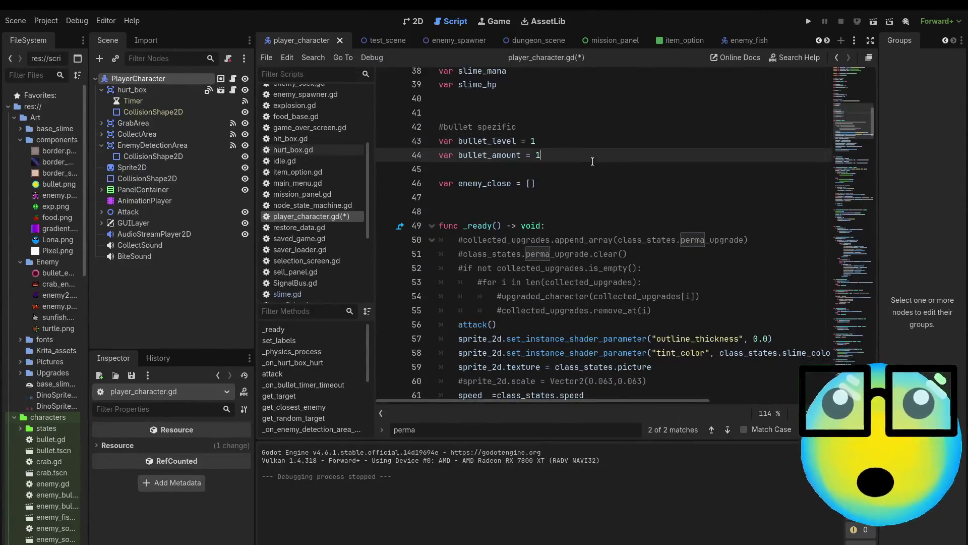
scroll(632, 202, "down", 5)
scroll(631, 202, "up", 3)
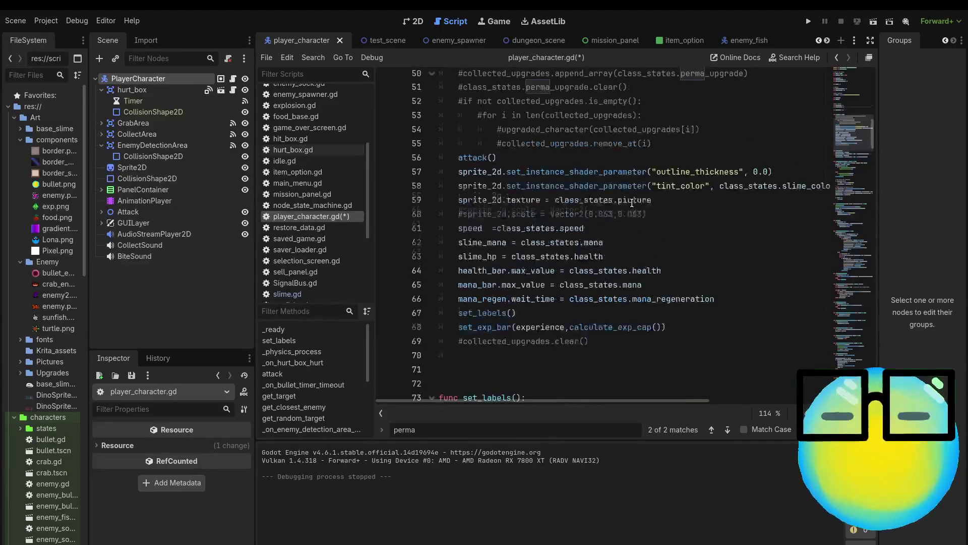
scroll(631, 203, "down", 2)
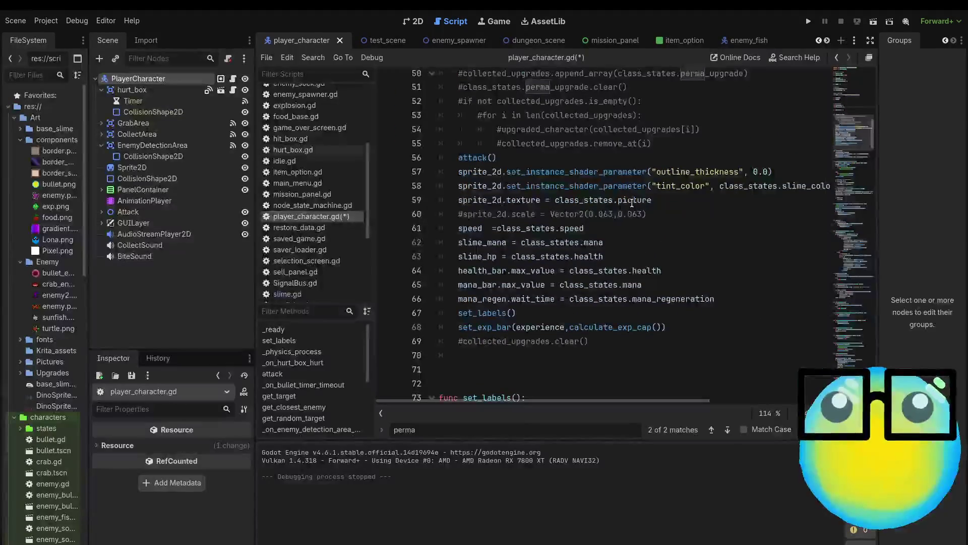
scroll(632, 203, "down", 2)
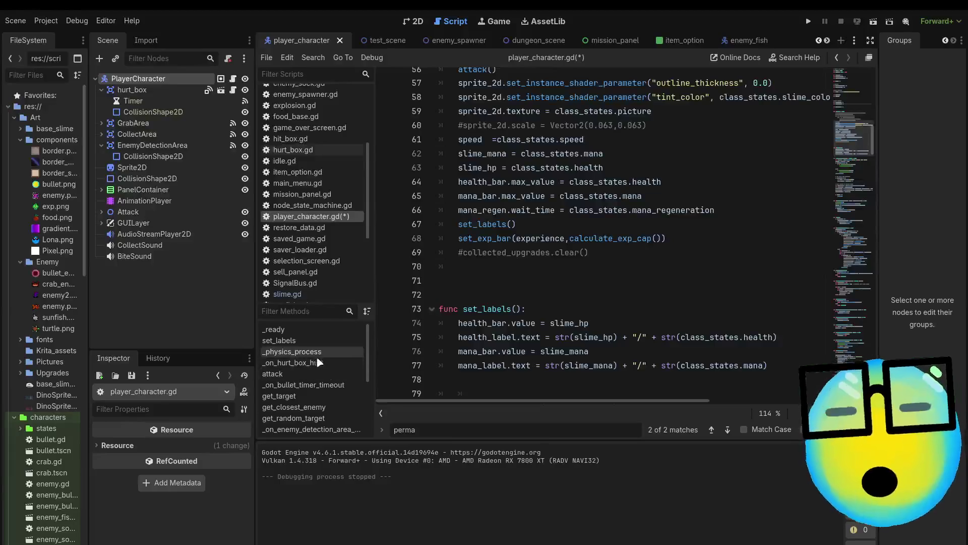
scroll(343, 398, "down", 2)
scroll(338, 400, "down", 2)
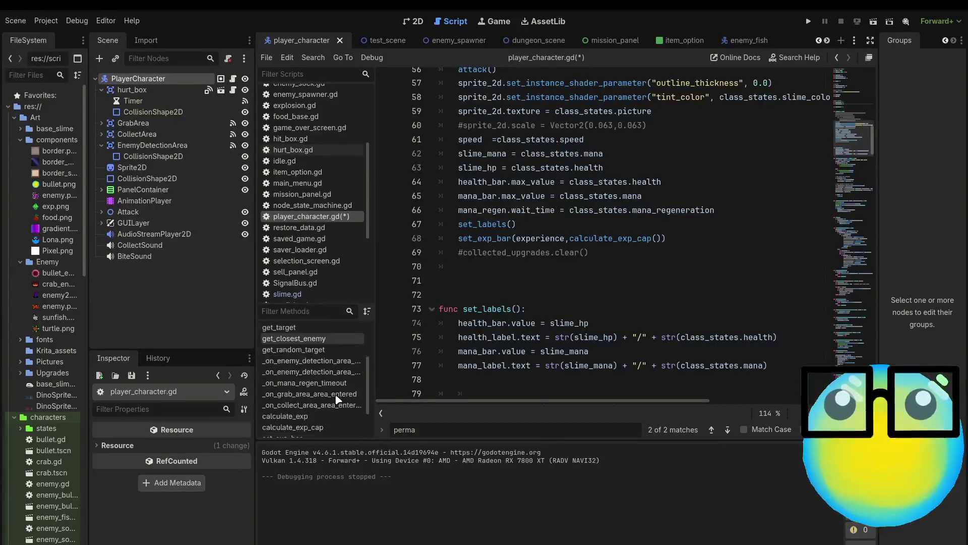
scroll(338, 399, "up", 2)
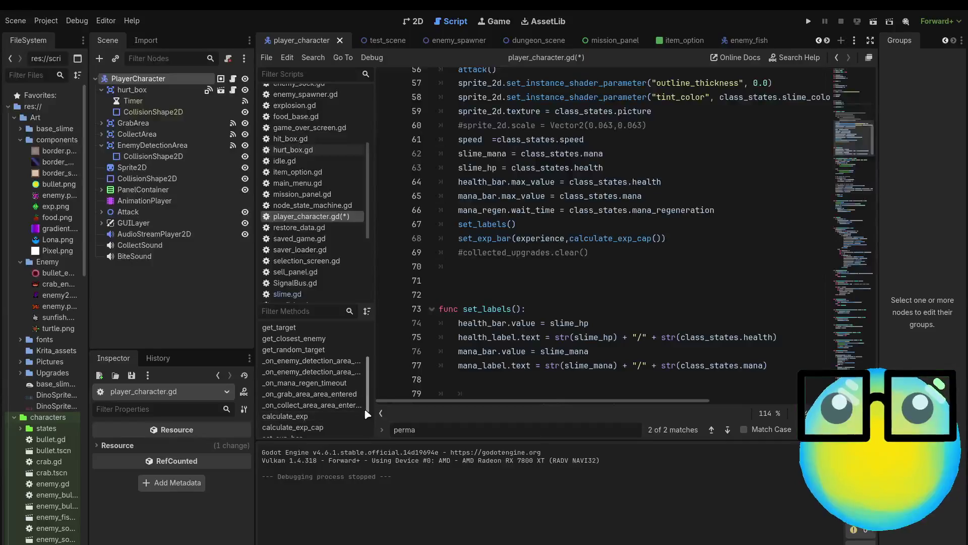
scroll(369, 385, "up", 2)
left_click(282, 329)
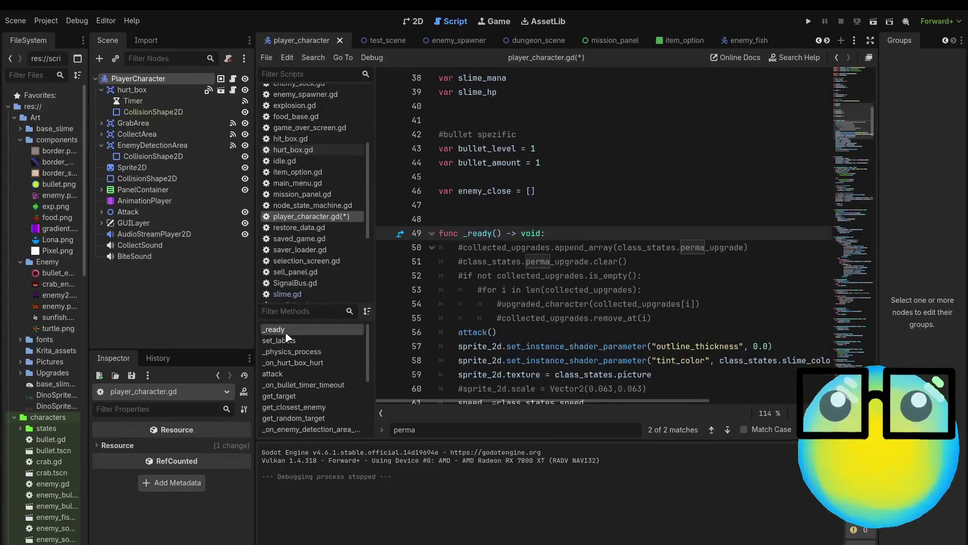
scroll(622, 325, "down", 4)
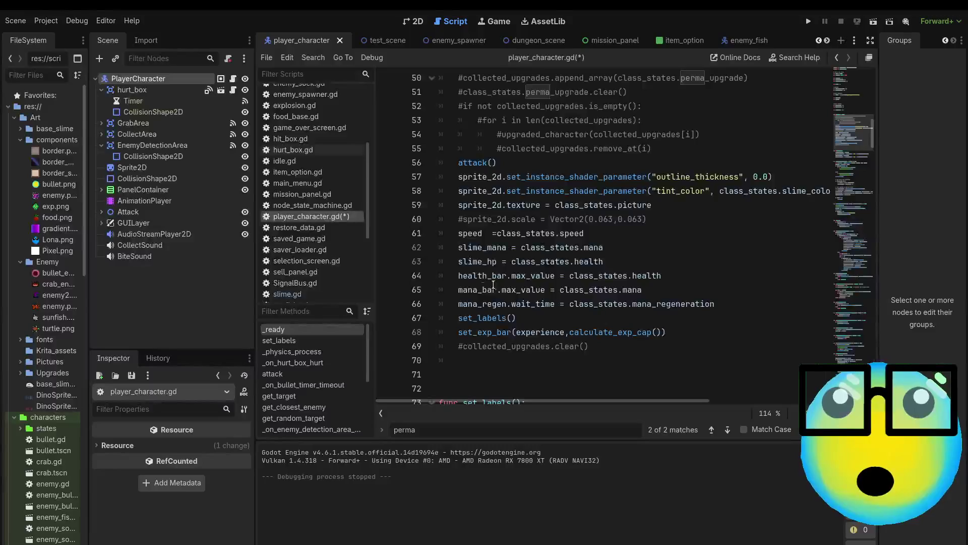
- After the mana_regeneration line in _ready, add 'bullet_amount = class_states.bulet_amount'
left_click(747, 301)
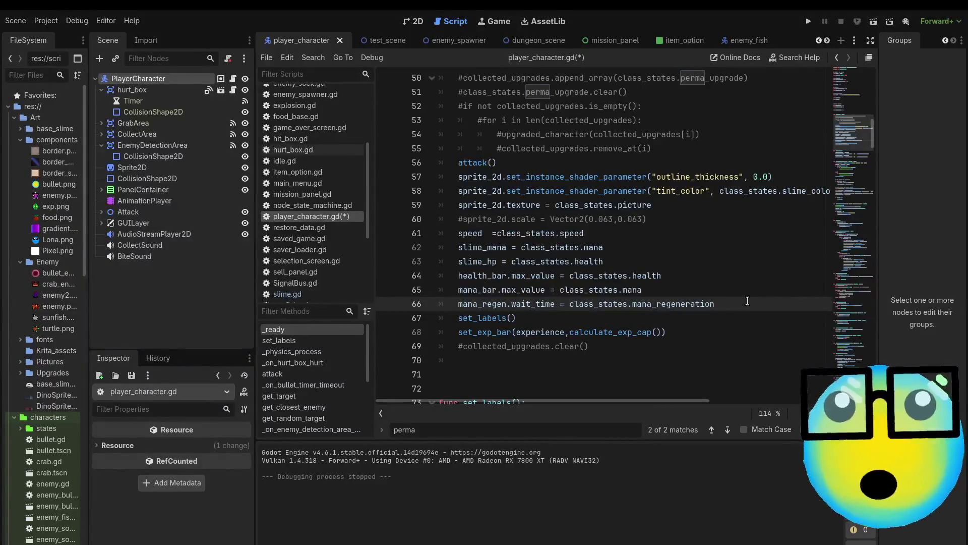
key("Return")
type("l")
key("Down")
key("Down")
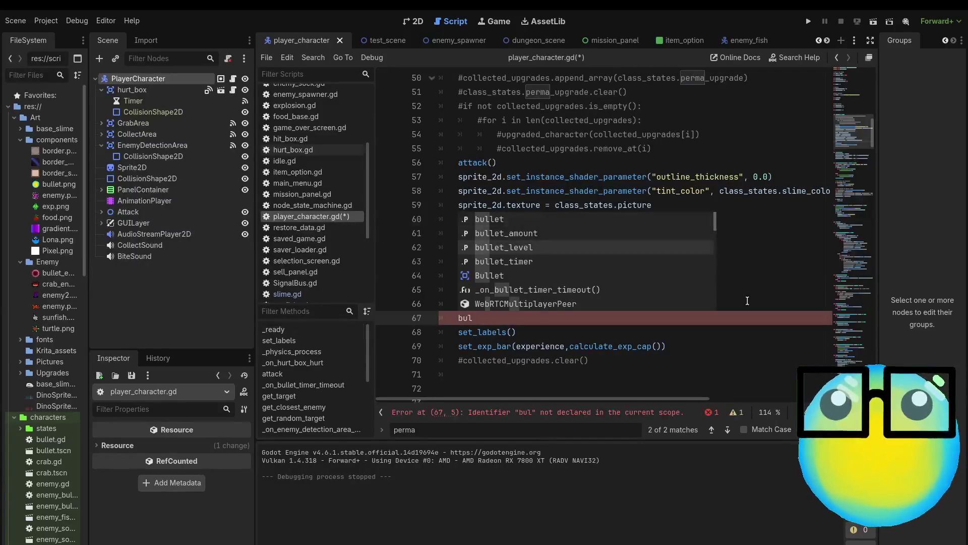
key("Up")
key("Return")
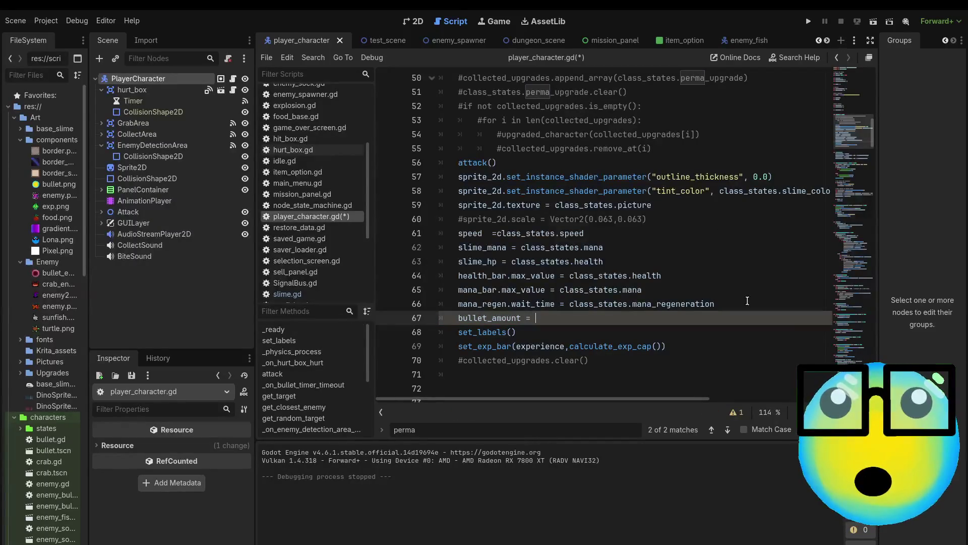
type("cla")
key("Return")
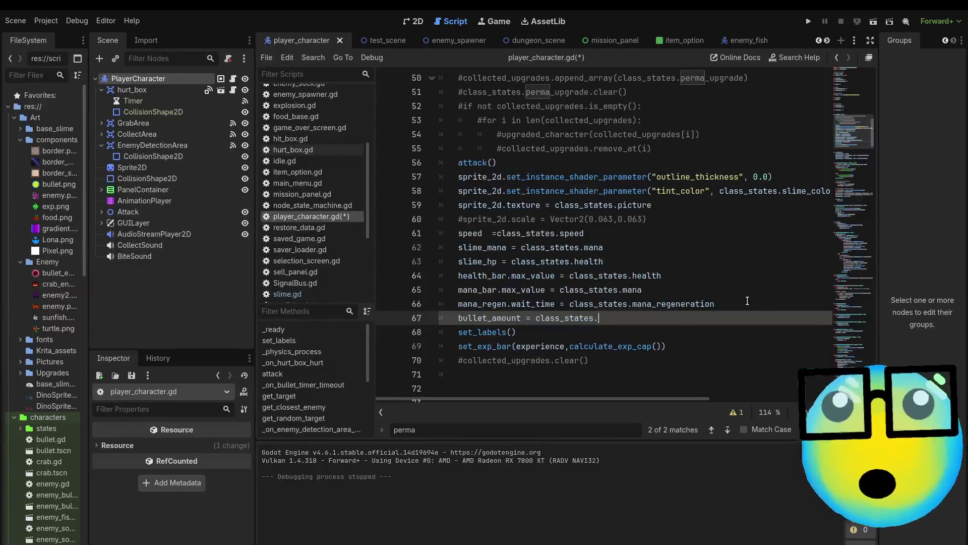
type("bul")
key("Return")
key("Return")
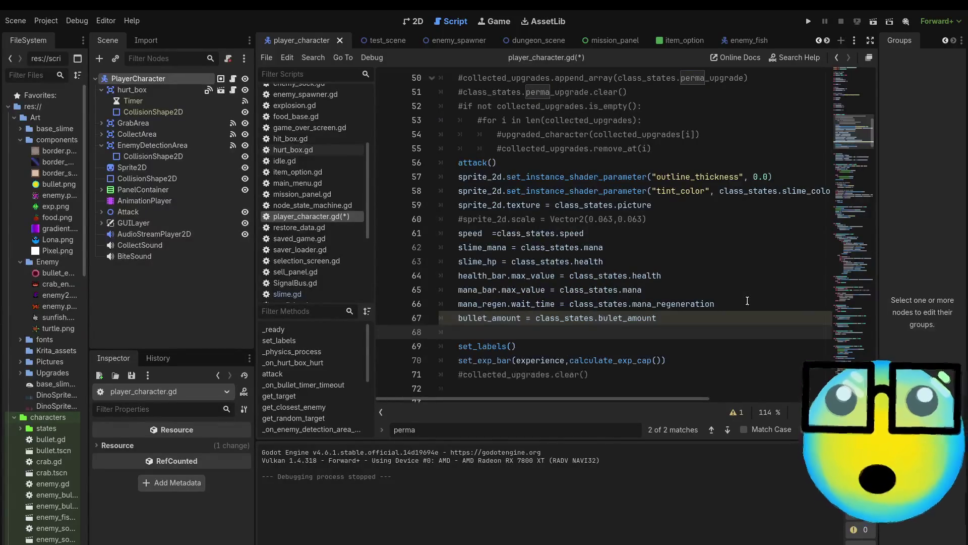
- Add 'bullet_level = class_states.bullet_lvl' and save player_character.gd
type("bullet")
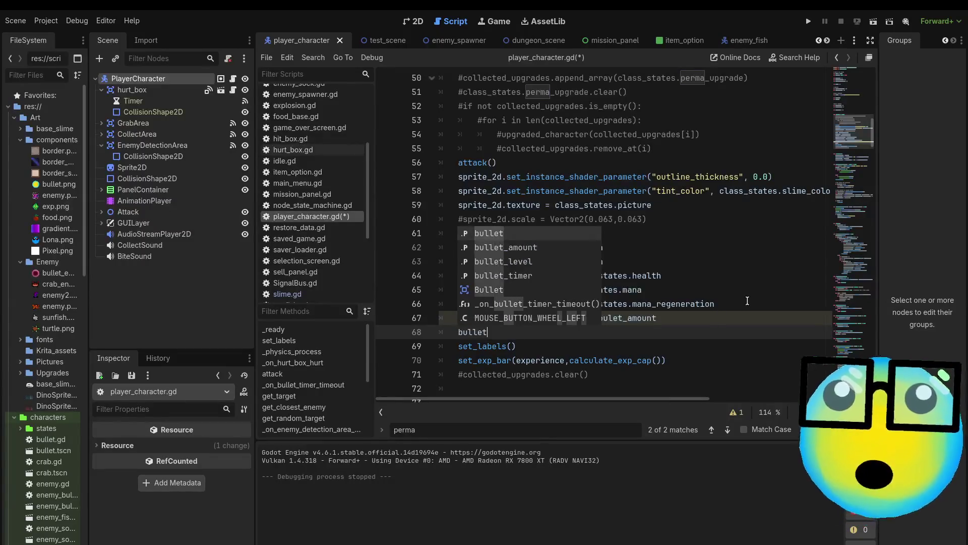
key("Down")
key("Down")
key("Return")
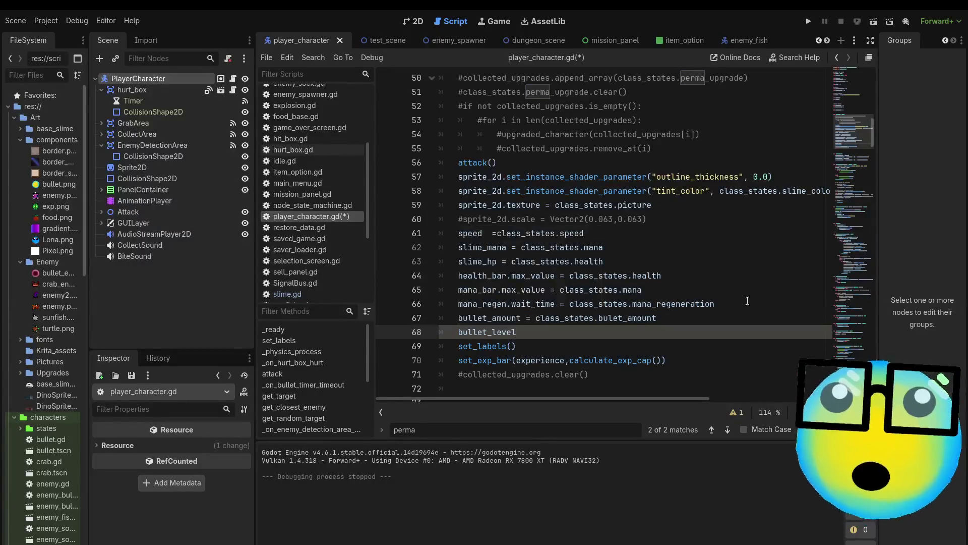
type("class")
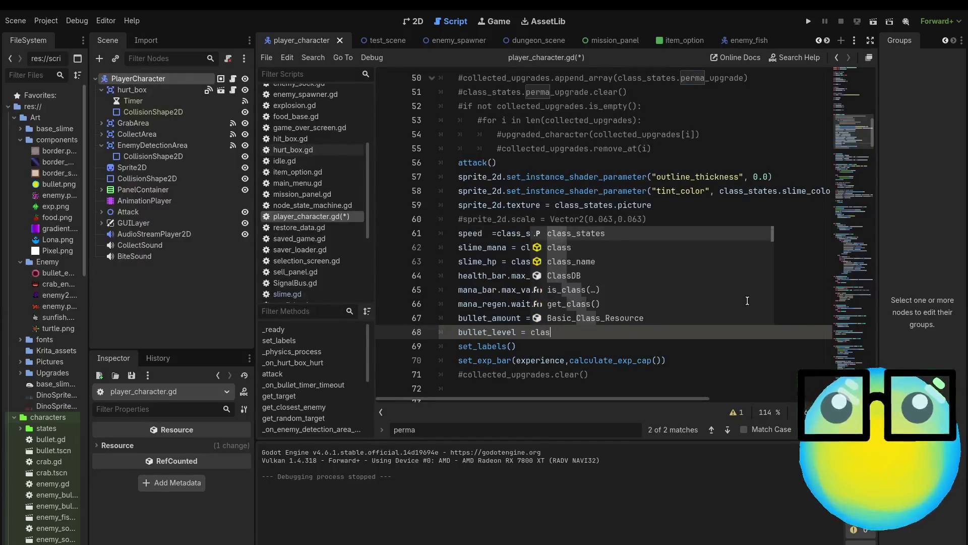
key("Return")
type("bu")
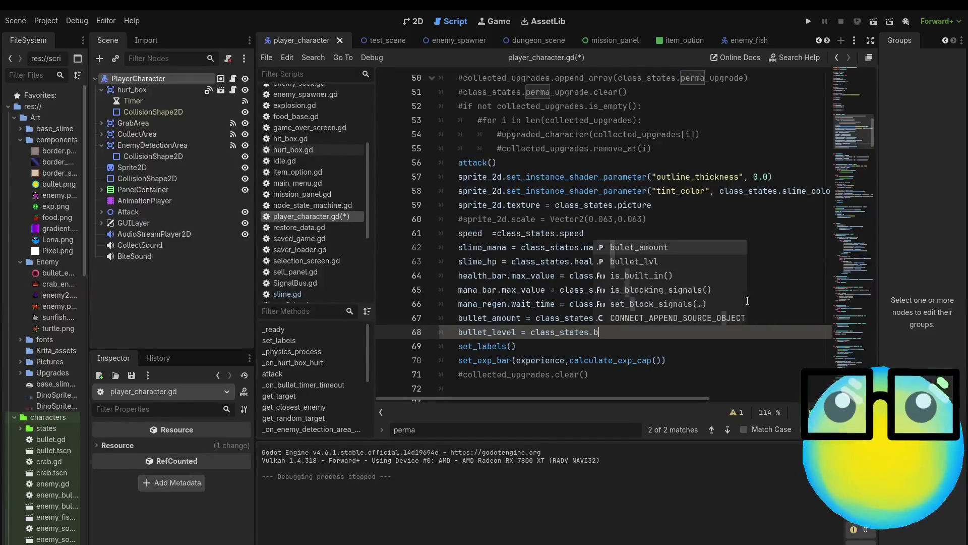
key("Down")
key("Return")
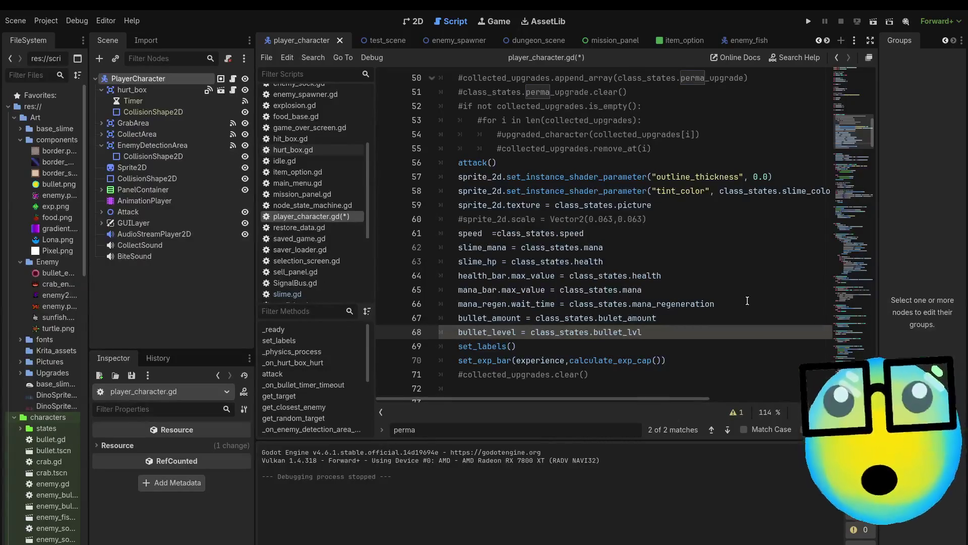
key("ctrl+s")
left_click(572, 334, "ctrl")
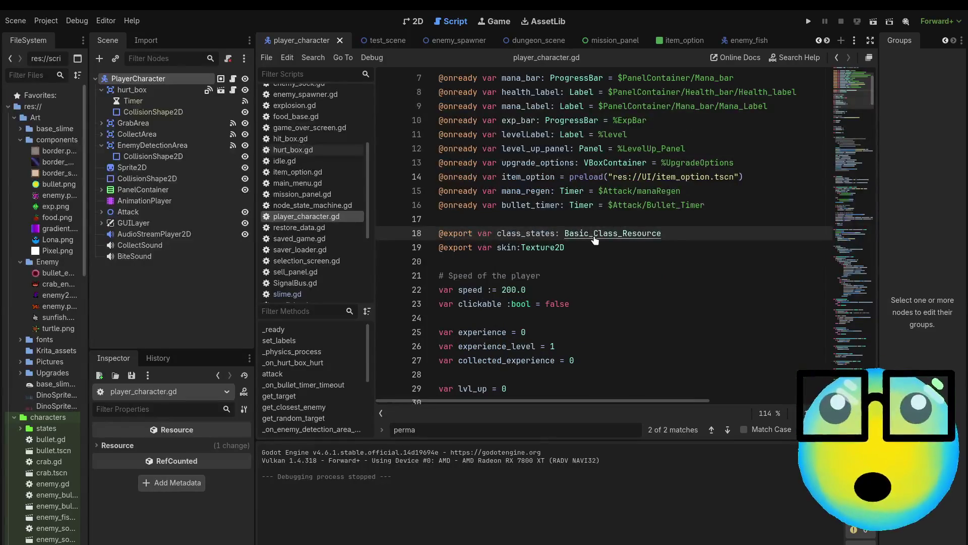
- Default bullet_lvl and bulet_amount to 1 in basic_class_resource.gd, then return to player_character.gd
left_click(594, 235, "ctrl")
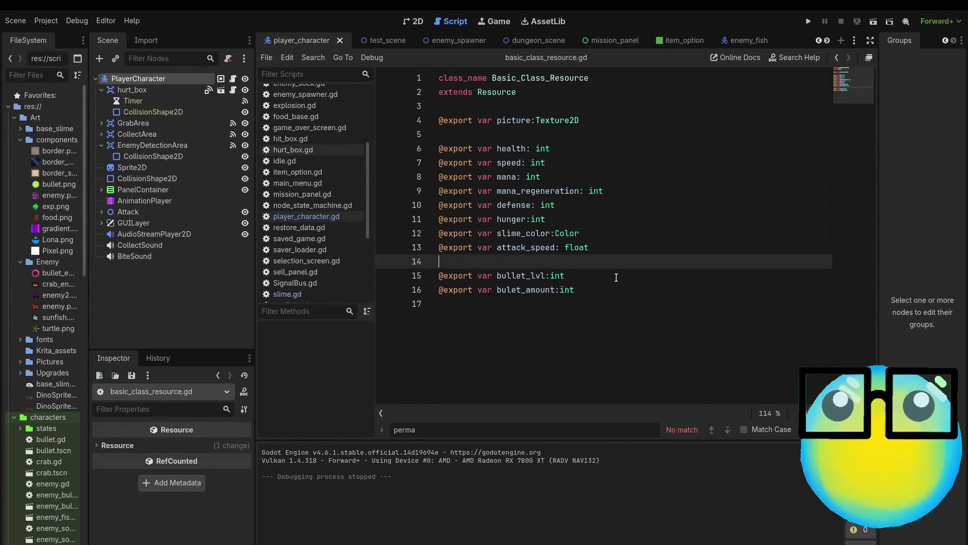
left_click(616, 277)
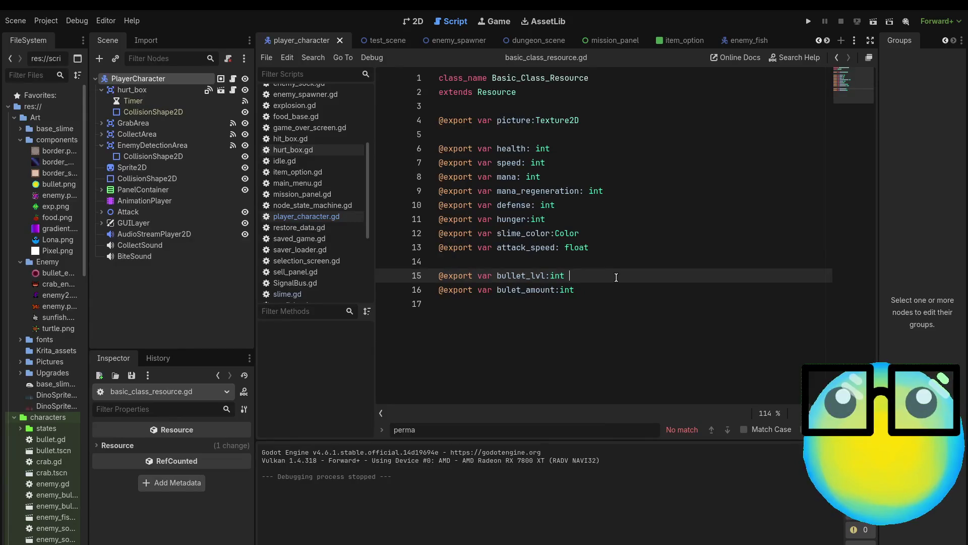
type("1")
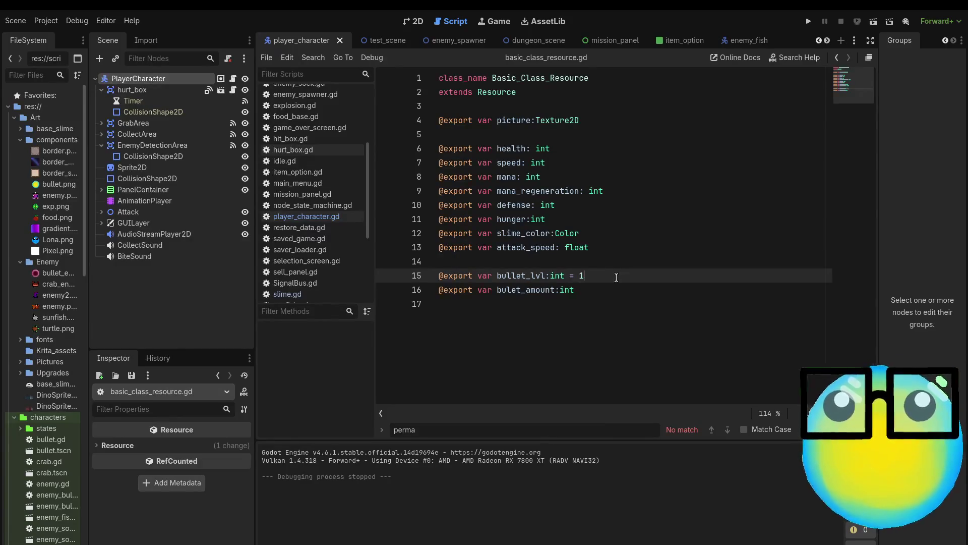
key("Down")
type("1")
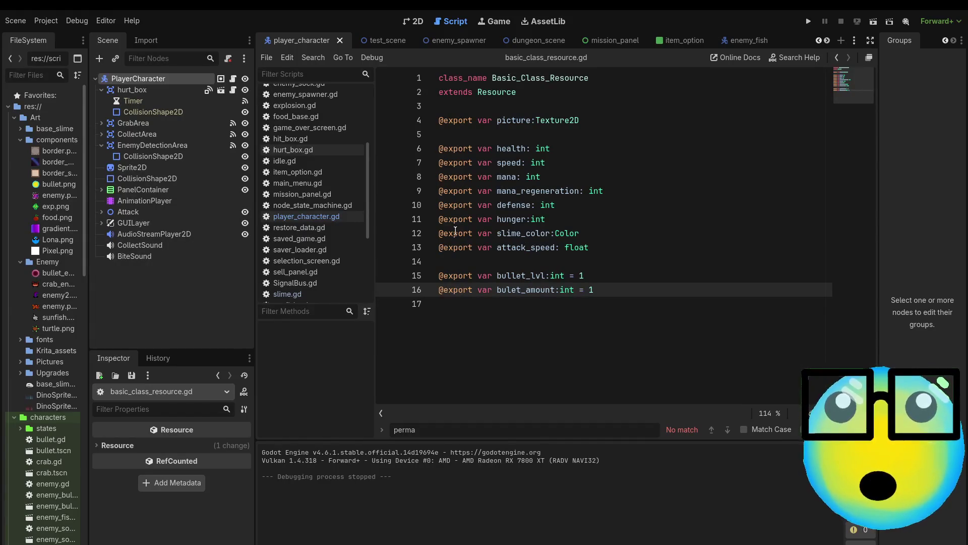
left_click(306, 215)
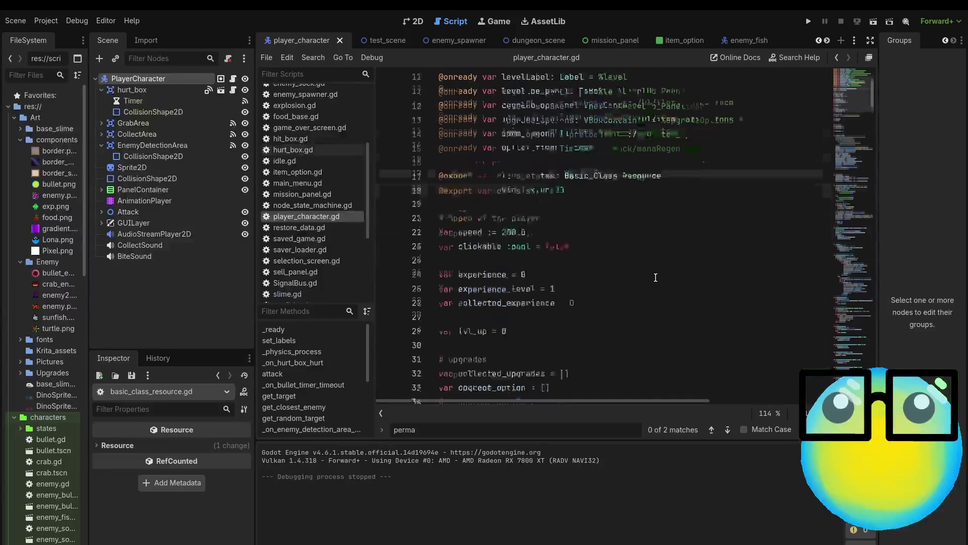
- Launch the Slime Dungeon project with F5 to test the bullet changes
scroll(655, 277, "down", 2)
scroll(625, 185, "up", 1)
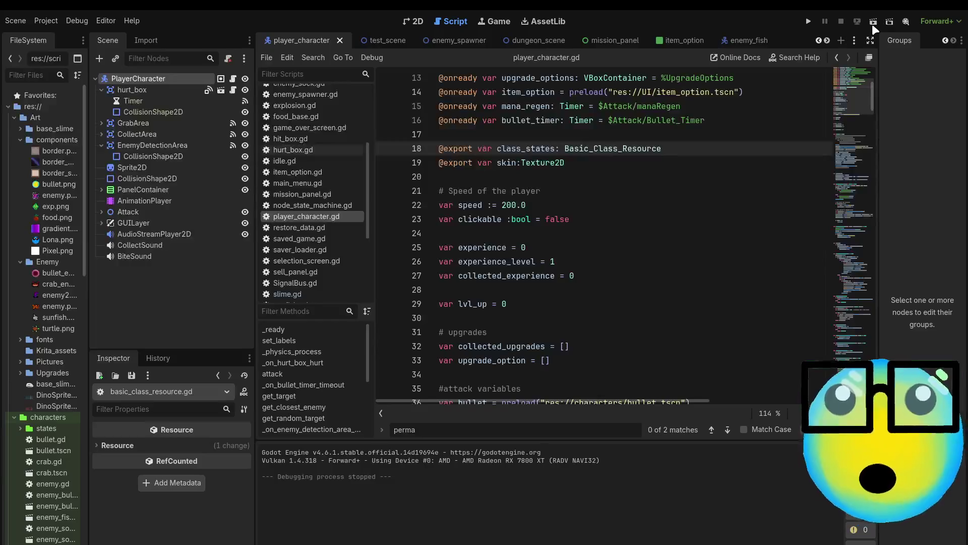
key("F5")
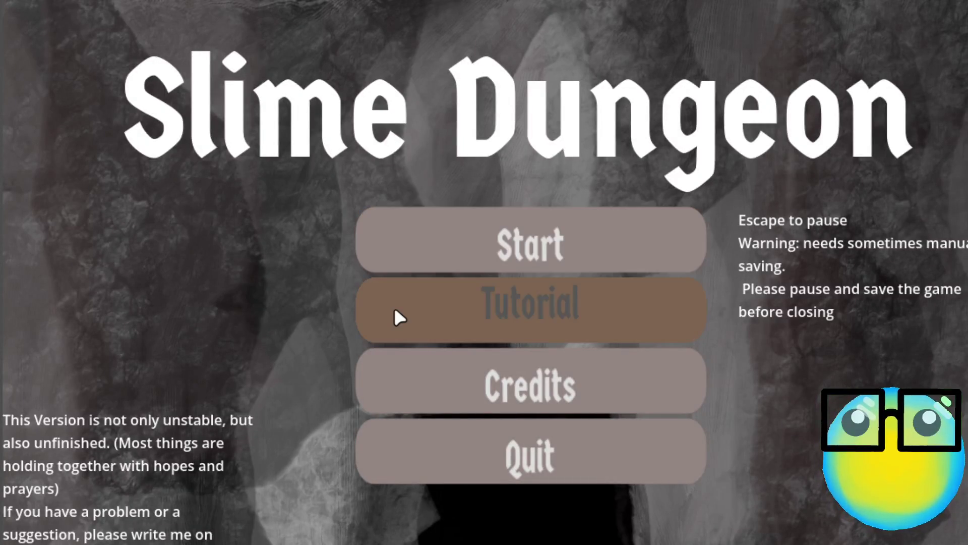
- Start a new game, enter the slime room and drag the blue slime to show Bullet Lvl 1, Bulet Amount 1
left_click(454, 254)
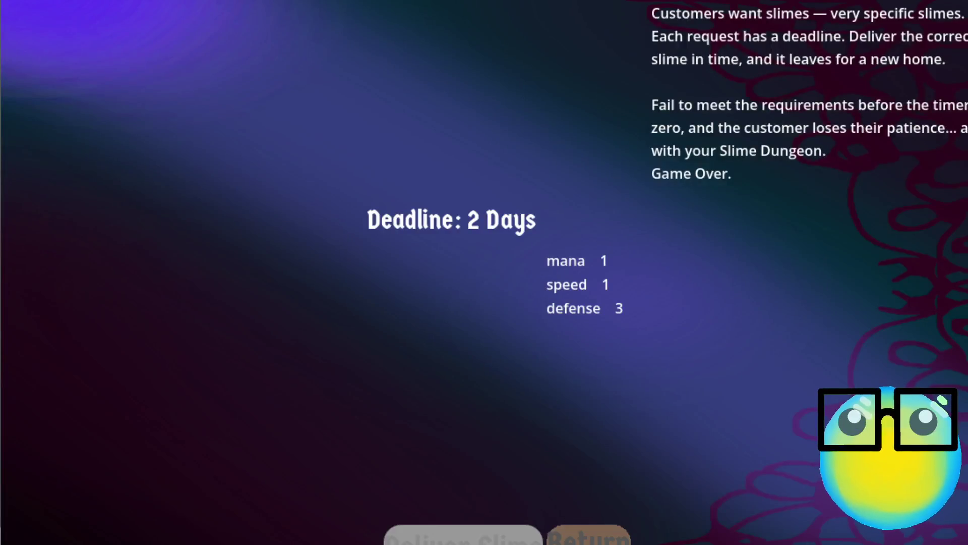
left_click(589, 534)
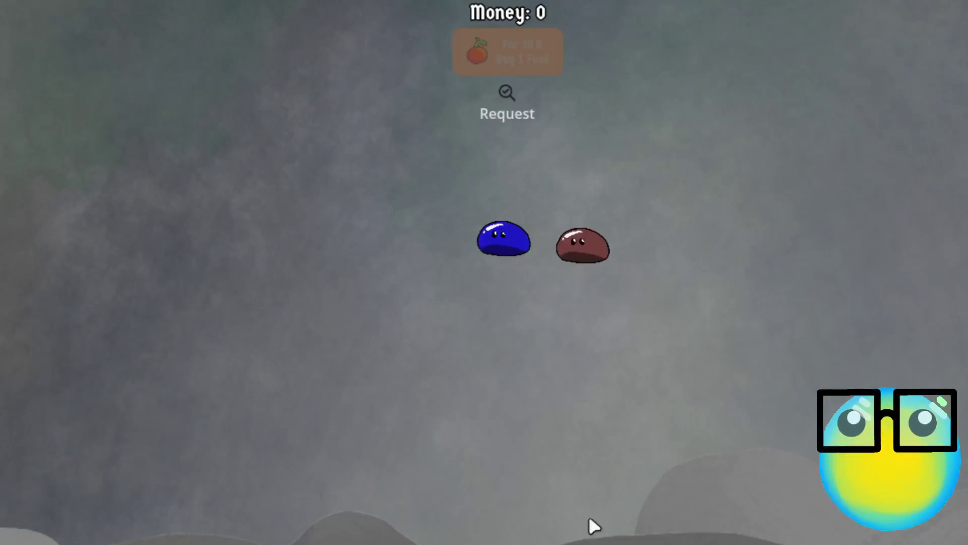
left_click(486, 248)
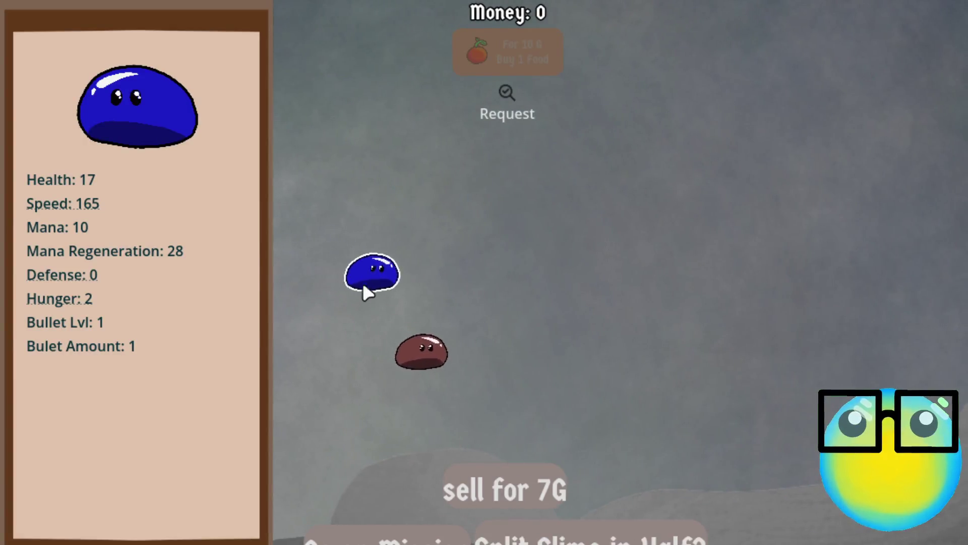
left_click(363, 283)
left_click_drag(440, 380, 509, 415)
left_click_drag(444, 243, 423, 223)
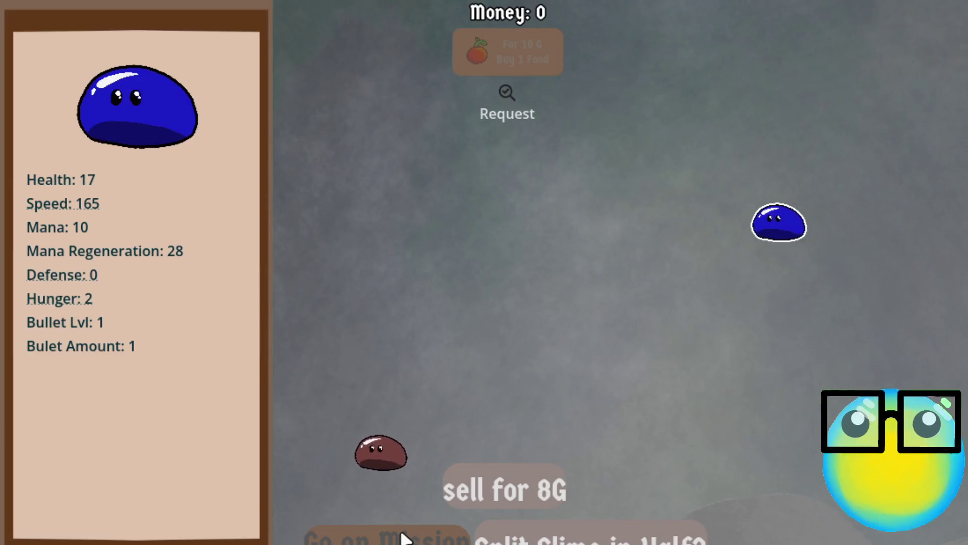
- Send the brown slime into the dungeon, take More Bullets at level 2, and return to the slime room
left_click(313, 491)
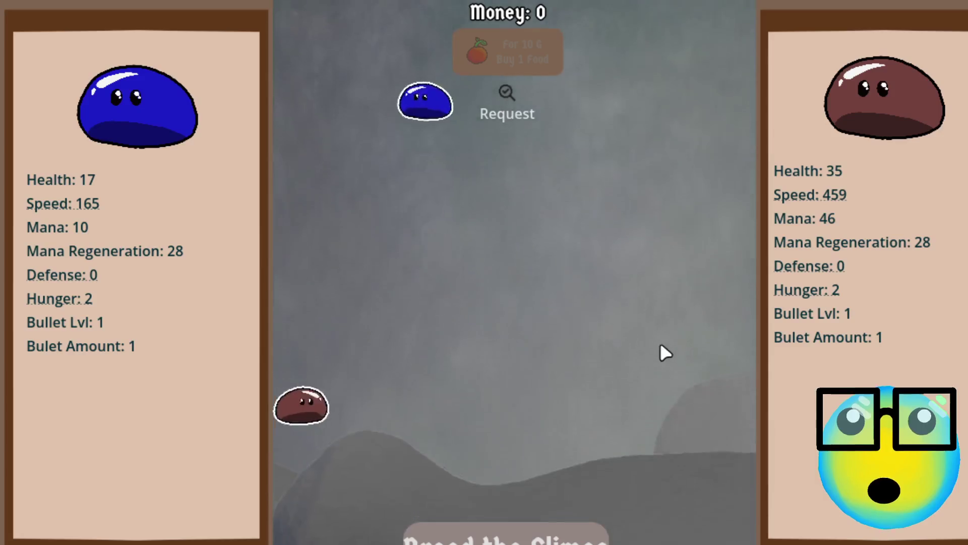
left_click(345, 138)
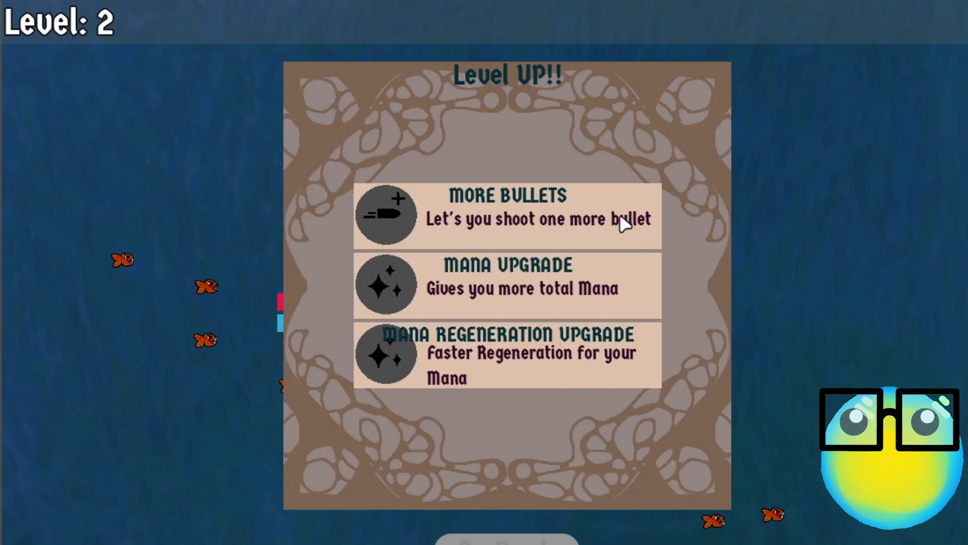
left_click(620, 218)
left_click(524, 537)
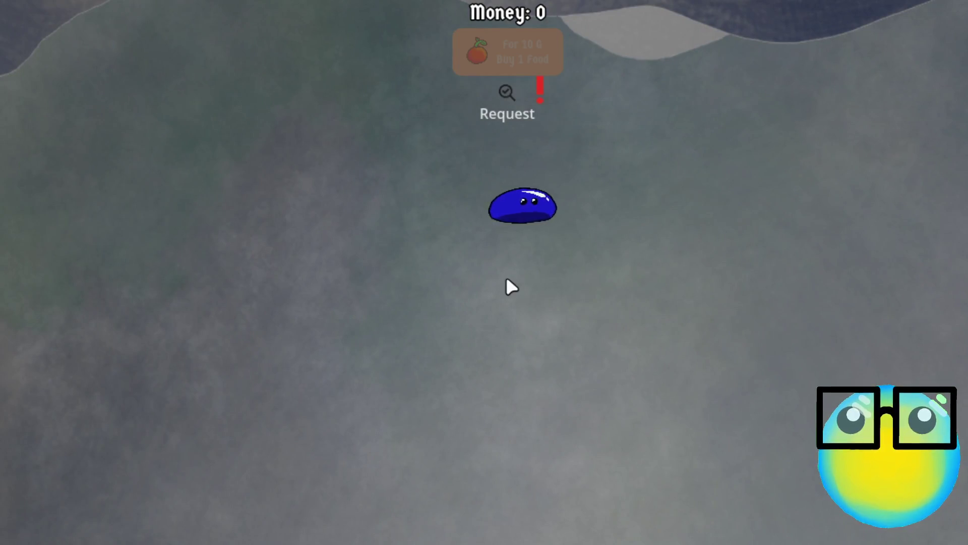
- Confirm the blue slime still shows bullet level 1 and amount 1, then switch back to the Godot editor
left_click(678, 198)
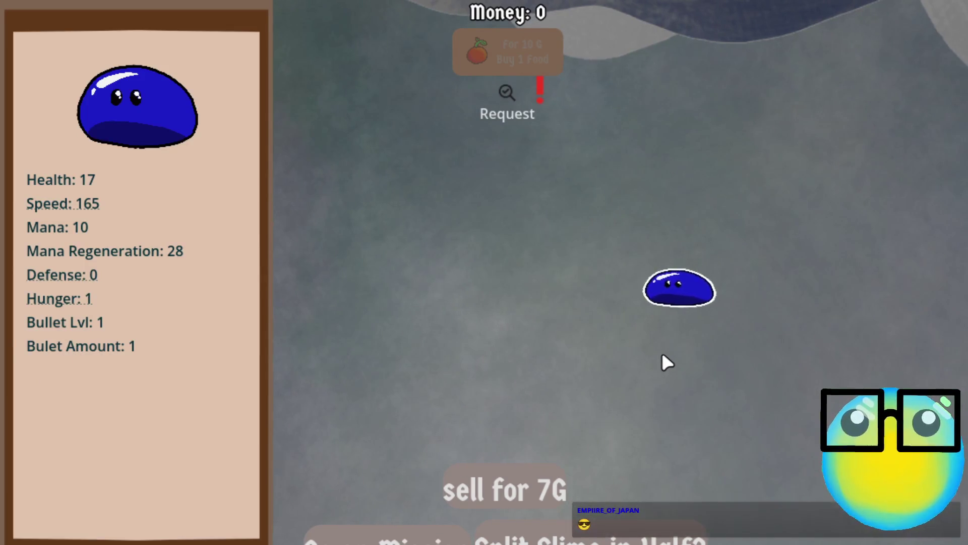
left_click(537, 388)
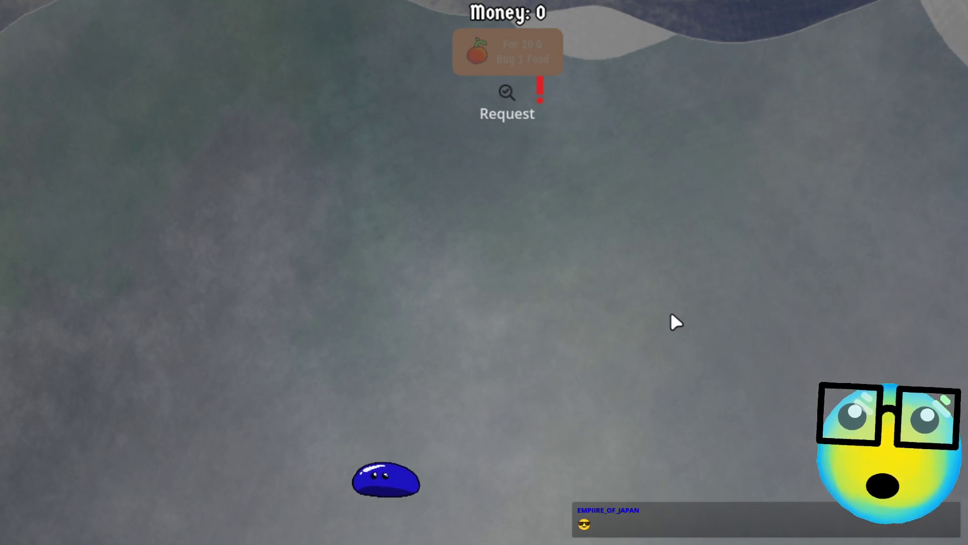
scroll(670, 321, "down", 3)
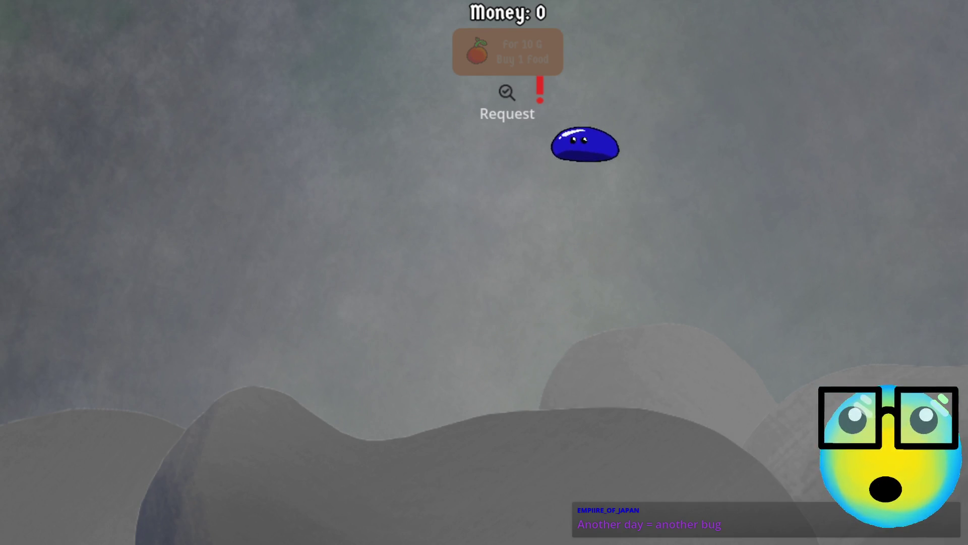
key("alt+Tab")
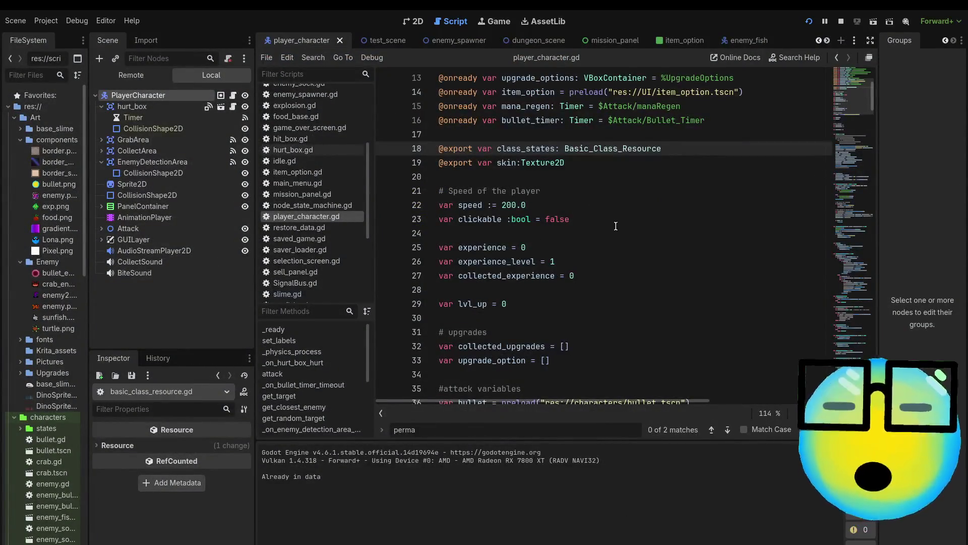
- Switch to the dungeon_scene scene and open its dungeon_scene.gd script
left_click_drag(872, 95, 876, 176)
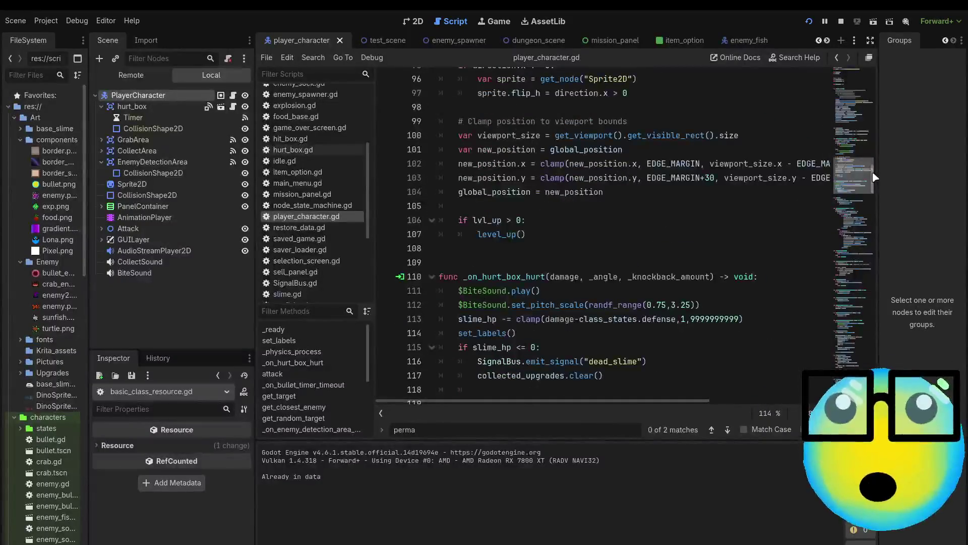
left_click(381, 40)
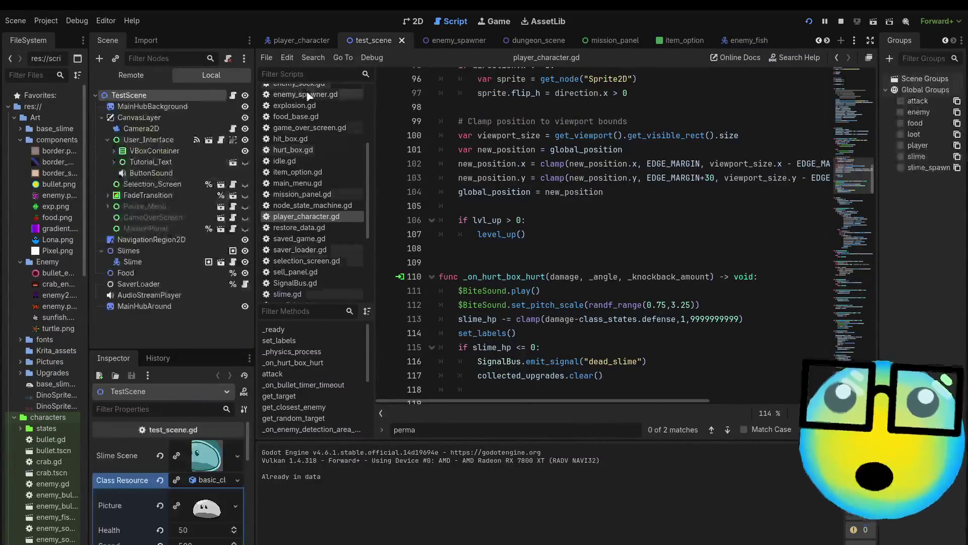
left_click(524, 40)
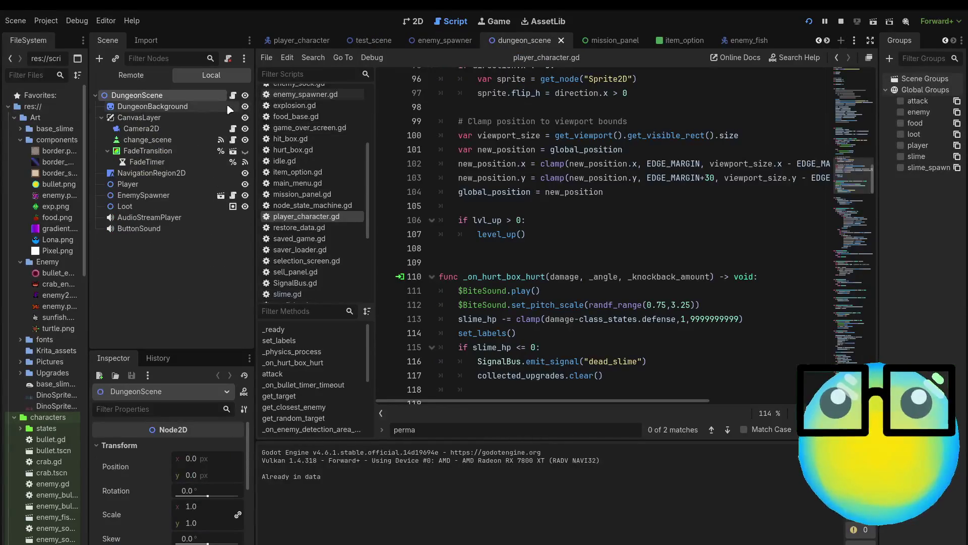
left_click(234, 96)
scroll(623, 221, "down", 1)
scroll(623, 221, "up", 4)
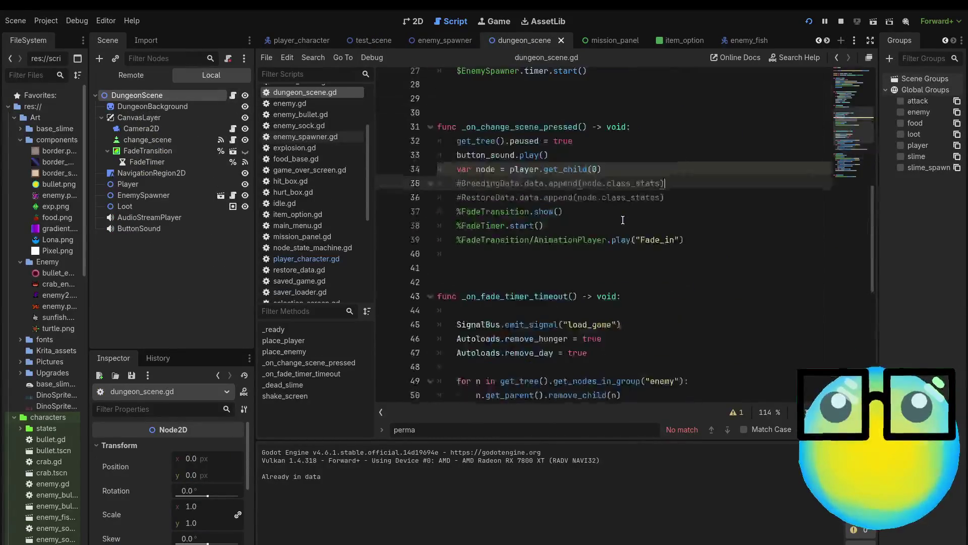
- Uncomment the BreedingData and RestoreData append lines 35–36 with Ctrl+K
left_click(711, 218)
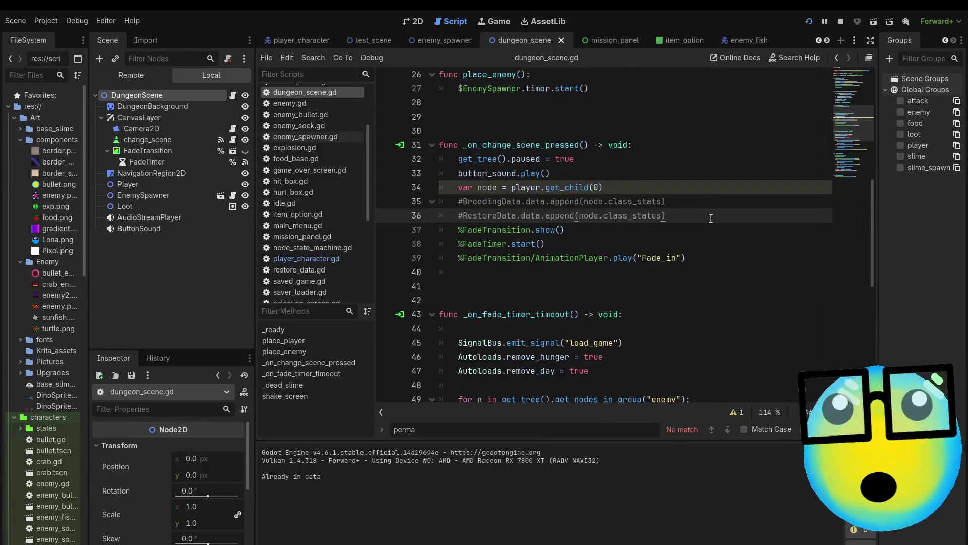
mouse_move(870, 121)
left_mouse_down()
mouse_move(865, 172)
mouse_move(864, 136)
left_mouse_up()
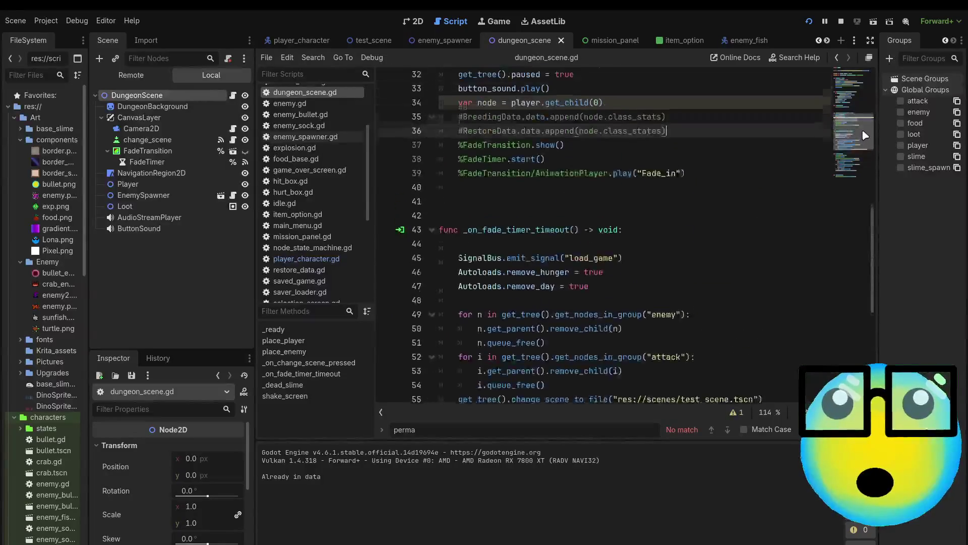
scroll(714, 232, "up", 3)
mouse_move(656, 255)
left_mouse_down()
mouse_move(416, 252)
mouse_move(415, 245)
left_mouse_up()
key("ctrl+k")
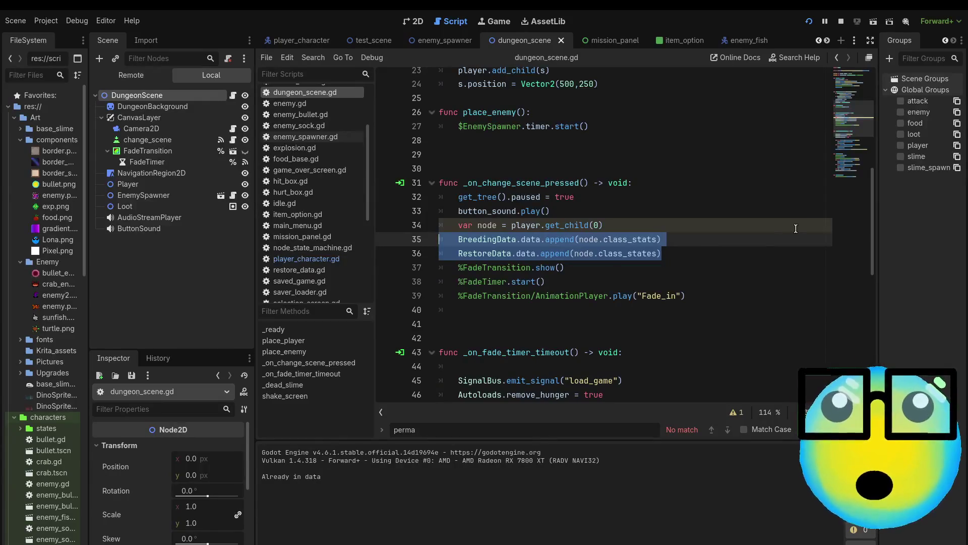
left_click(796, 228)
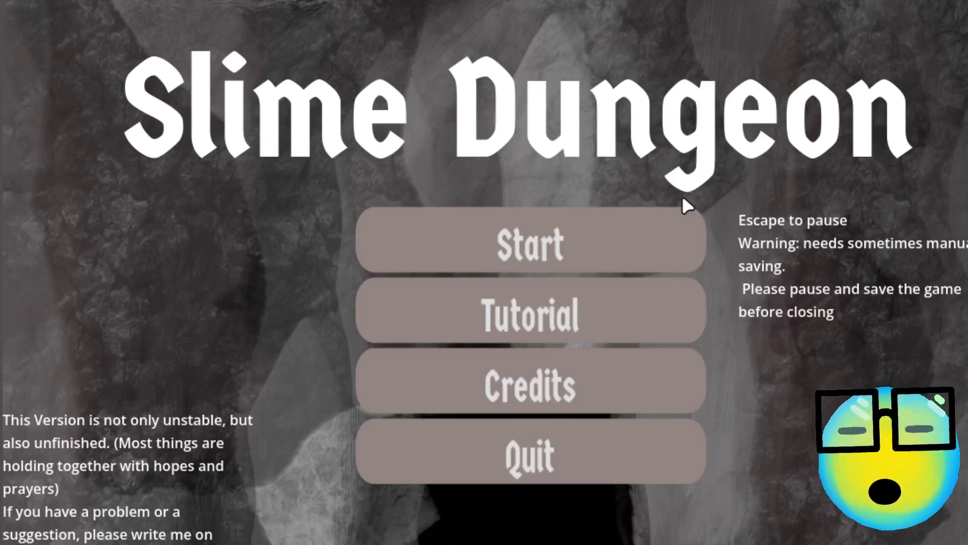
- Start a new game, sell the only slime, and restart into the slime room after the game over
left_click(597, 225)
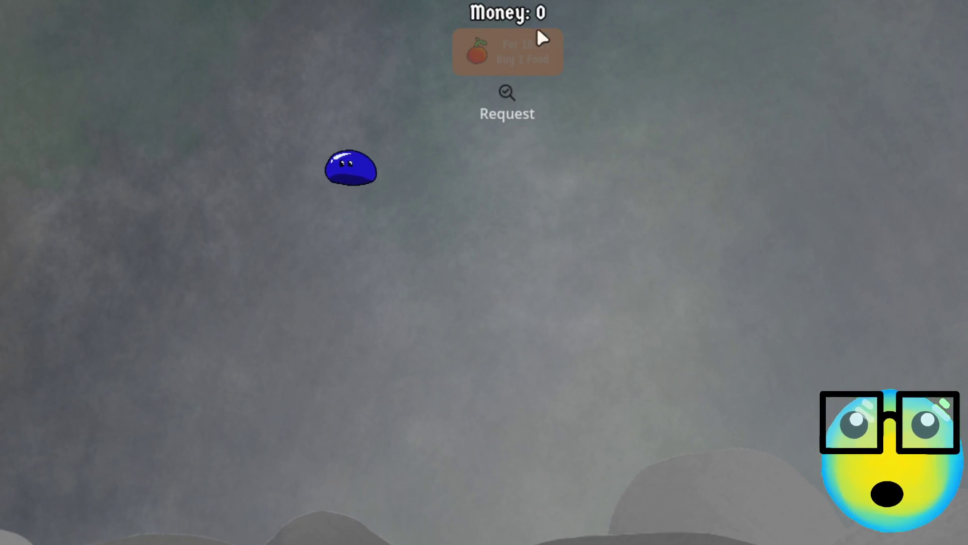
left_click(286, 160)
left_click(525, 501)
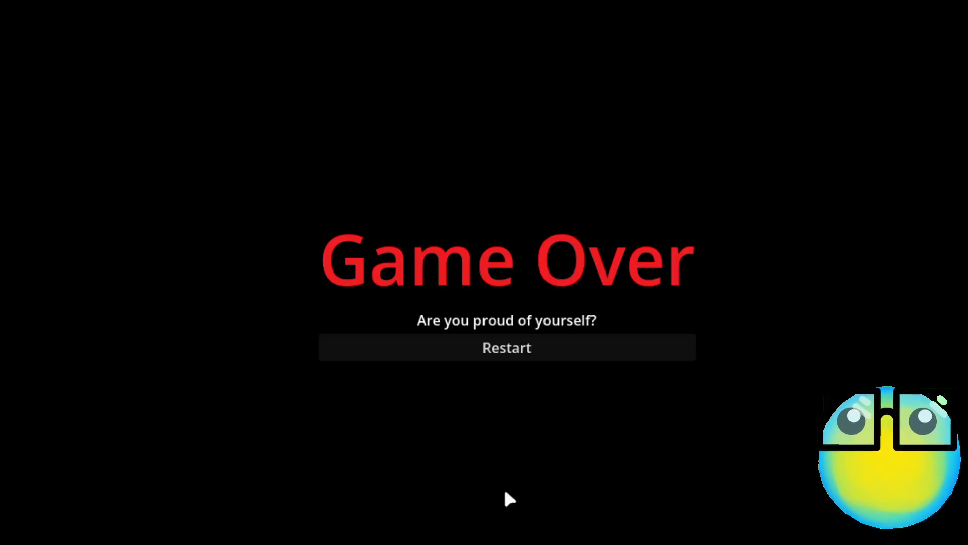
left_click(535, 356)
left_click(565, 540)
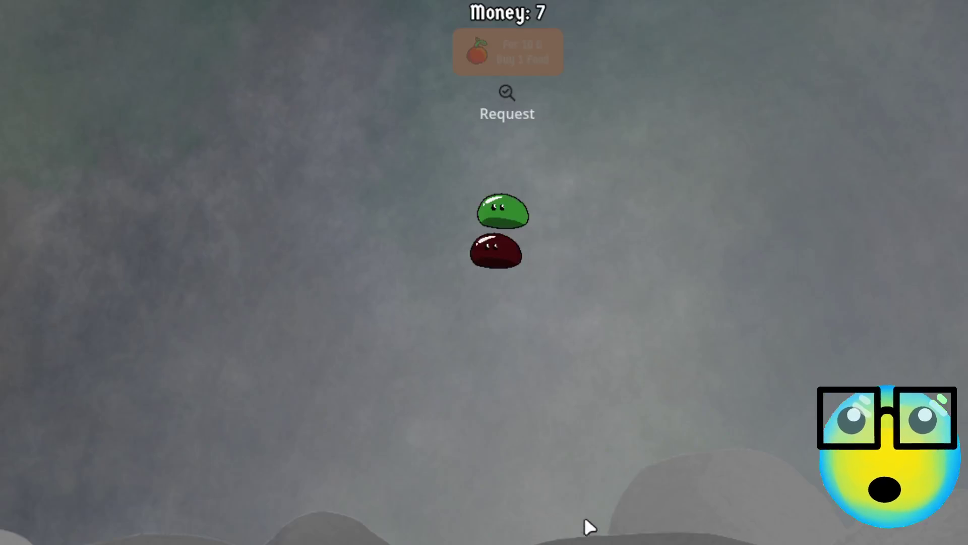
- Compare the red and green slimes' stats side by side, then select the green slime alone
left_click(493, 232)
left_click(500, 232)
left_click(448, 200)
left_click(434, 283)
left_click(376, 292)
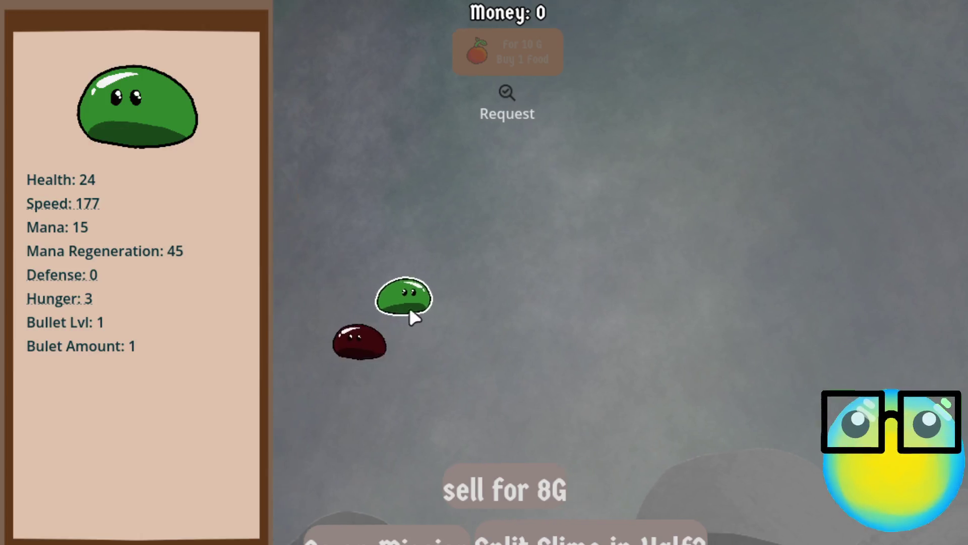
left_click(386, 324)
left_click(331, 261)
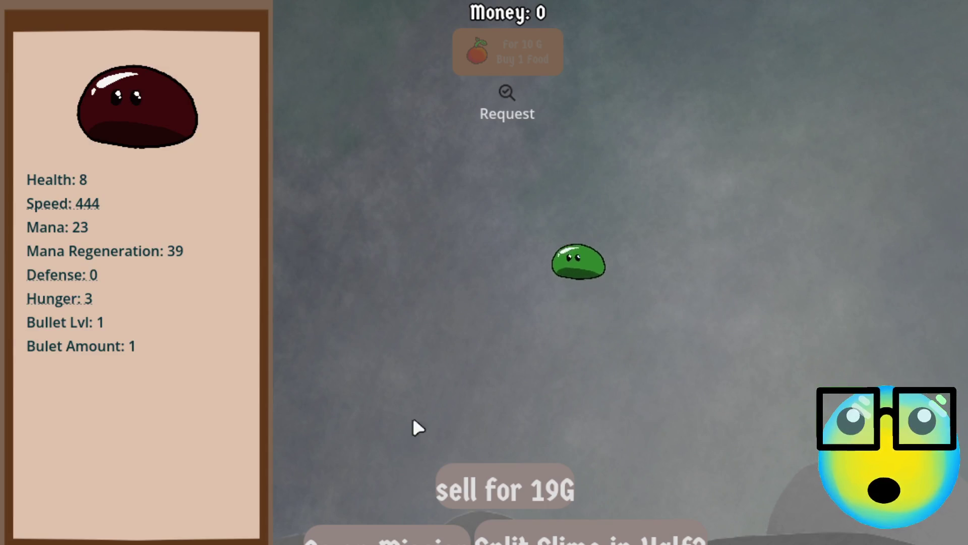
left_click(607, 231)
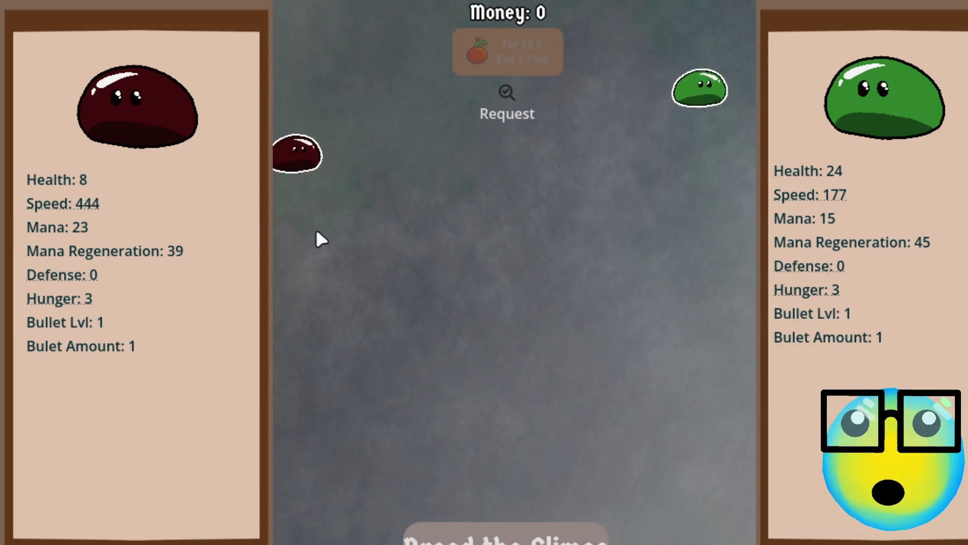
left_click(313, 162)
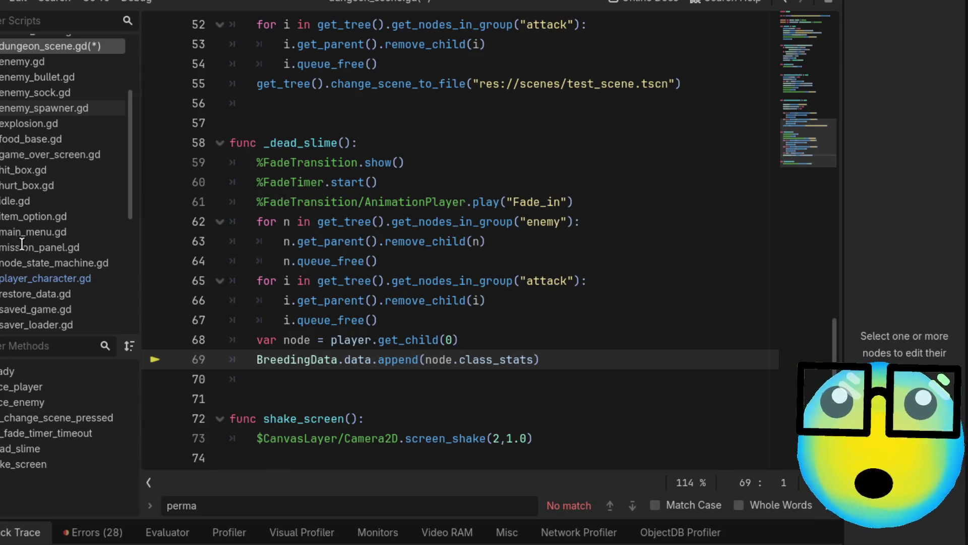
- Replace line 69 of _dead_slime with RestoreData.data.erase(node.class_states) and save dungeon_scene.gd
left_click(749, 380)
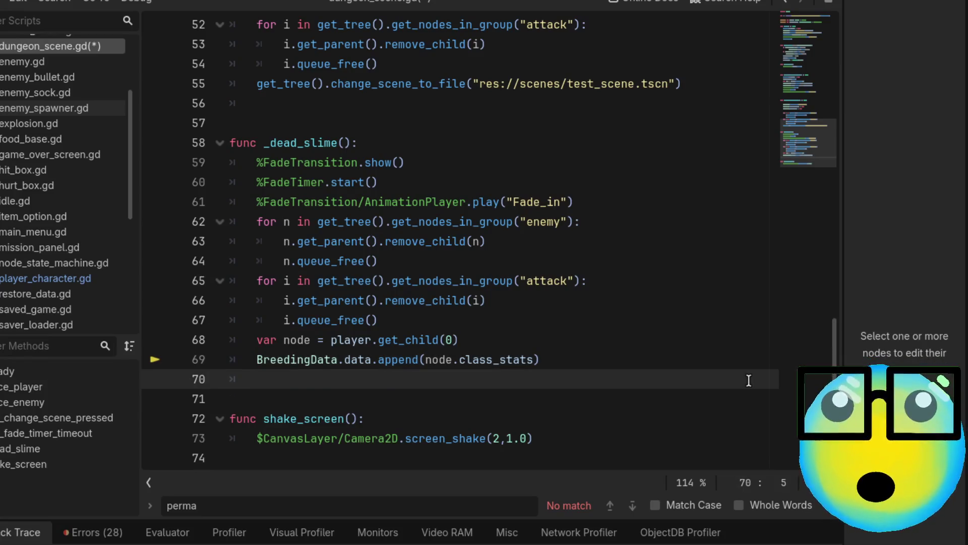
key("Up")
key("End")
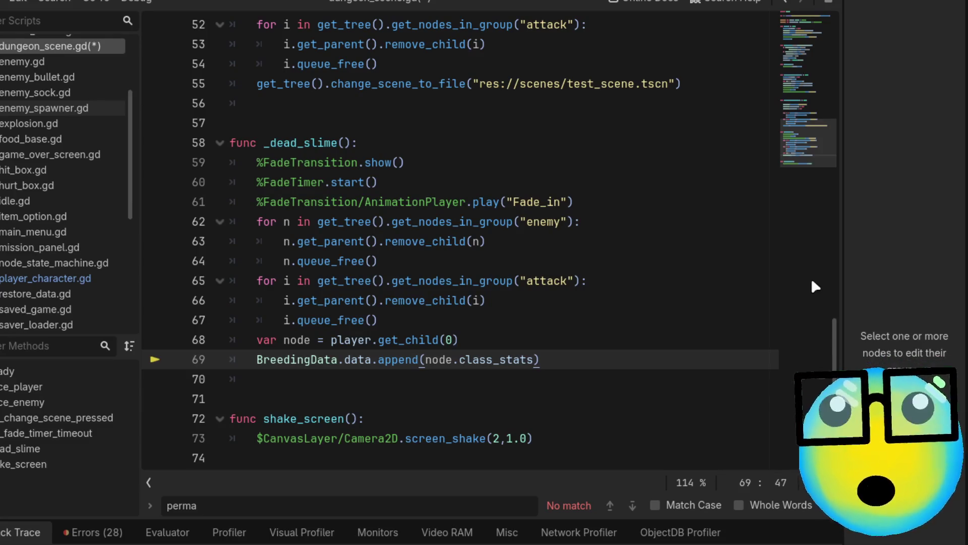
left_click_drag(579, 359, 244, 361)
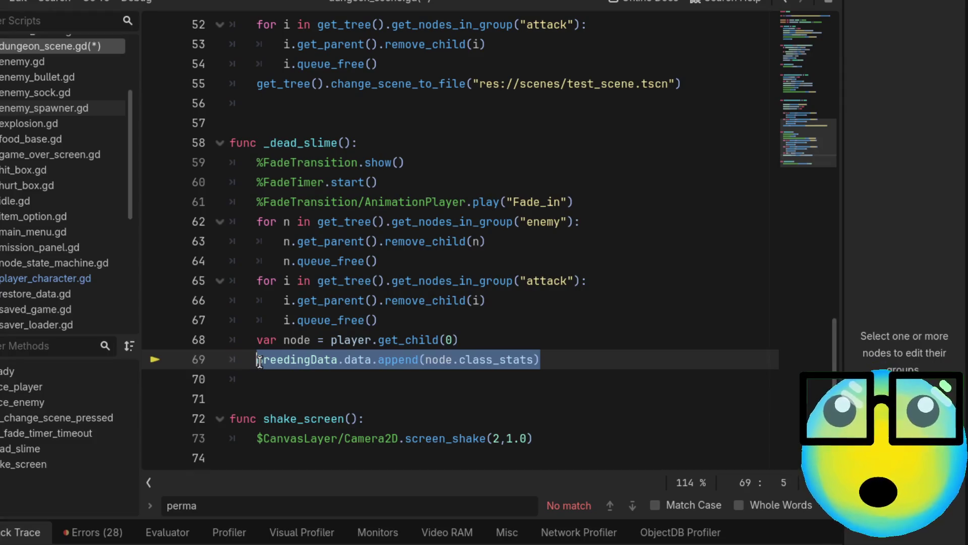
type("RestoreData.data.erase(node.class_states)")
left_click(681, 372)
key("ctrl+s")
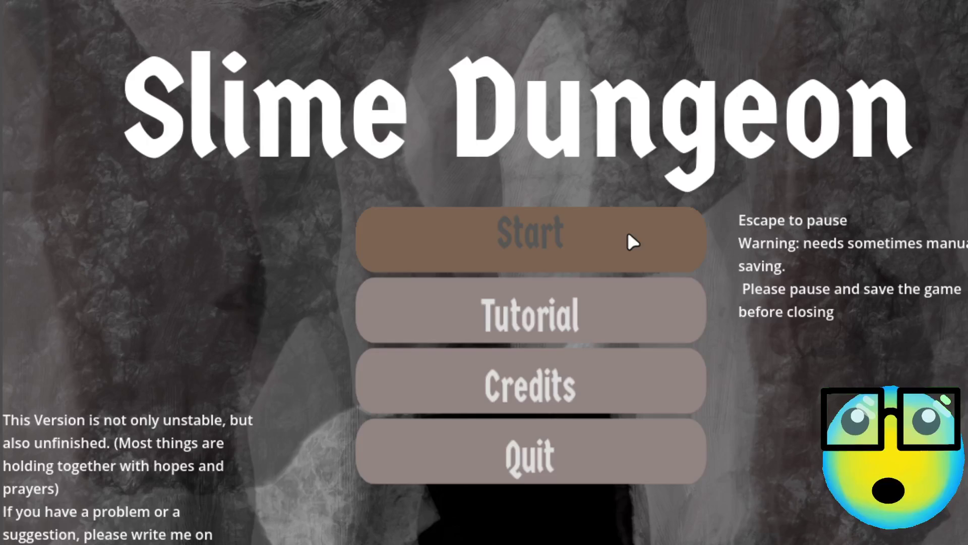
- Start a new game, sell the only slime for 19G, and restart past the customer request screen
left_click(627, 233)
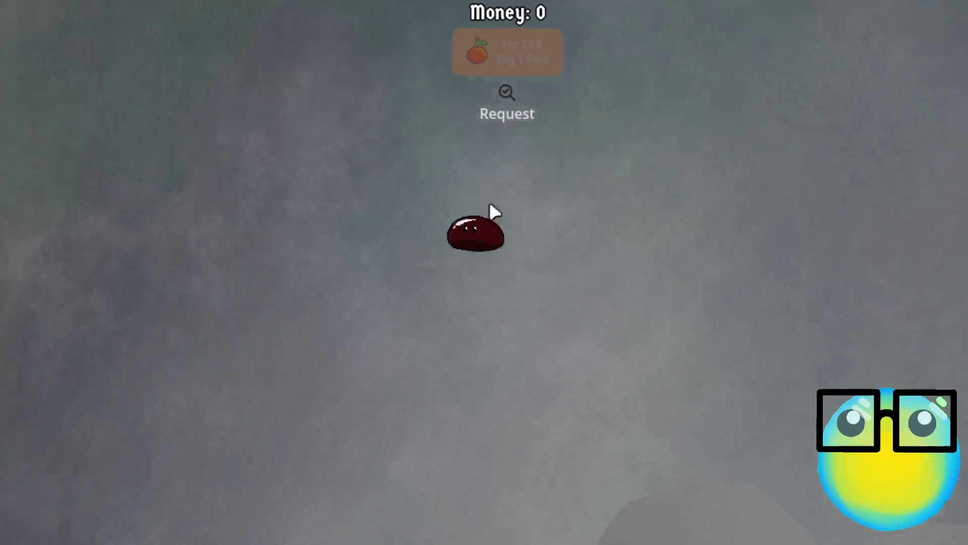
left_click(424, 236)
left_click(506, 478)
left_click(464, 350)
left_click(566, 537)
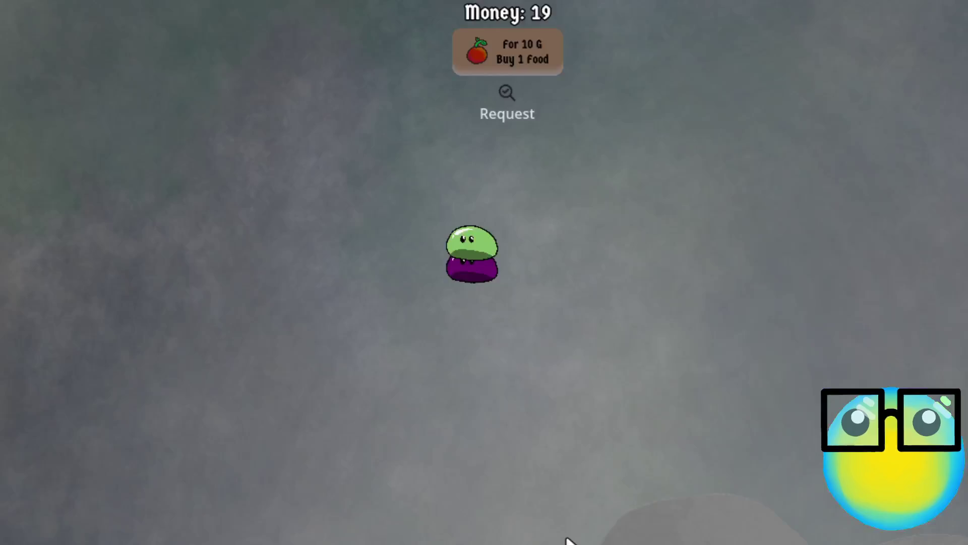
- View the purple and green slimes' stats, each with bullet level 1
left_click(484, 237)
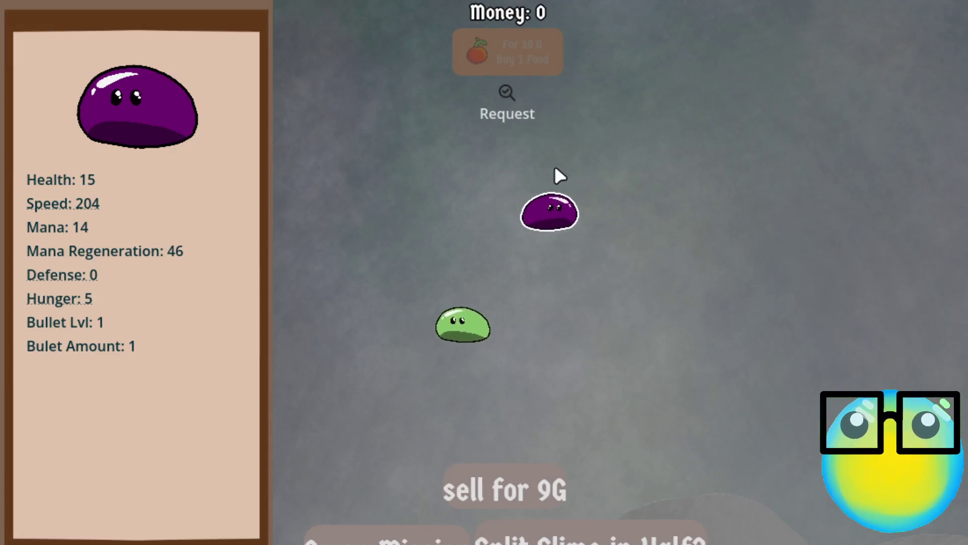
left_click(580, 202)
left_click(409, 401)
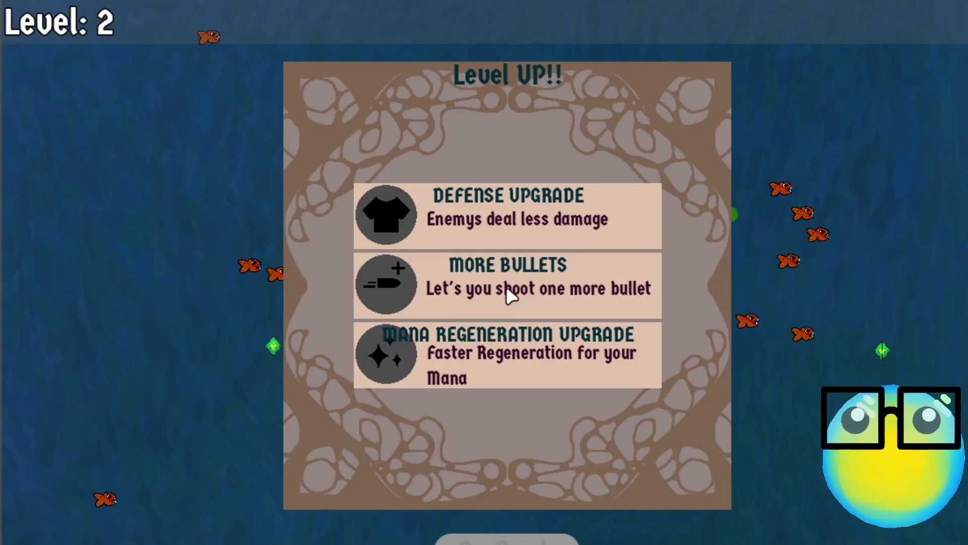
- Take the More Bullets upgrade at level 2 and steer the slime away from the fish with A, W, D
left_click(512, 292)
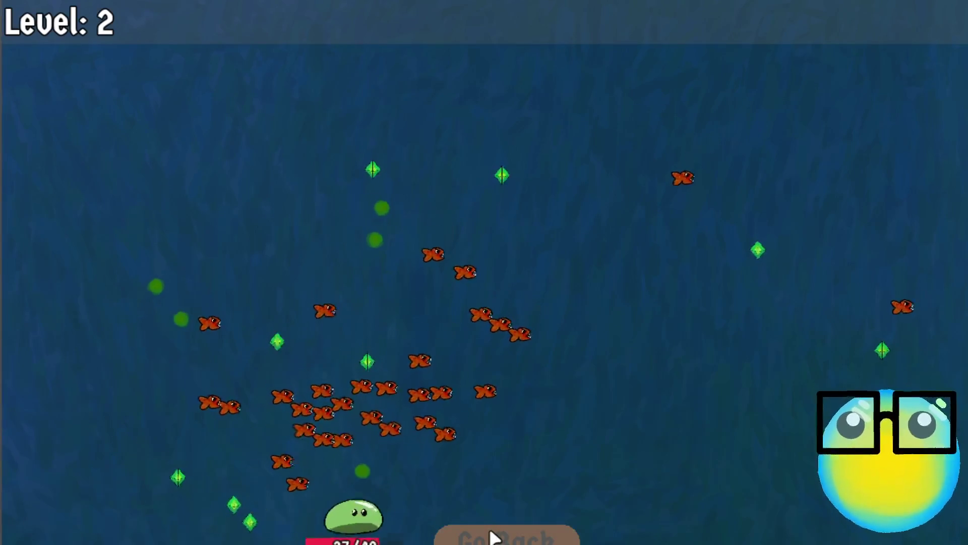
key("a")
key("w")
key("d")
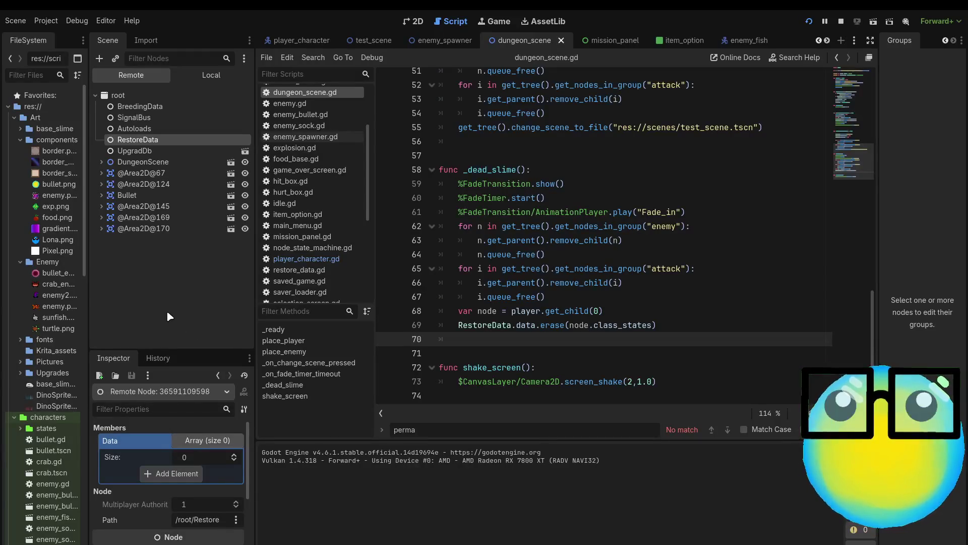
- Inspect SignalBus, Autoloads, RestoreData and UpgradDb in the Remote tree, ending on BreedingData's empty Data array
left_click(121, 107)
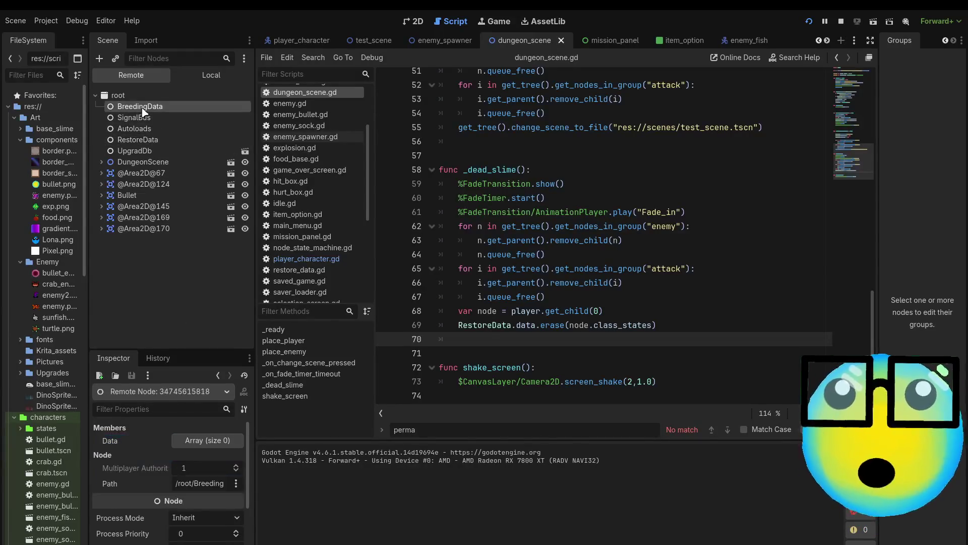
left_click(132, 117)
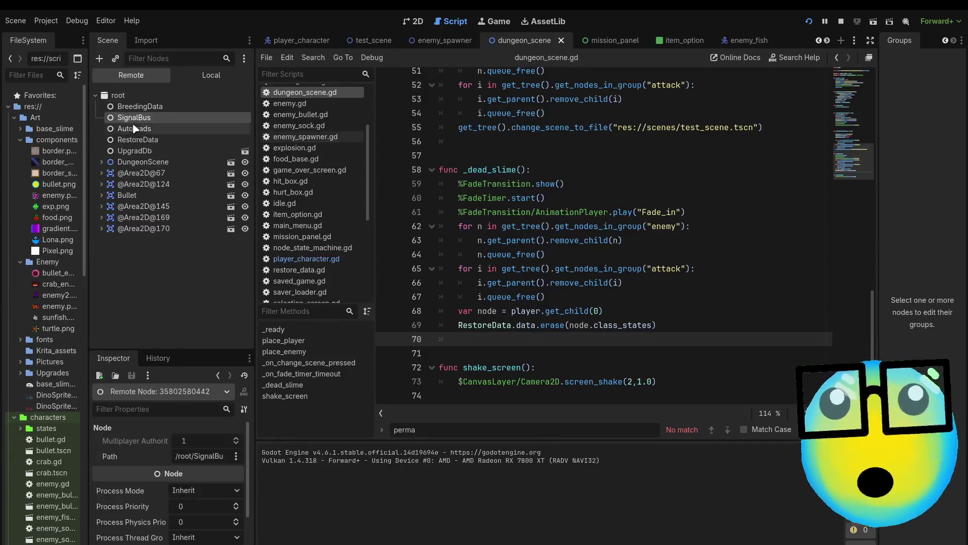
left_click(136, 129)
left_click(139, 140)
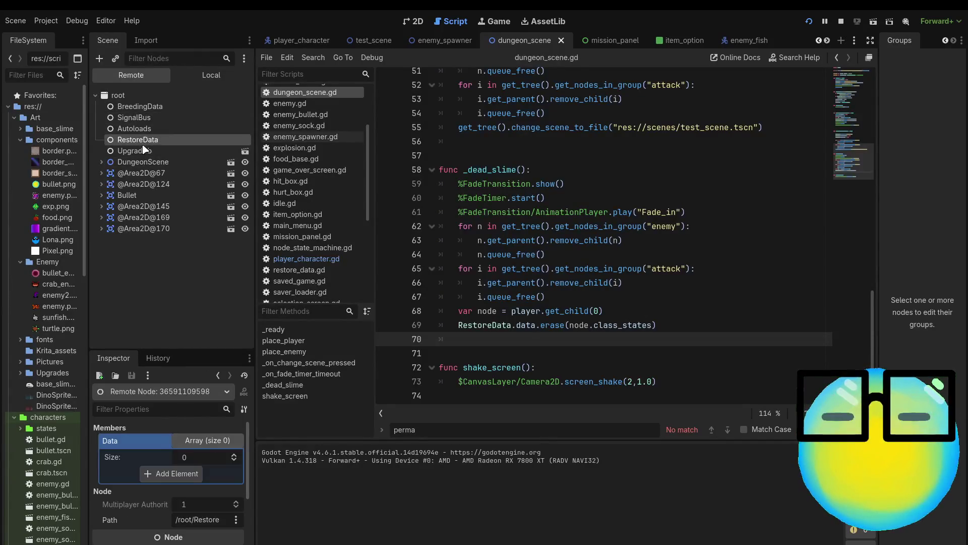
left_click(143, 162)
left_click(135, 151)
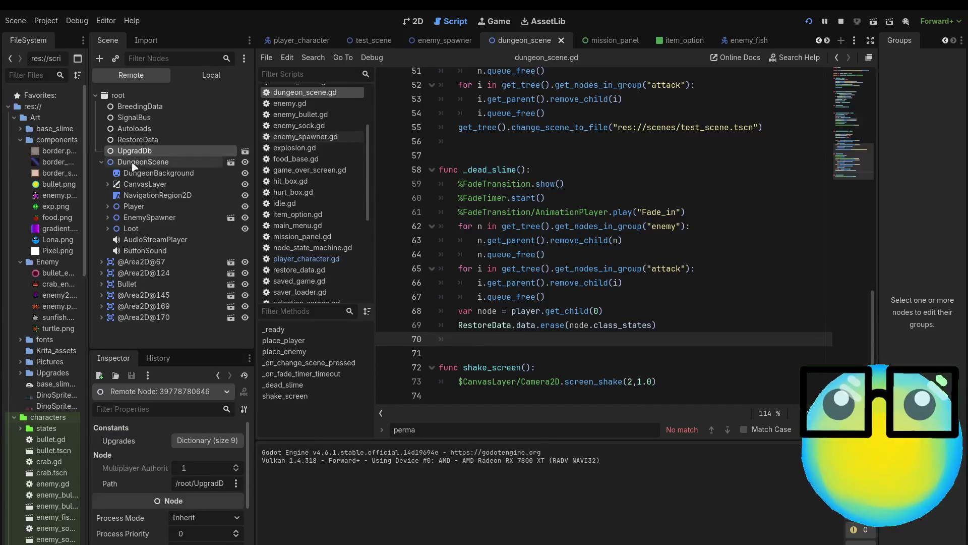
left_click(102, 162)
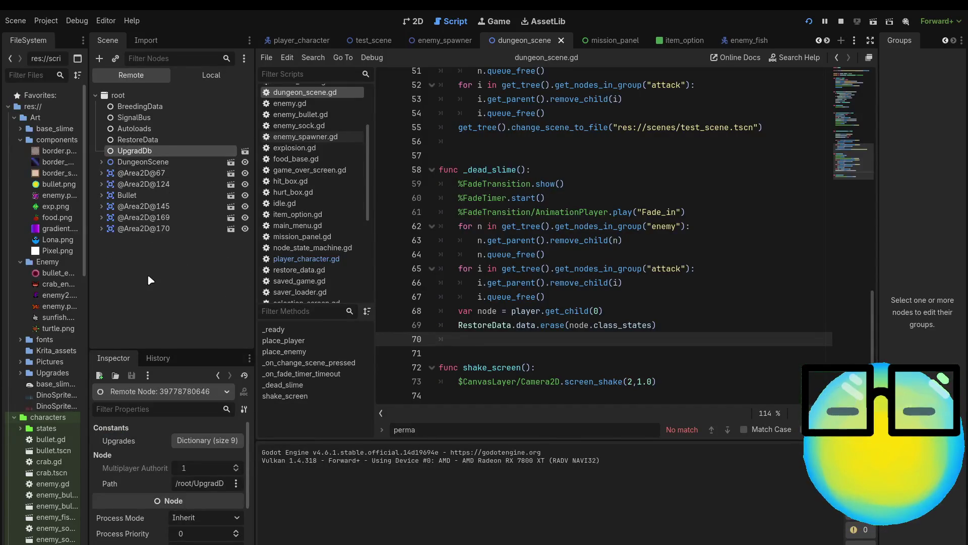
left_click(168, 139)
left_click(168, 129)
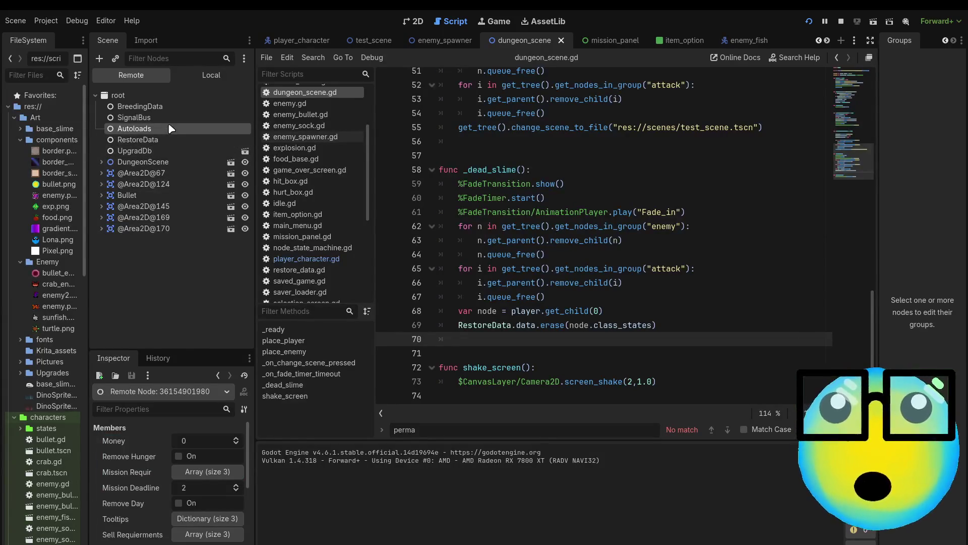
scroll(137, 522, "down", 5)
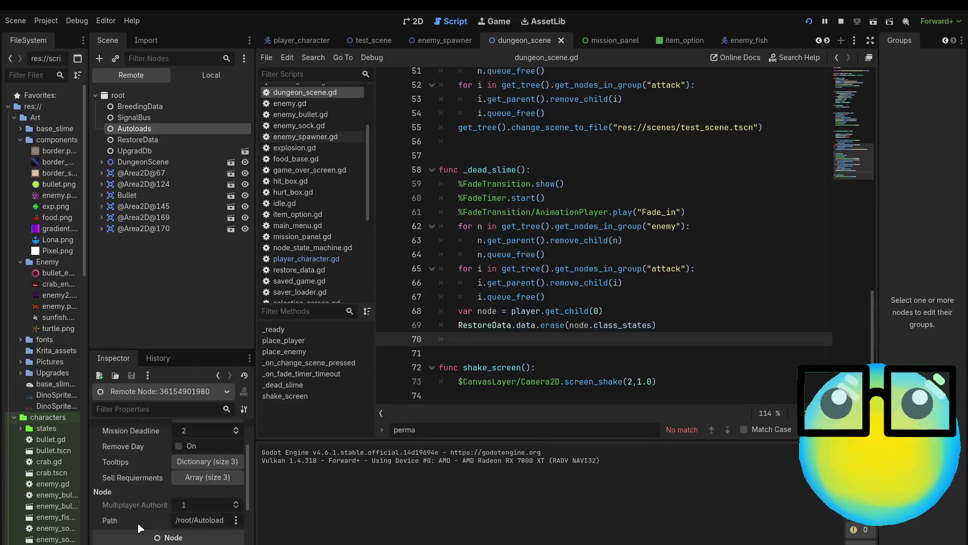
left_click(147, 119)
left_click(161, 107)
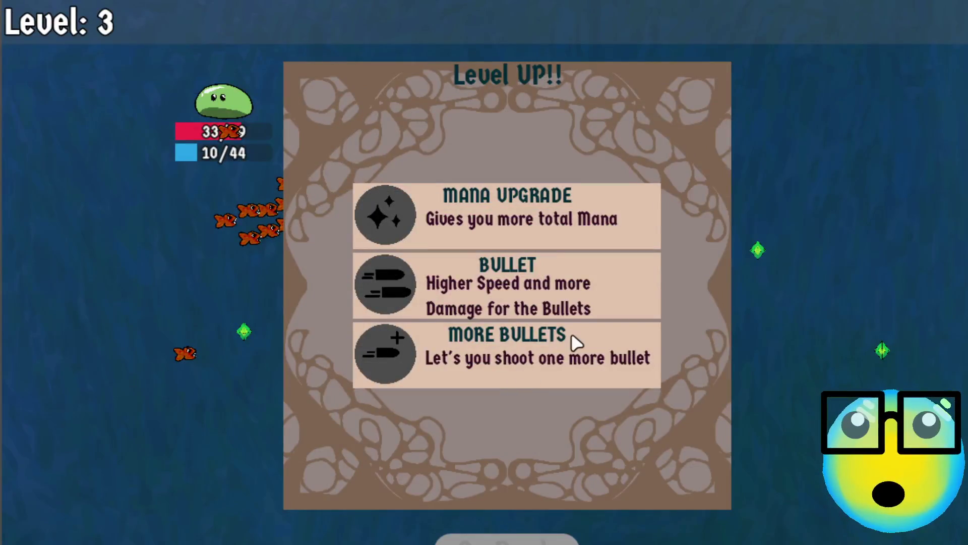
- Pick More Bullets at level 3, then delete the stray 2 on line 35 of dungeon_scene.gd
left_click(492, 355)
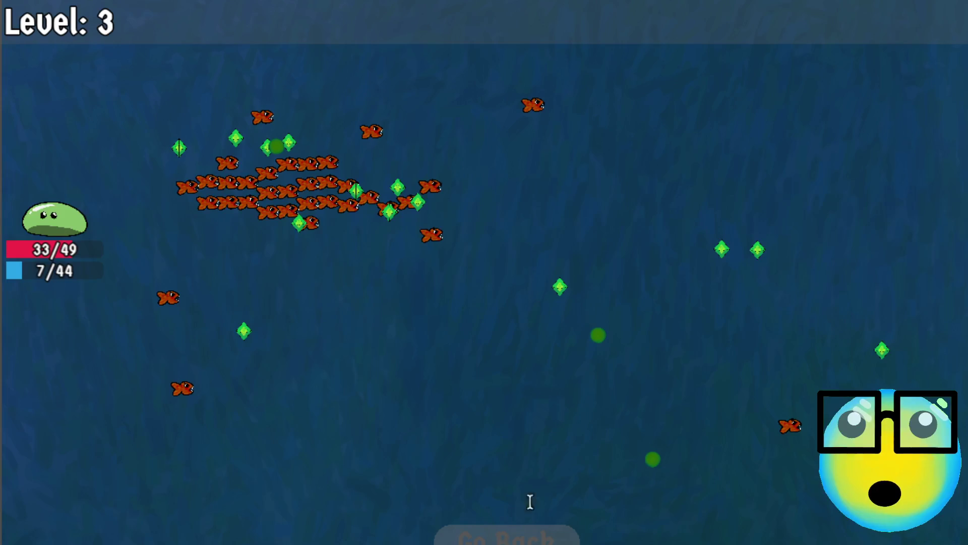
key("BackSpace")
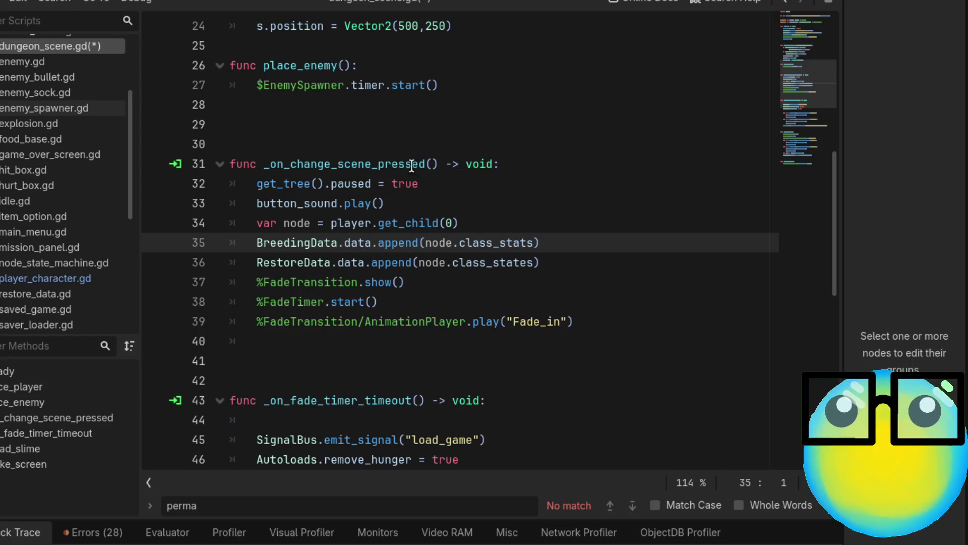
- Delete the BreedingData append line 35, save dungeon_scene.gd, and run the game with F5
left_click(750, 255)
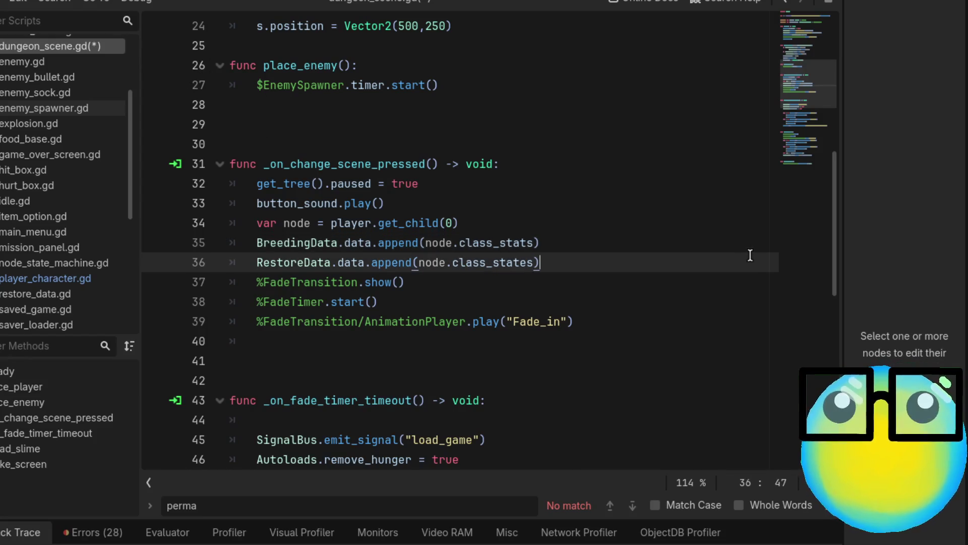
left_click(549, 241)
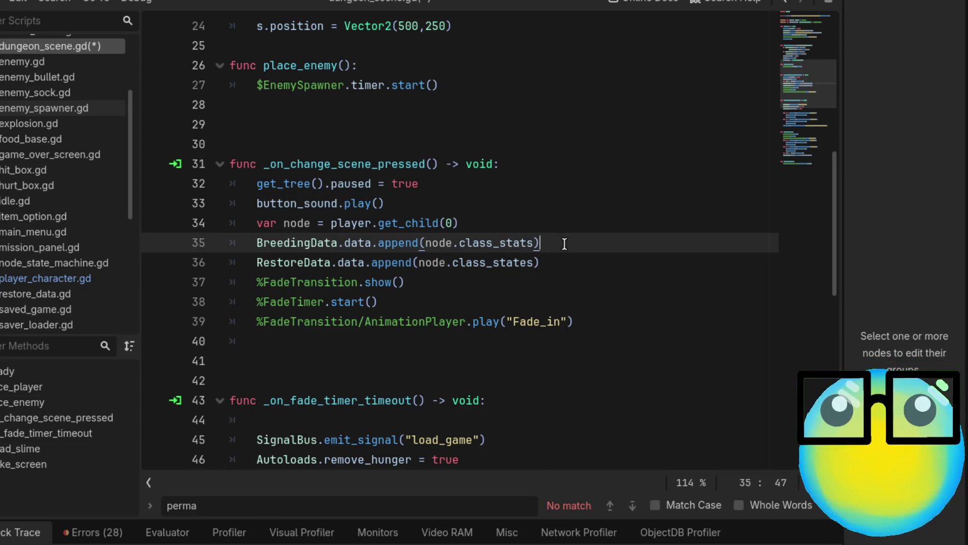
left_click_drag(564, 243, 219, 246)
key("BackSpace")
key("BackSpace")
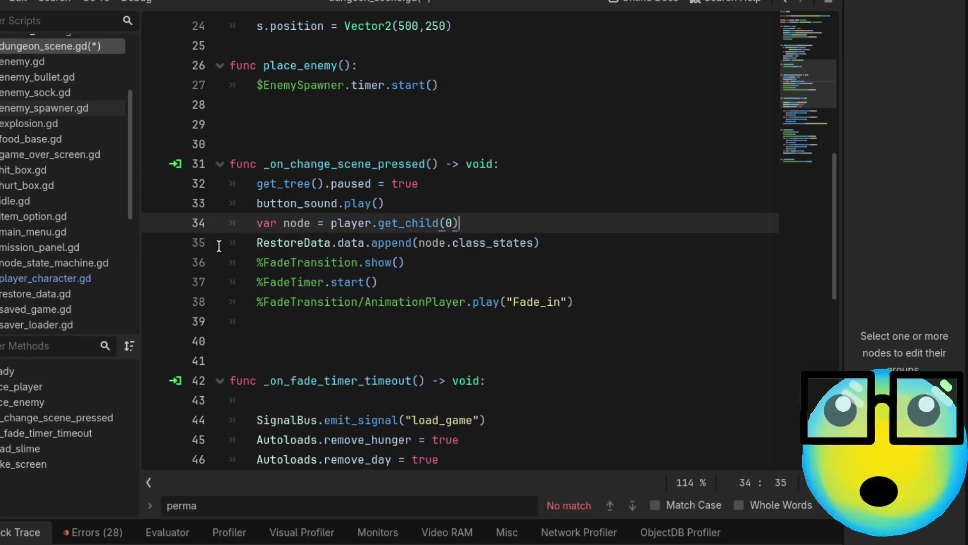
key("ctrl+s")
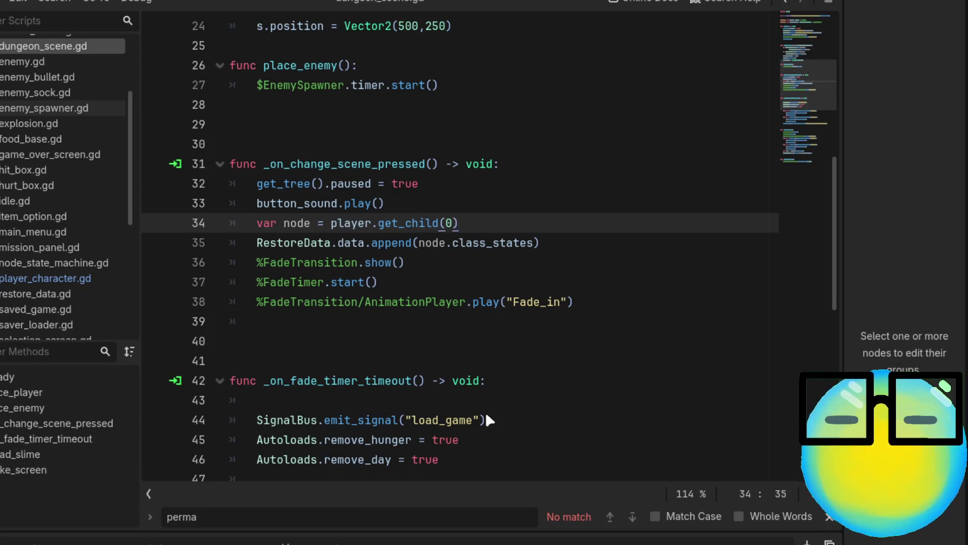
key("F5")
- Start a new game, sell the lone purple slime, and restart after the game over
left_click(556, 255)
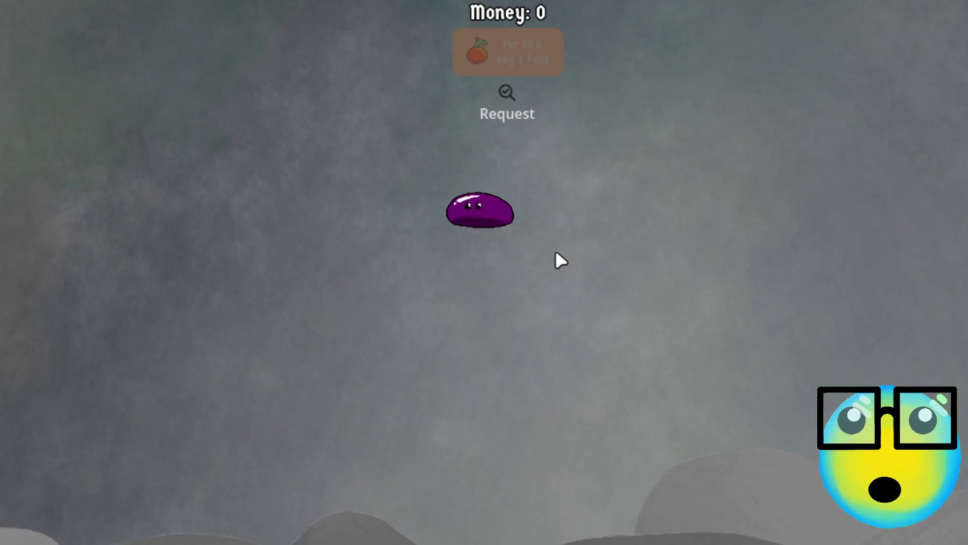
left_click(400, 224)
left_click(504, 488)
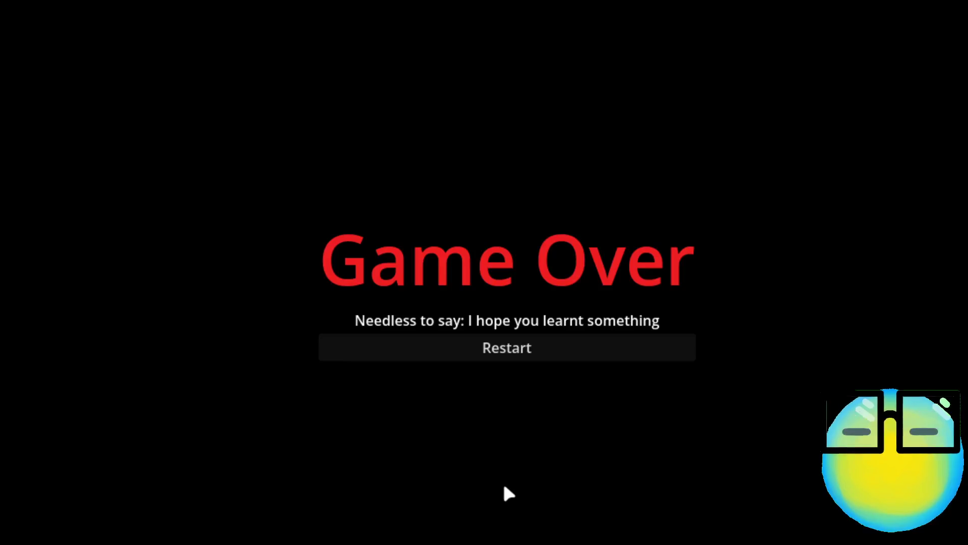
left_click(544, 353)
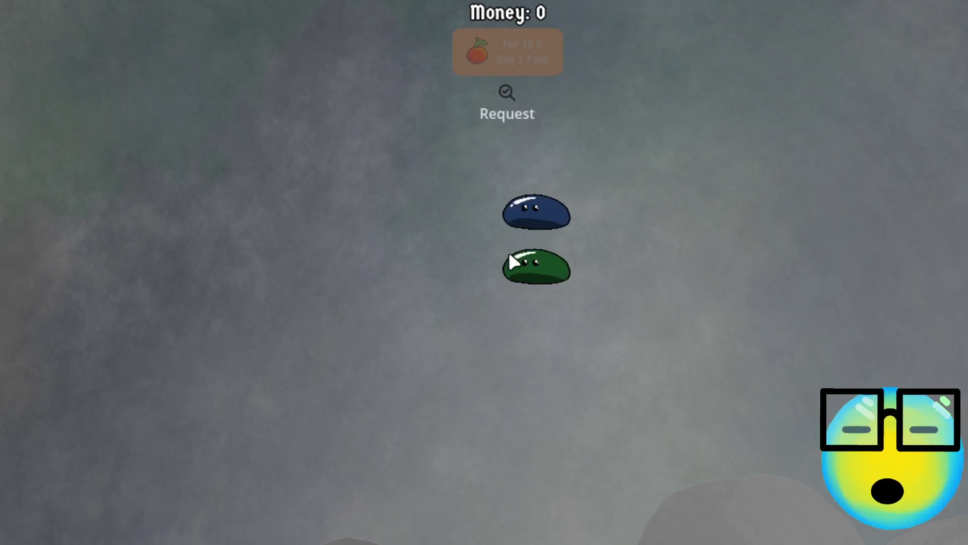
- Dismiss the request and compare the new green and blue slimes' stats
left_click(519, 267)
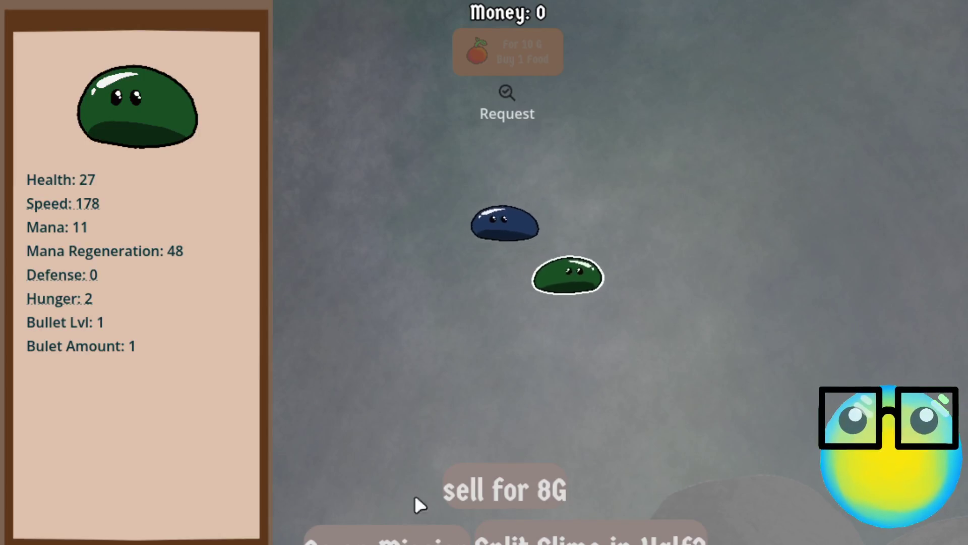
left_click(648, 301)
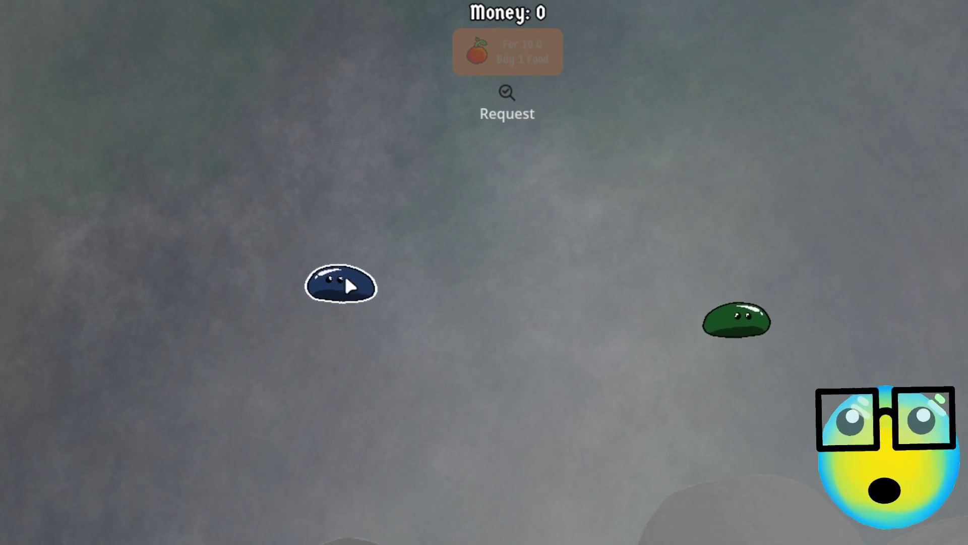
left_click(345, 280)
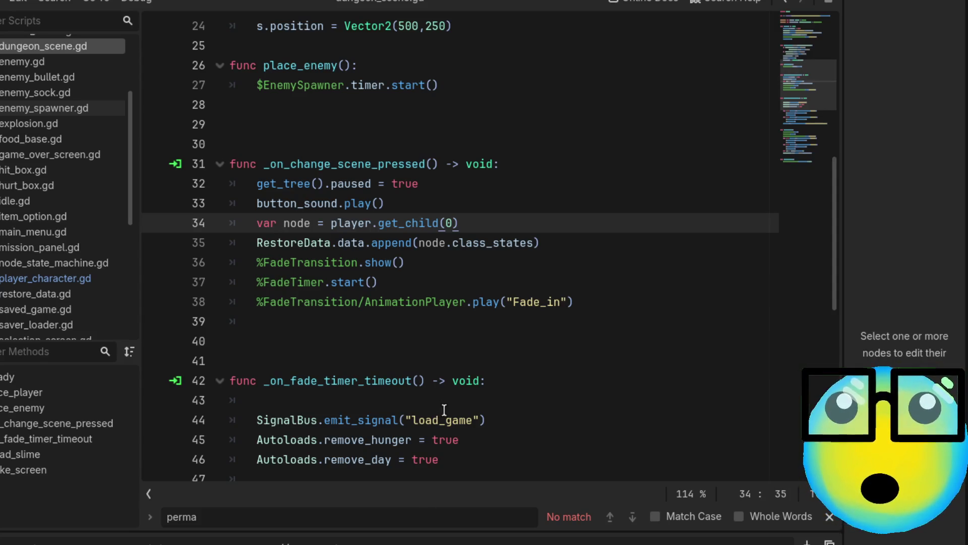
scroll(553, 412, "down", 3)
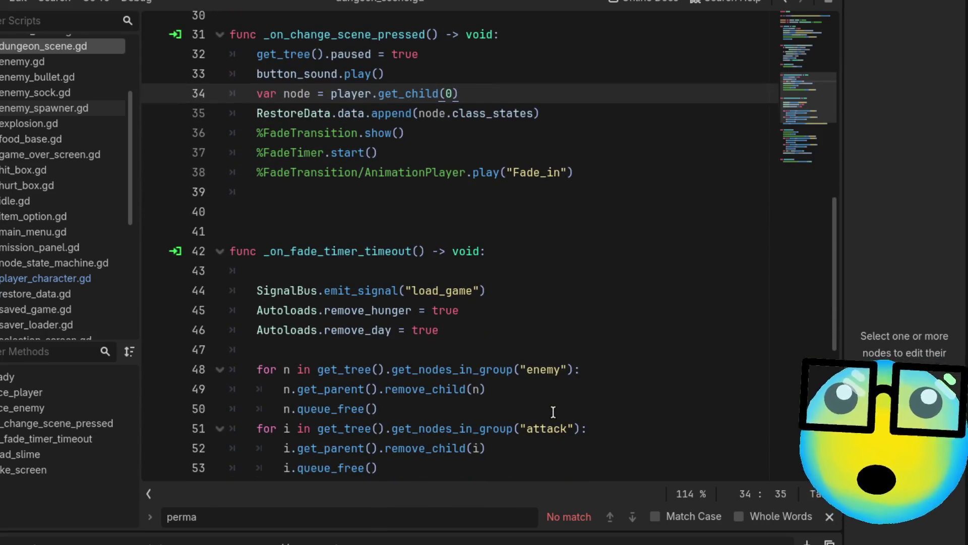
scroll(554, 412, "down", 1)
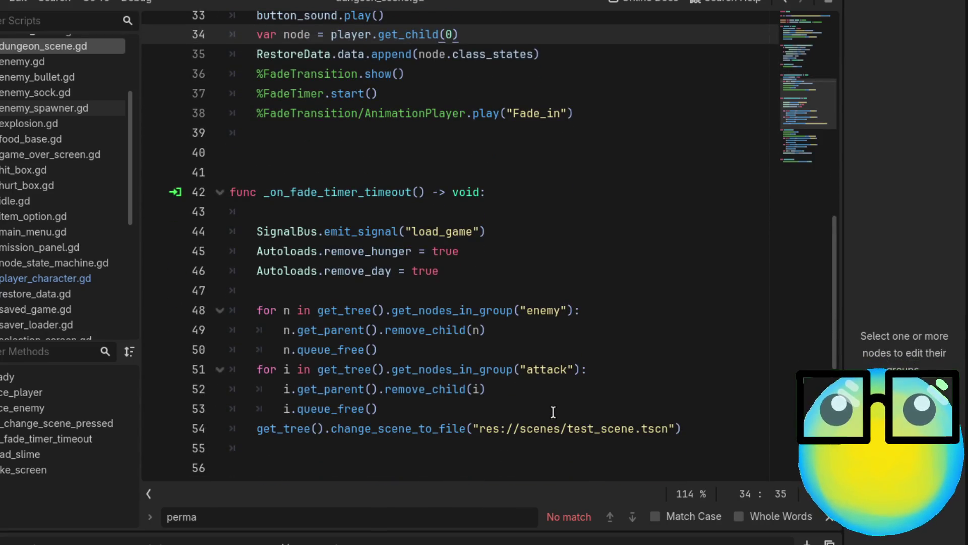
left_click(496, 331)
left_click(571, 343)
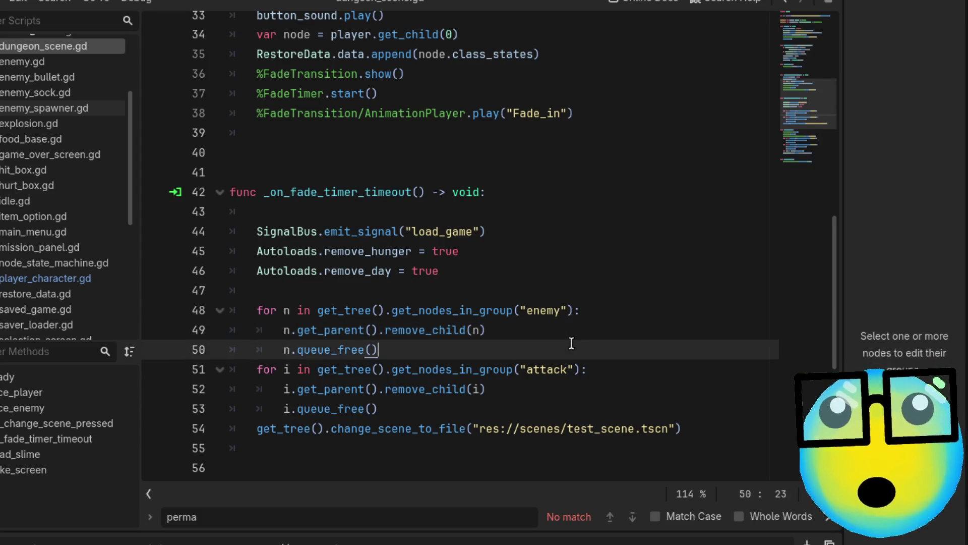
left_click(528, 332)
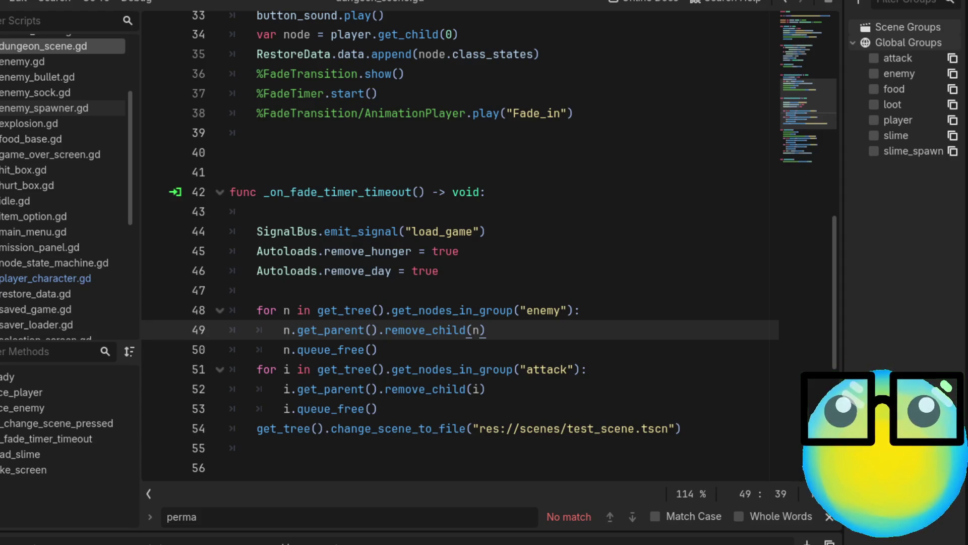
- Inspect the enemy group lookup and remove_child call on lines 48–49 of dungeon_scene.gd
double_click(543, 310)
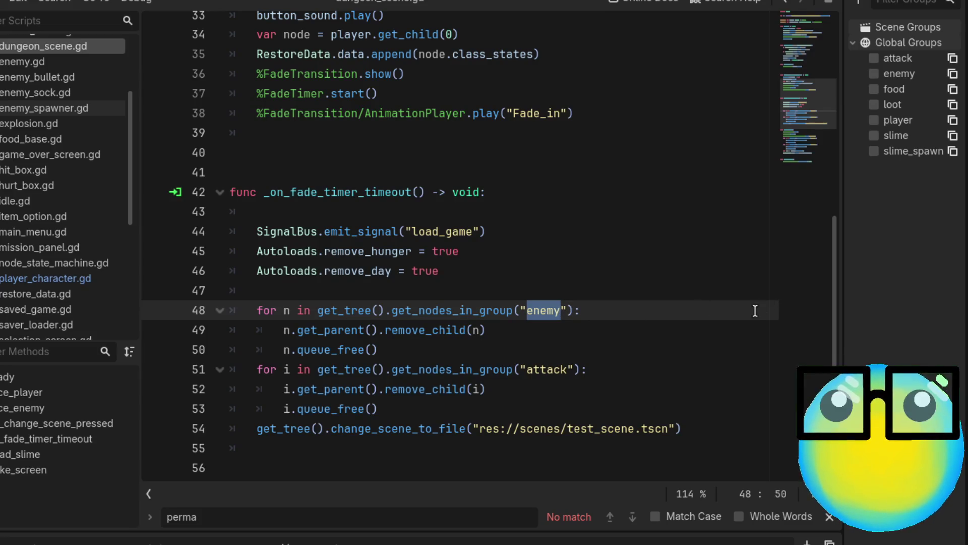
left_click(437, 346)
left_click(429, 332)
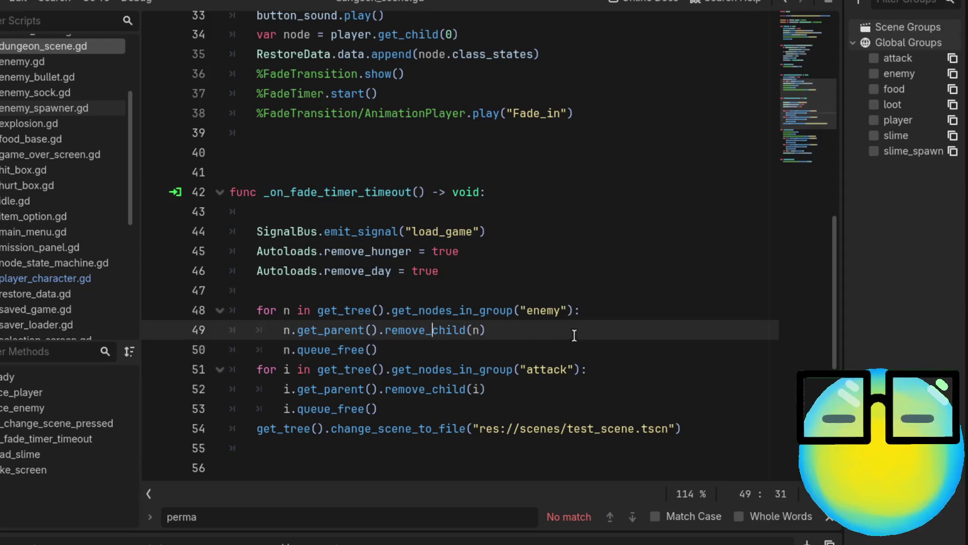
left_click(566, 330)
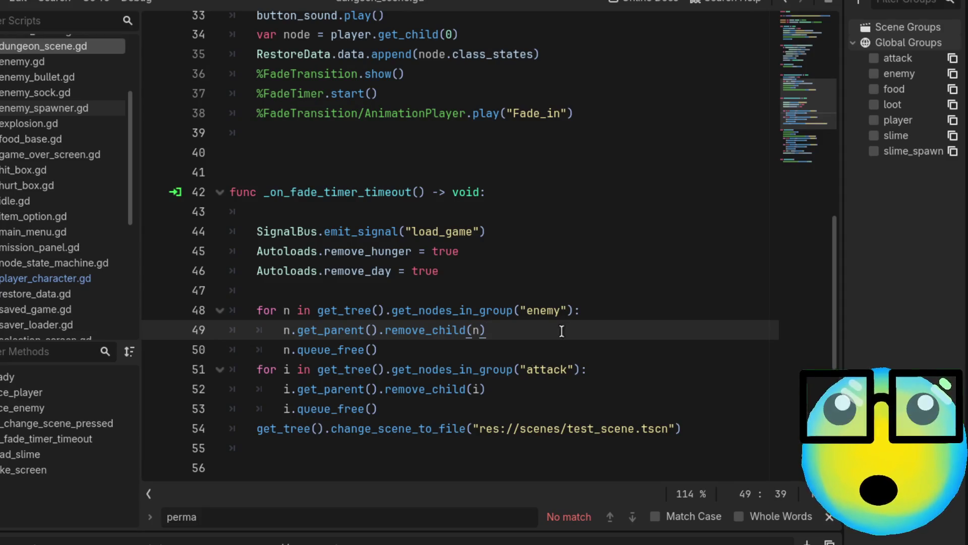
- Check lines 50–53 of the fade-timer handler, then run the game with F5
left_click(510, 395)
left_click(523, 347)
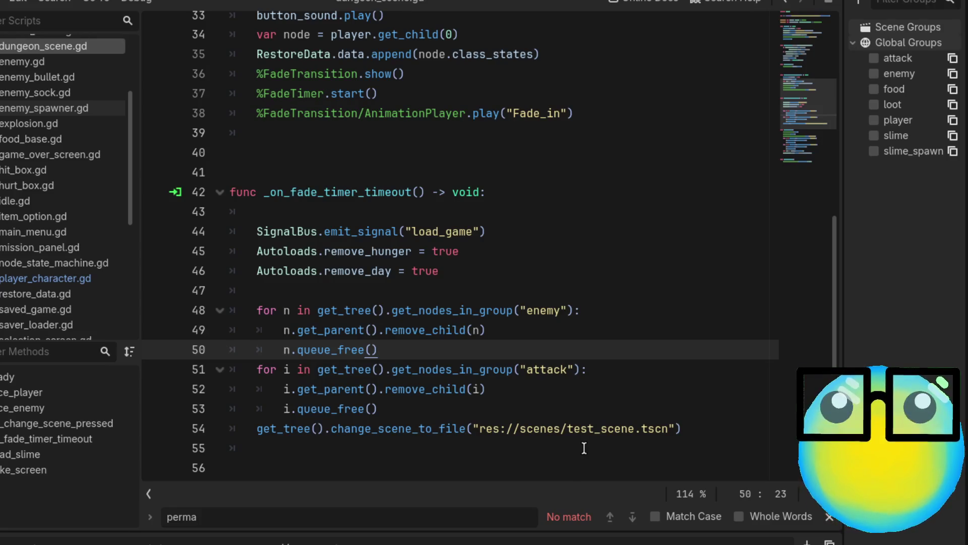
left_click(578, 415)
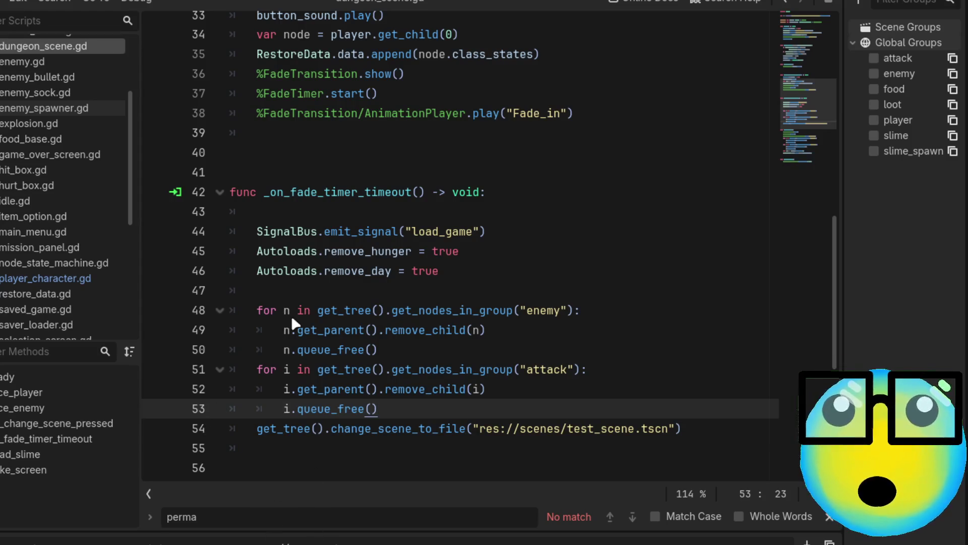
key("F5")
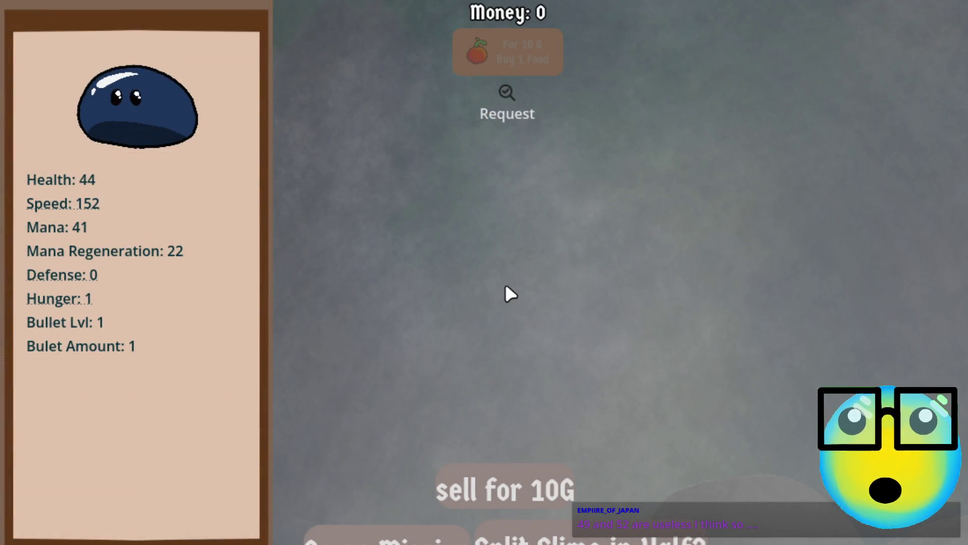
- Send the slime on a mission and steer it with WASD while it shoots fish
left_click(389, 535)
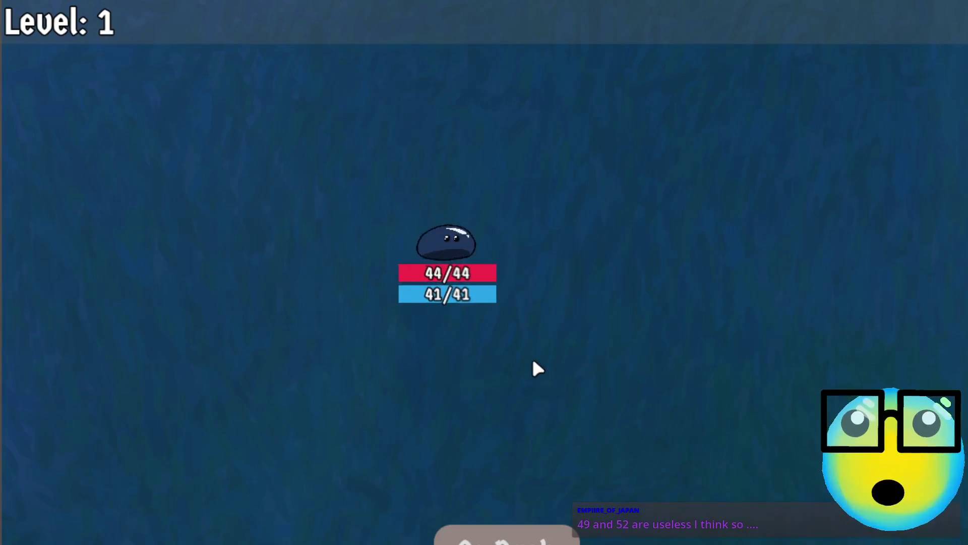
key("d")
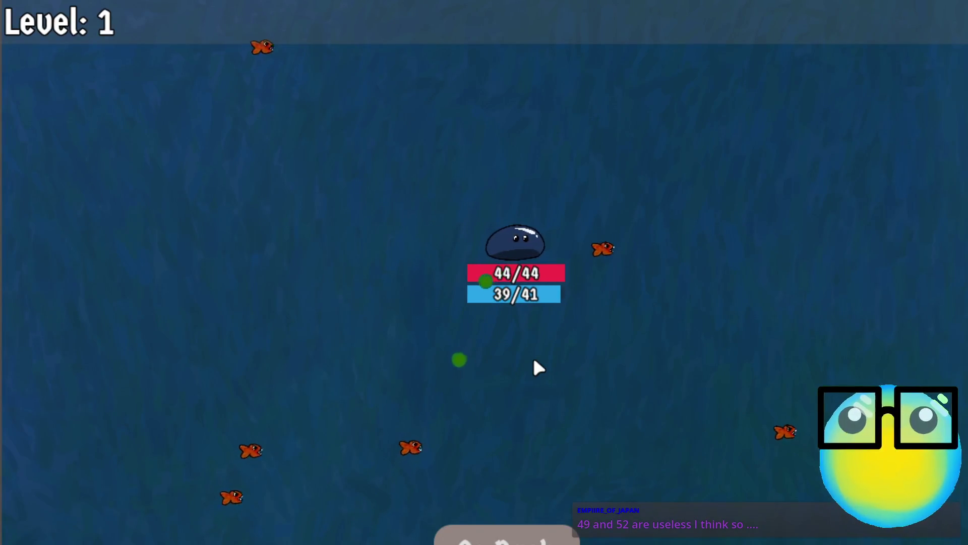
key("a")
key("s")
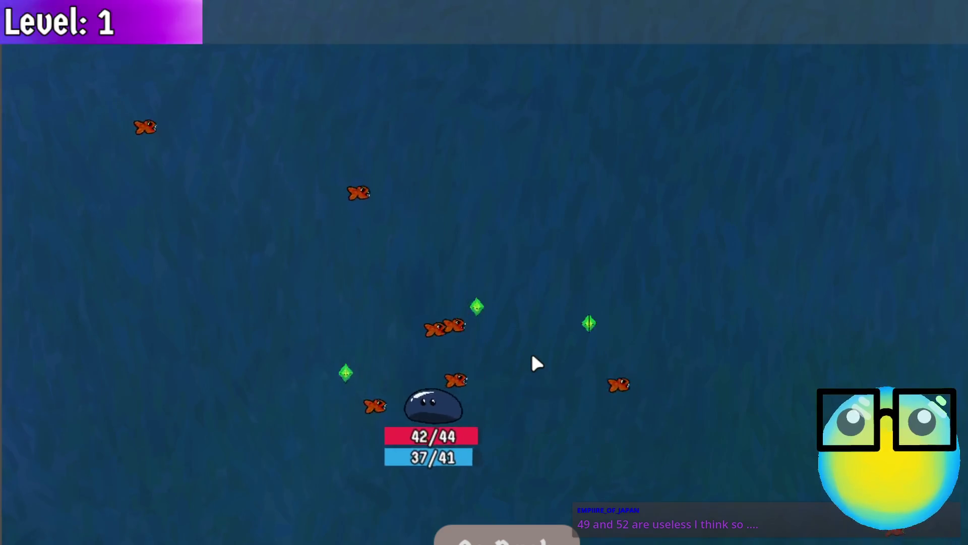
key("w")
key("d")
key("d")
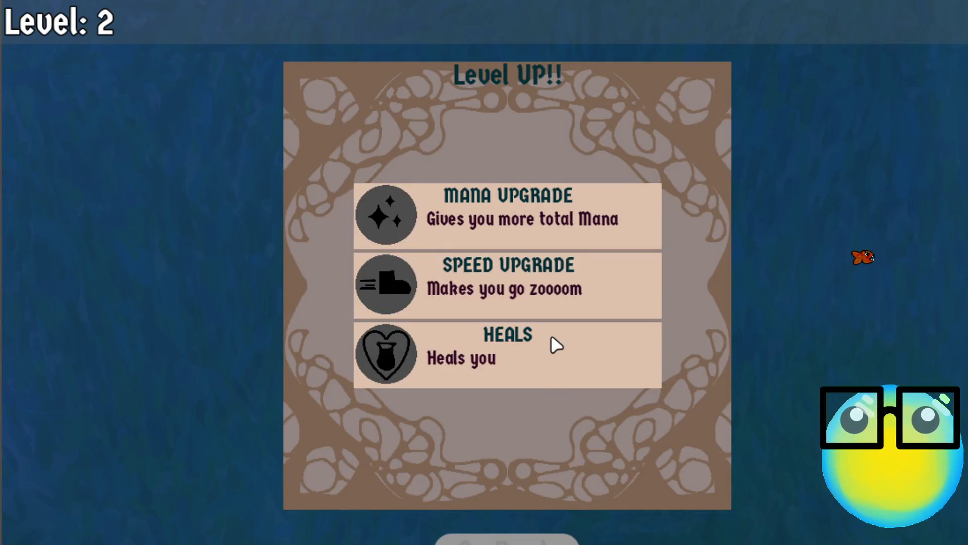
- Take the HEALS upgrade at level 2 and keep moving until the slime dies
left_click(551, 338)
key("a")
key("s")
key("a")
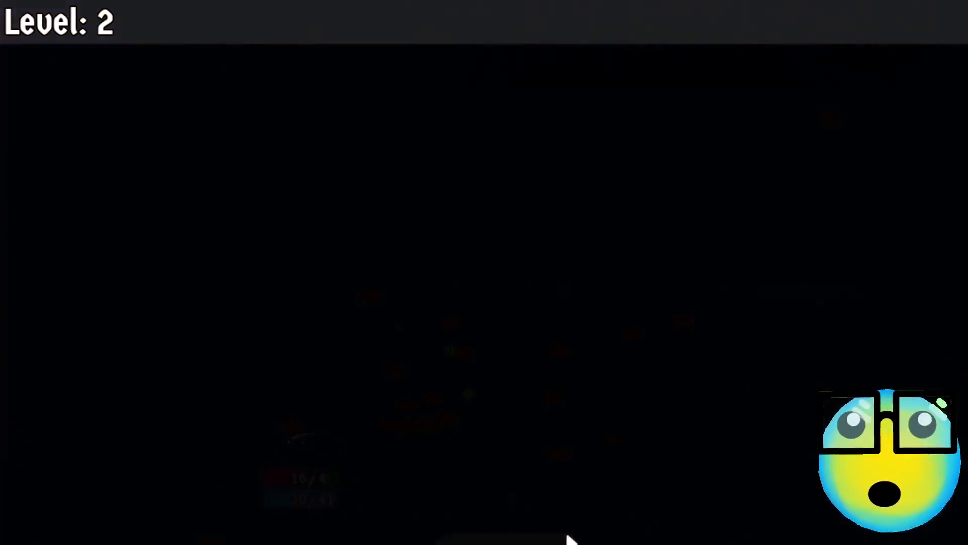
key("a")
key("a")
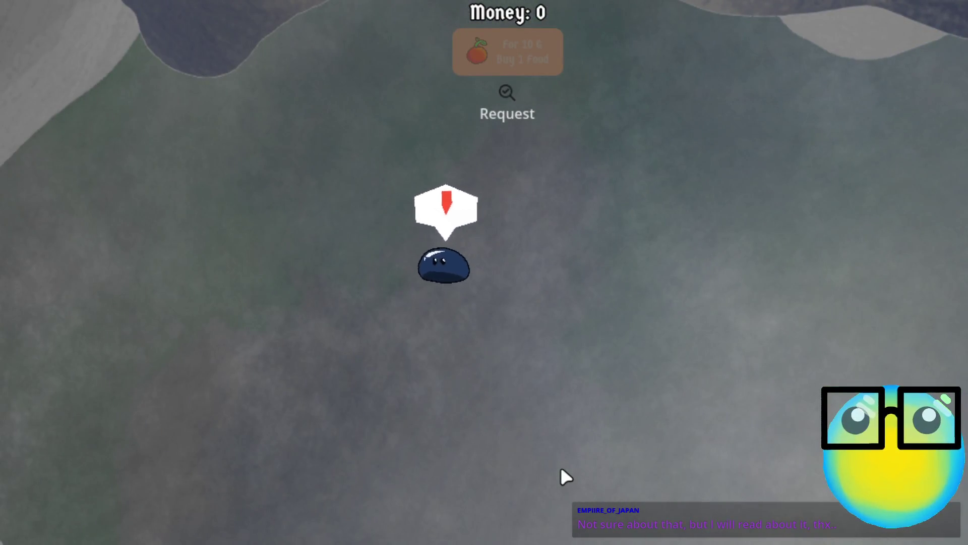
key("a")
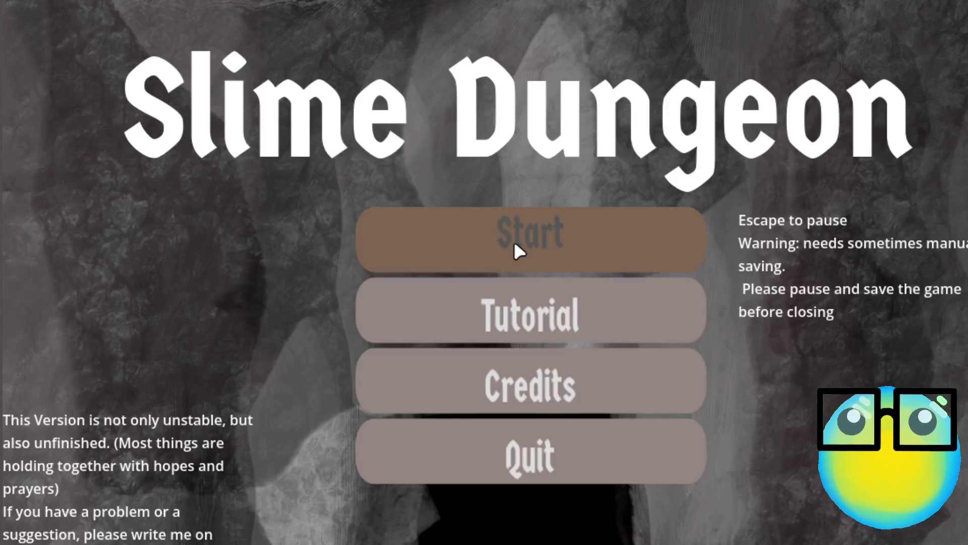
- Start a new game, check the green slime, then restart past Game Over and accept the request
left_click(513, 244)
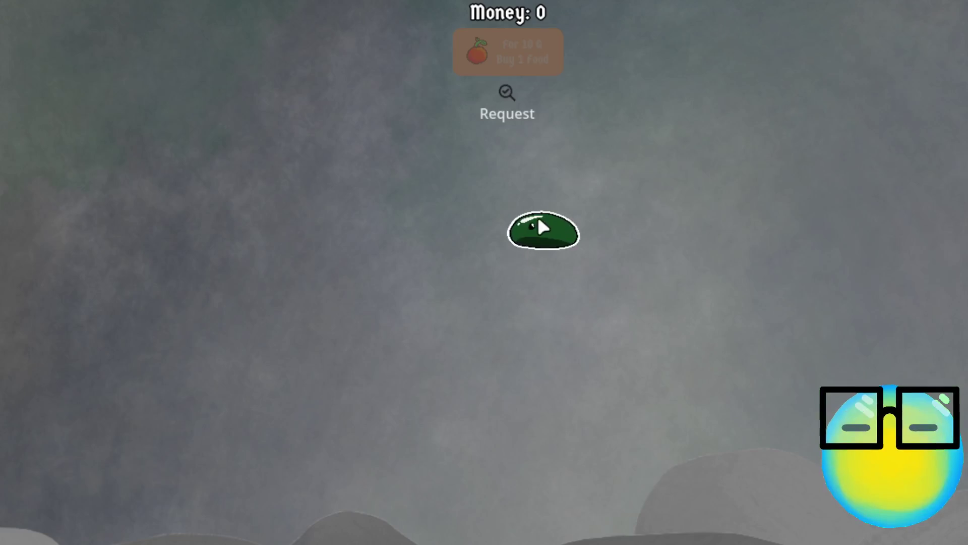
left_click(538, 221)
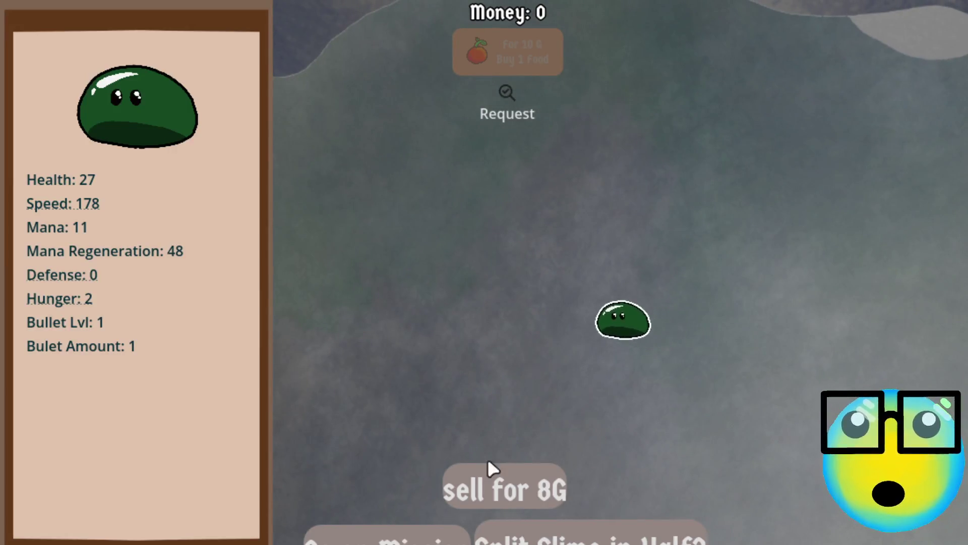
left_click(489, 497)
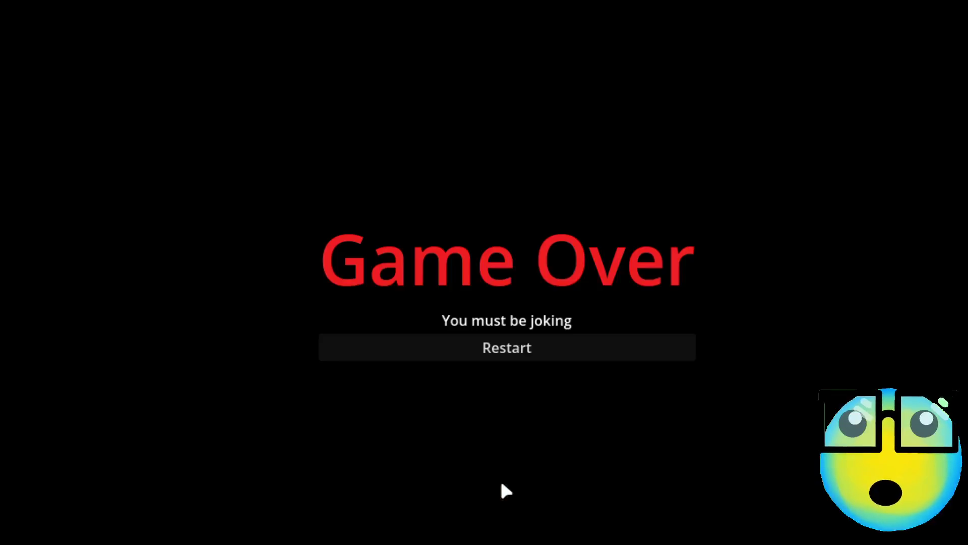
left_click(534, 346)
left_click(578, 519)
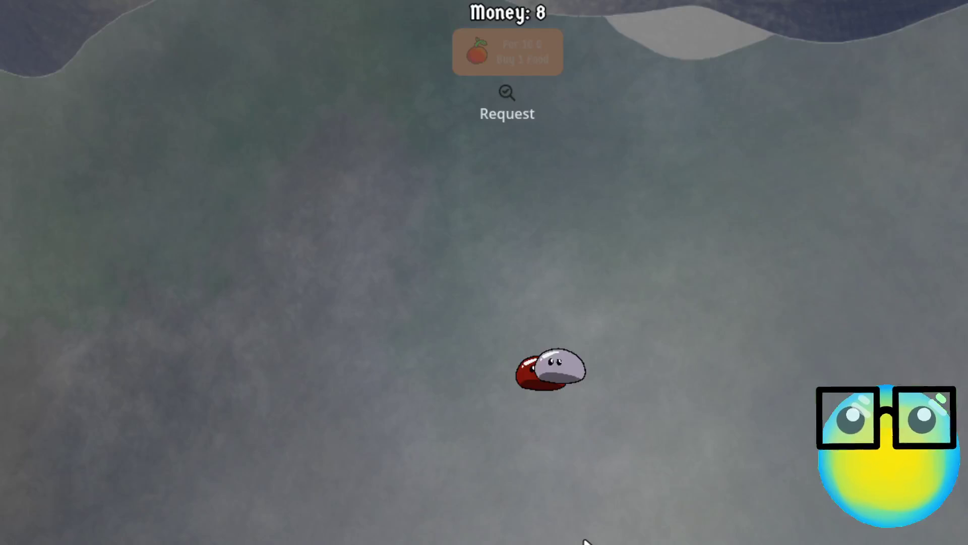
- Compare the grey and red slimes' stats, ending on the grey slime
left_click(557, 374)
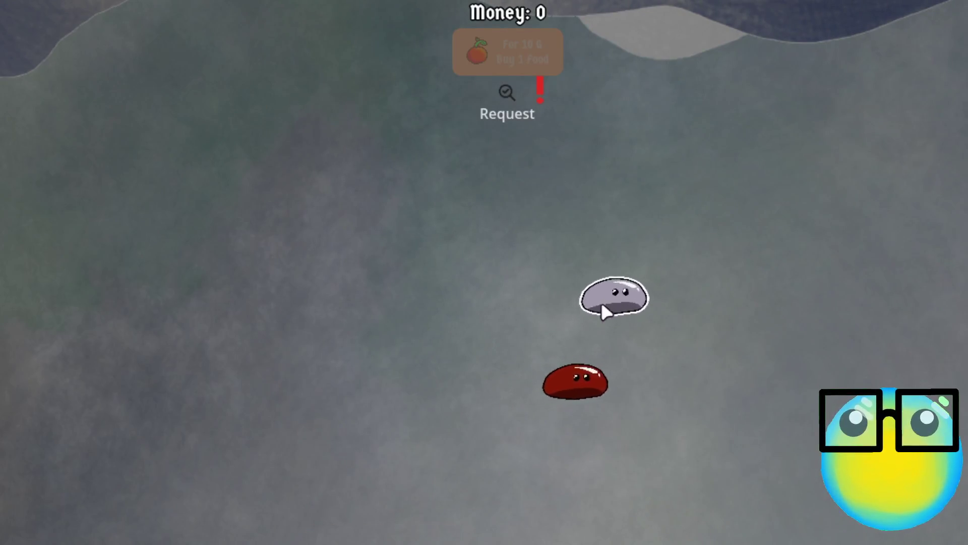
left_click(615, 381)
left_click(677, 359)
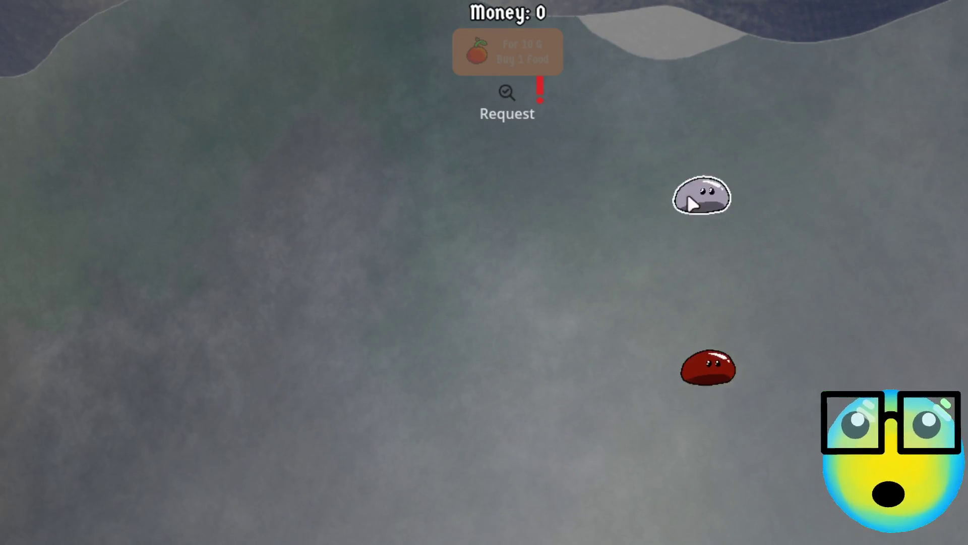
left_click(691, 203)
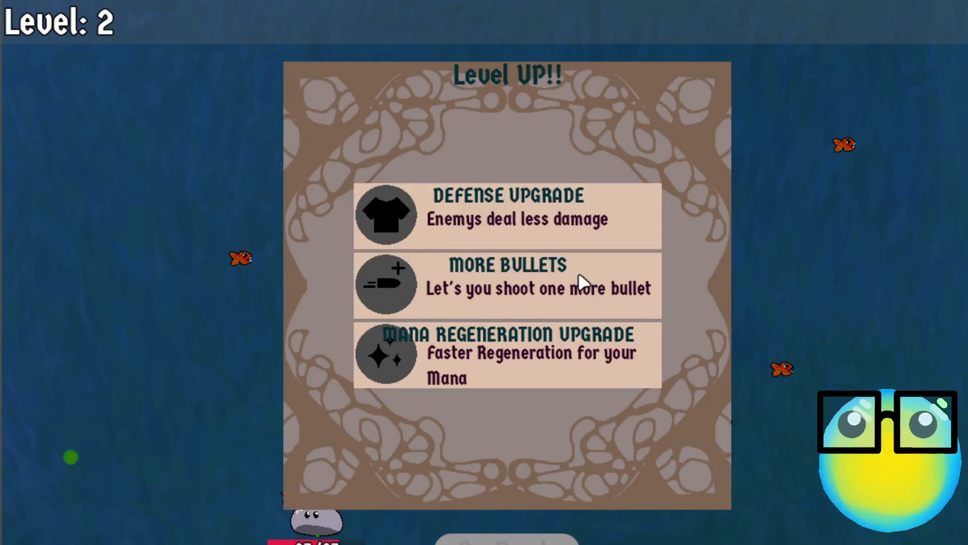
- Take the More Bullets upgrade, then accept the new request after the Game Over
left_click(579, 276)
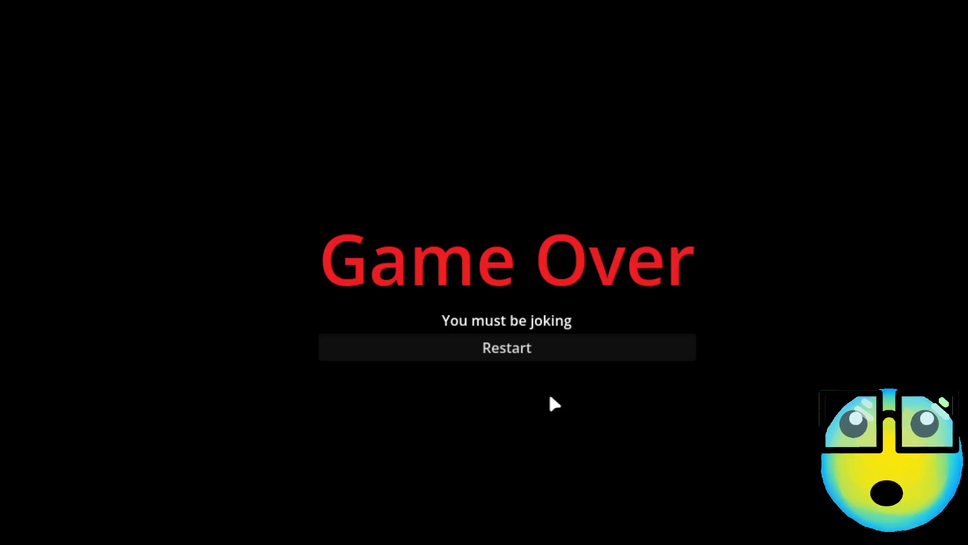
left_click(558, 348)
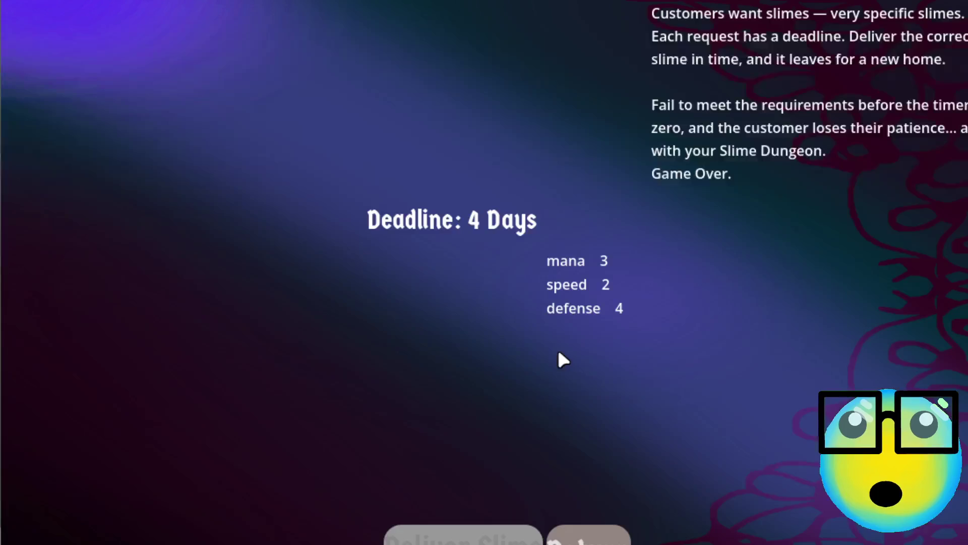
left_click(598, 536)
- Move the red slime aside and drag the blue slime onto Go on Mission
mouse_move(504, 175)
left_mouse_down()
mouse_move(503, 191)
mouse_move(536, 202)
mouse_move(549, 278)
mouse_move(529, 320)
mouse_move(486, 325)
left_mouse_up()
left_click(737, 298)
left_click_drag(389, 373, 344, 395)
left_click_drag(416, 504, 389, 536)
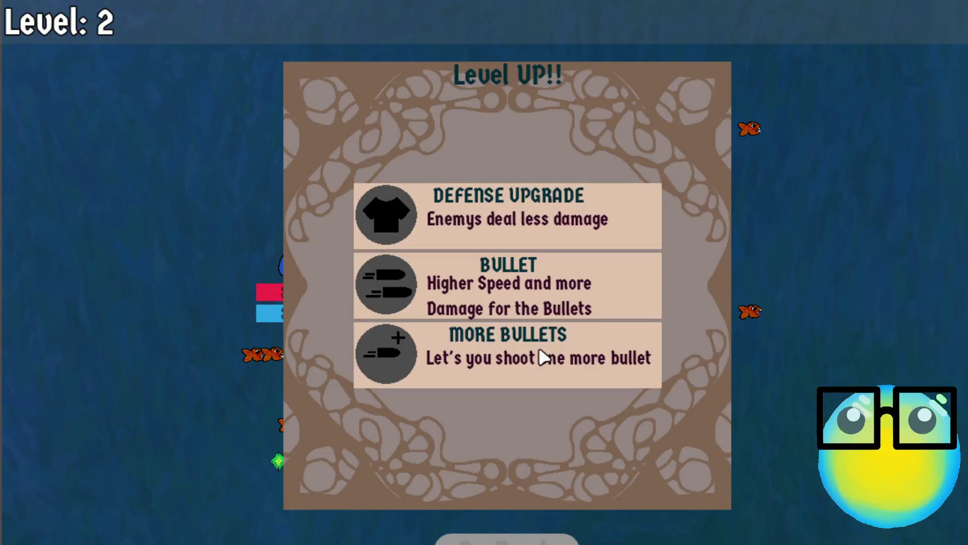
- Take MORE BULLETS, return to the lobby, and confirm the blue slime shows Bulet Amount 2
left_click(540, 351)
left_click(481, 517)
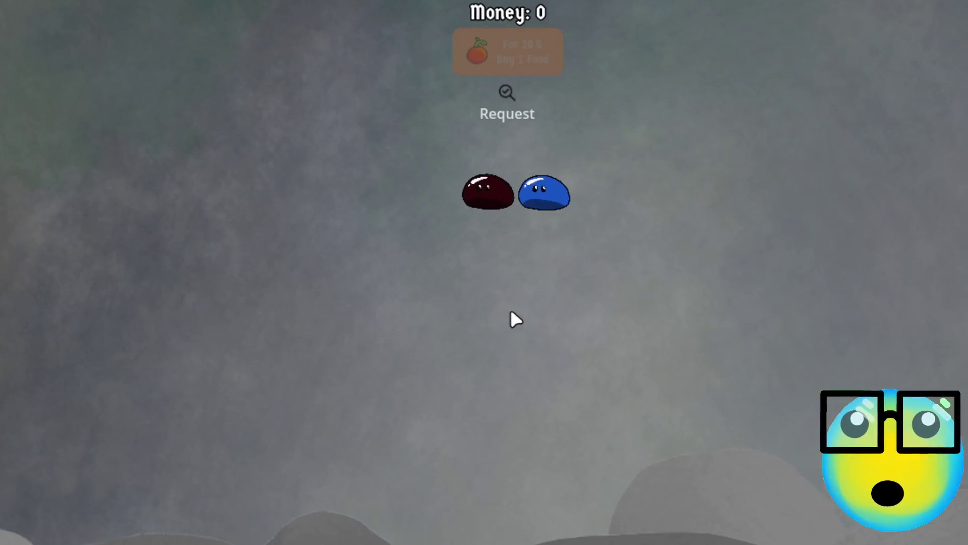
left_click(318, 218)
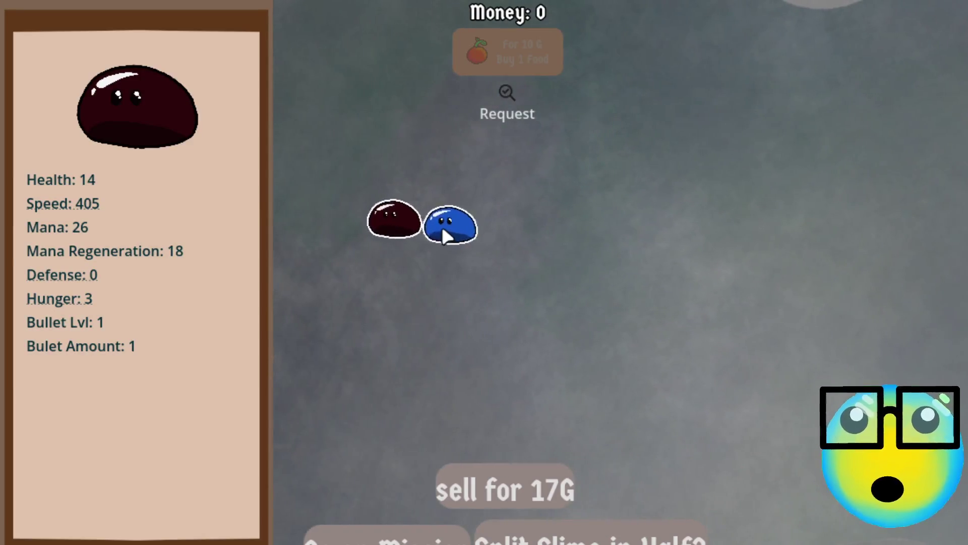
left_click(442, 230)
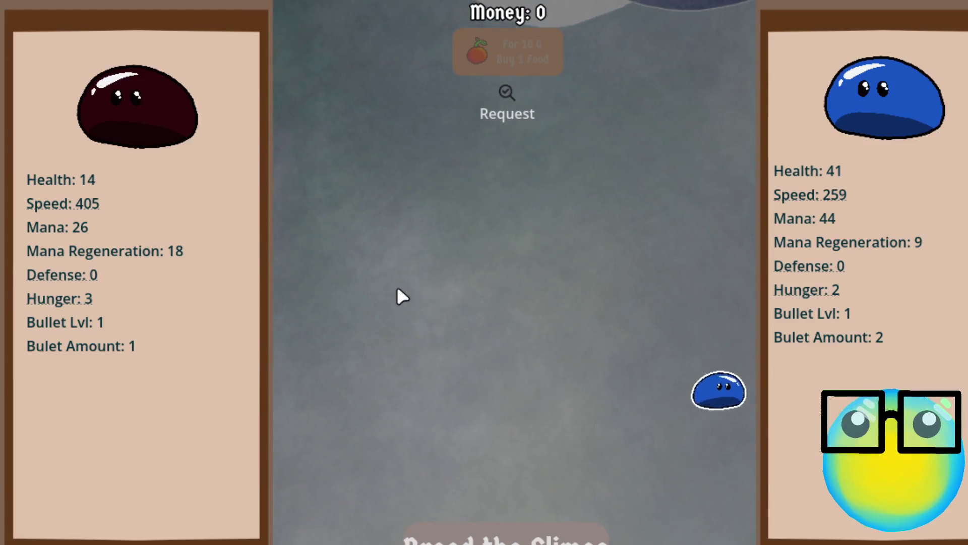
left_click(398, 290)
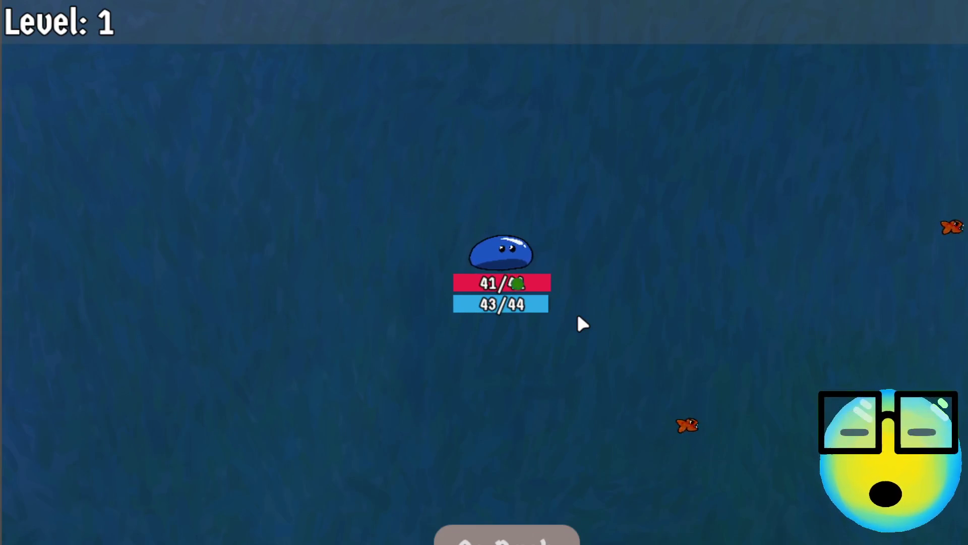
- Steer the blue slime through the fish swarm with WASD until it reaches level 2
key("s")
key("d")
key("w")
key("a")
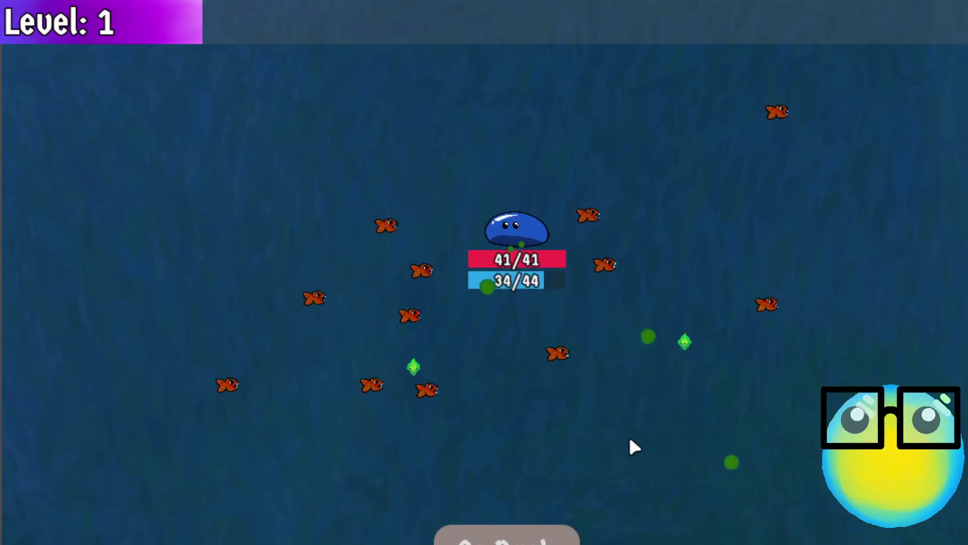
key("s")
key("d")
key("s")
key("a")
key("w")
key("a")
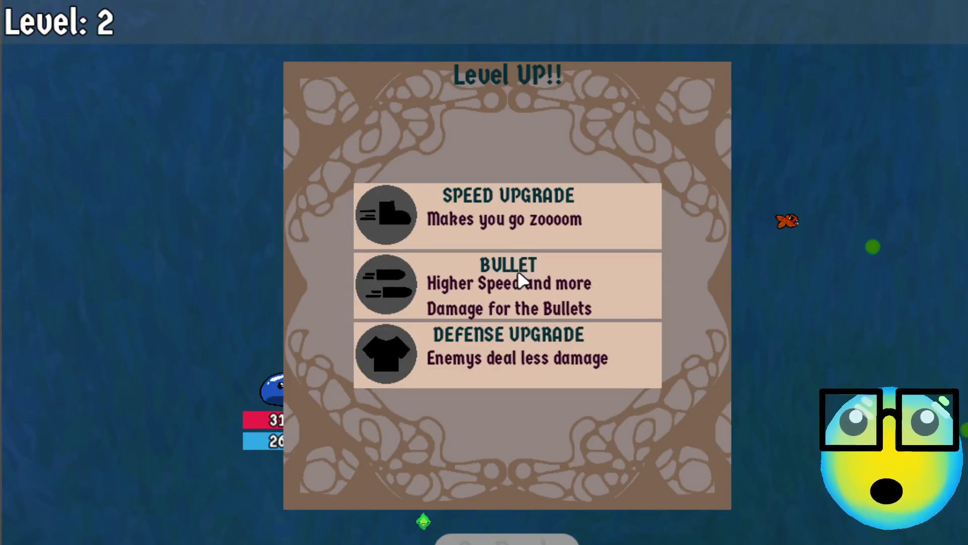
- Choose the BULLET upgrade and keep moving the slime up-left
left_click(518, 274)
key("w")
key("a")
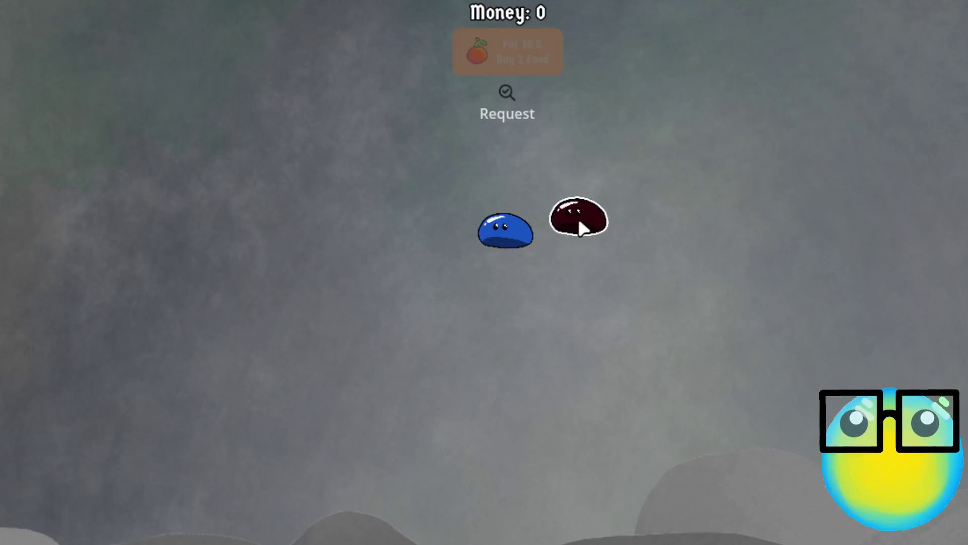
- Finish the run, then select the blue and dark-red slimes and breed them
key("w")
key("a")
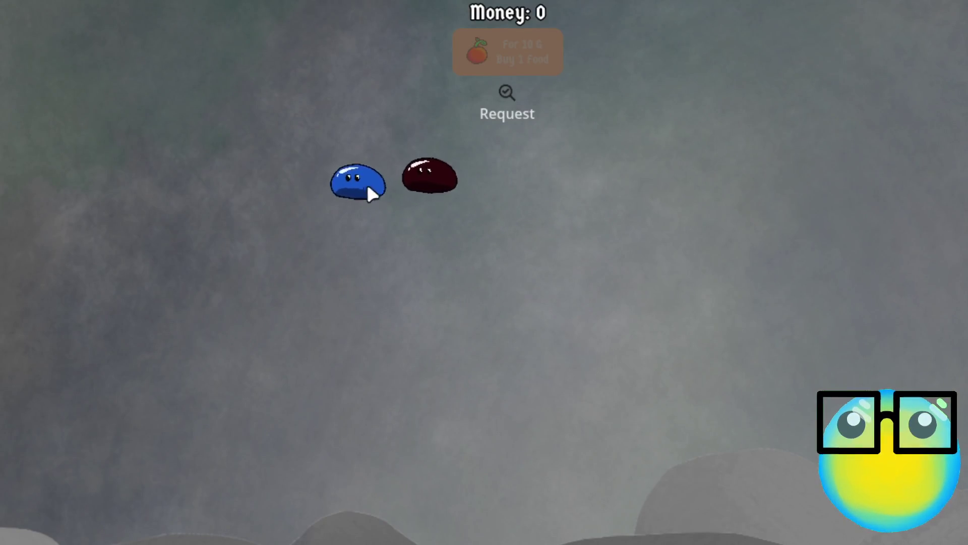
left_click(381, 162)
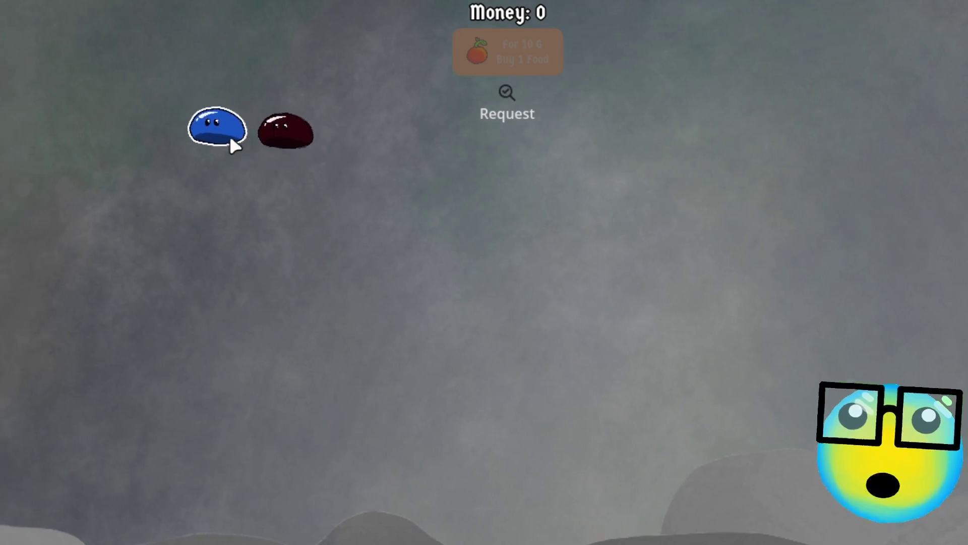
left_click(229, 140)
left_click(362, 181)
left_click(515, 537)
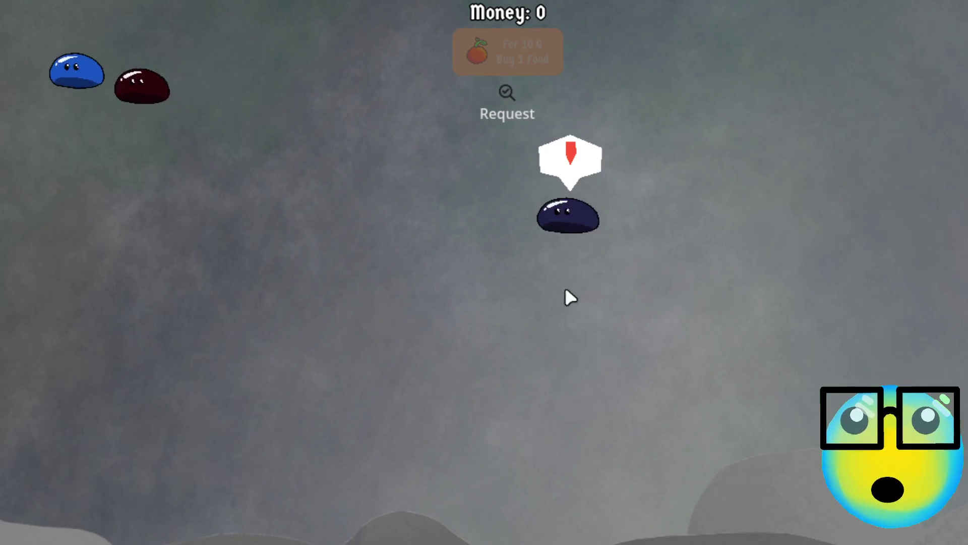
- Check Bullet Lvl and Bulet Amount for the new dark slime, the blue and the dark-red slime
left_click(567, 227)
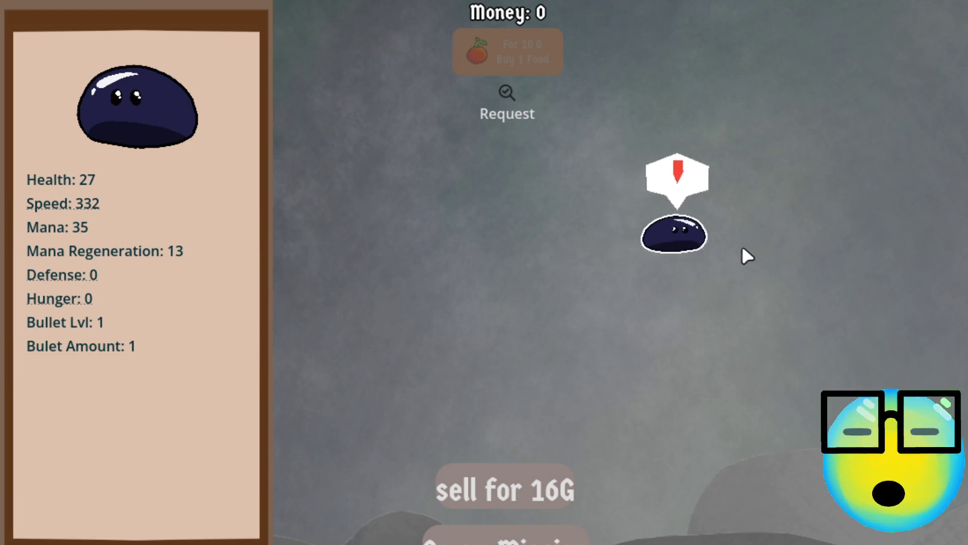
left_click(710, 241)
left_click(332, 237)
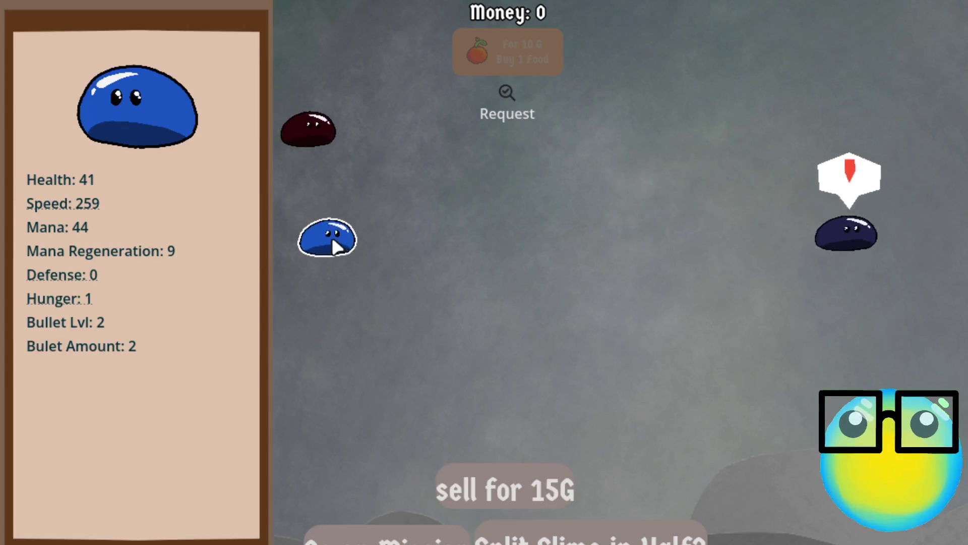
left_click(335, 216)
left_click(404, 162)
left_click(426, 168)
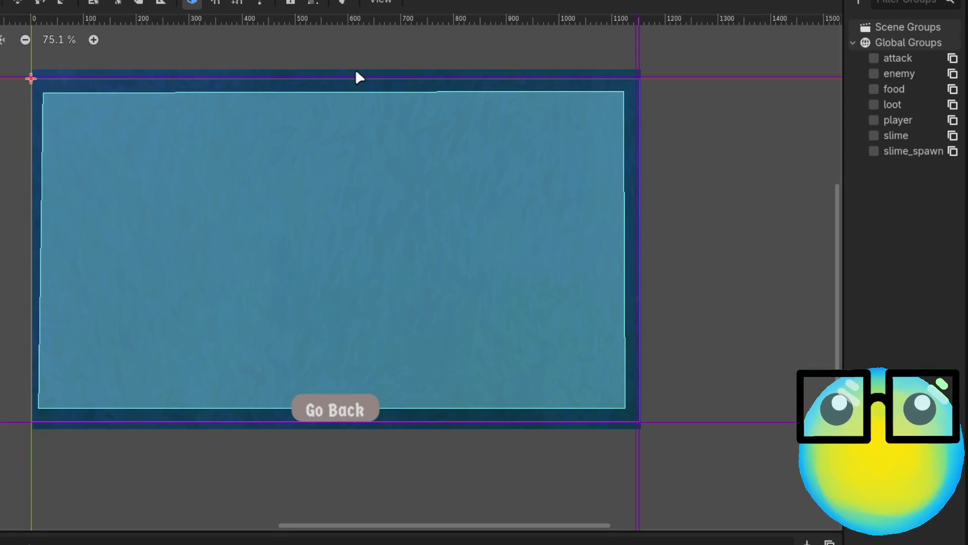
- Back in the editor, switch to the player_character scene tab
scroll(519, 158, "up", 4)
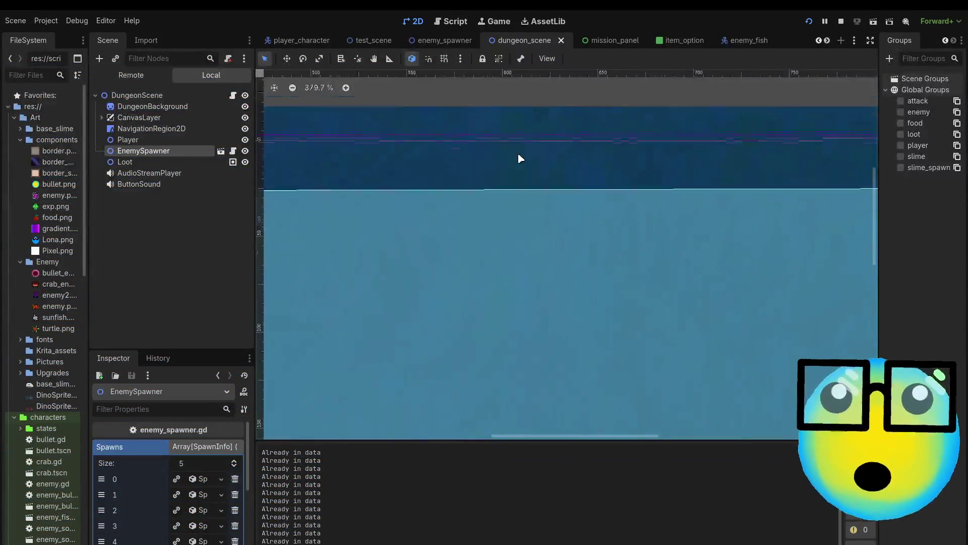
scroll(518, 156, "down", 5)
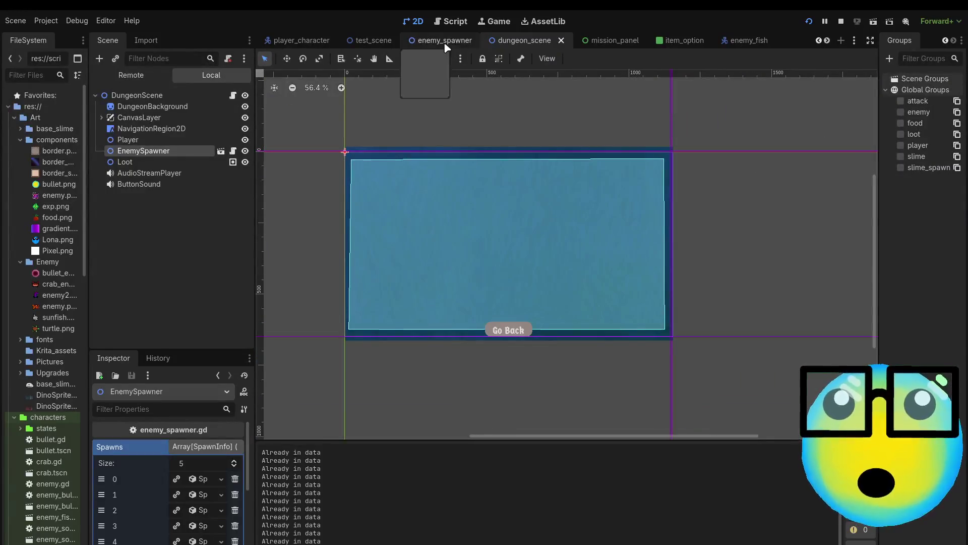
left_click(301, 40)
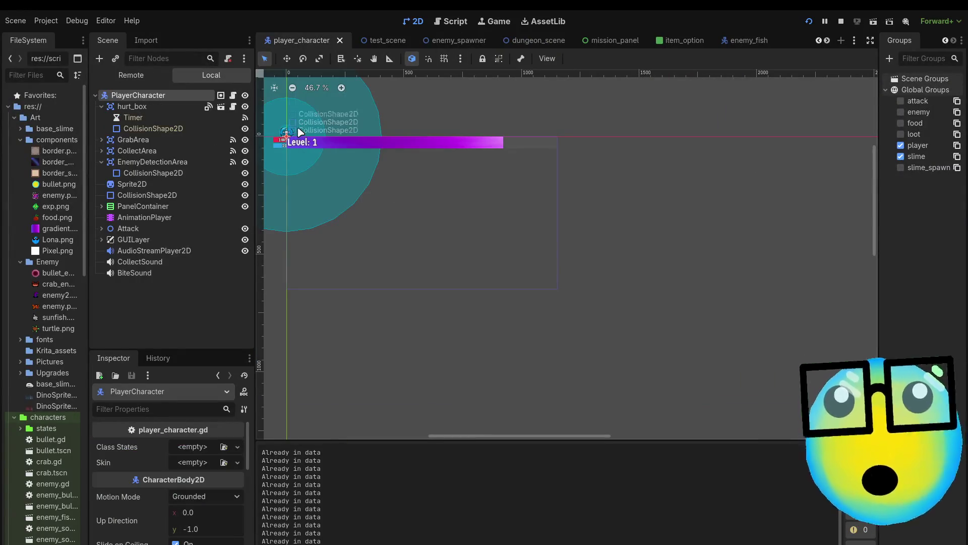
- Switch to the Script workspace and open basic_class_resource.gd
scroll(300, 133, "up", 2)
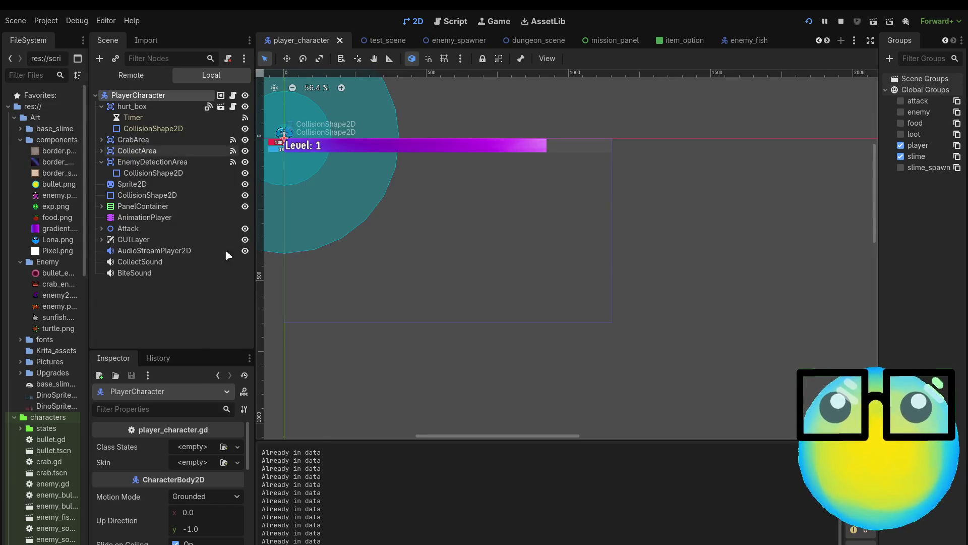
scroll(66, 501, "down", 6)
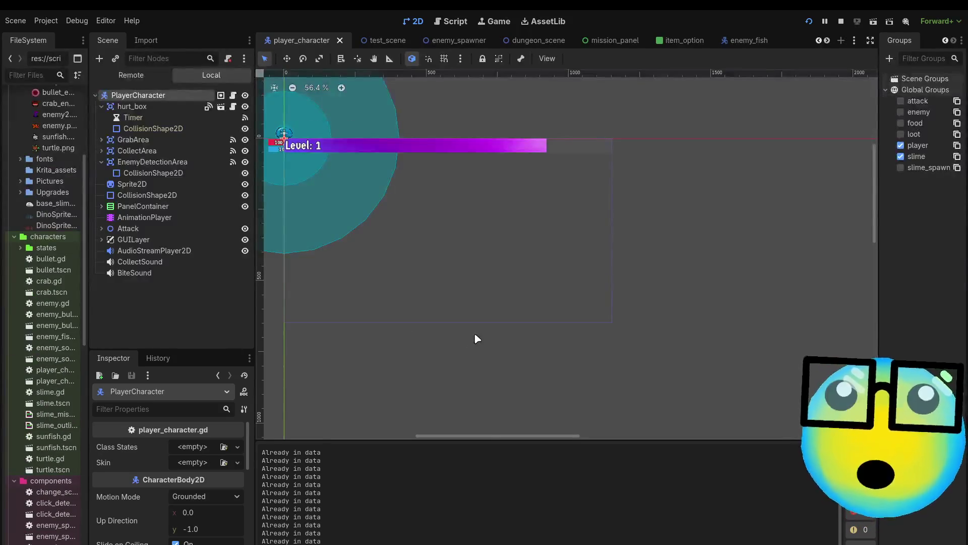
left_click(451, 23)
left_click(306, 103)
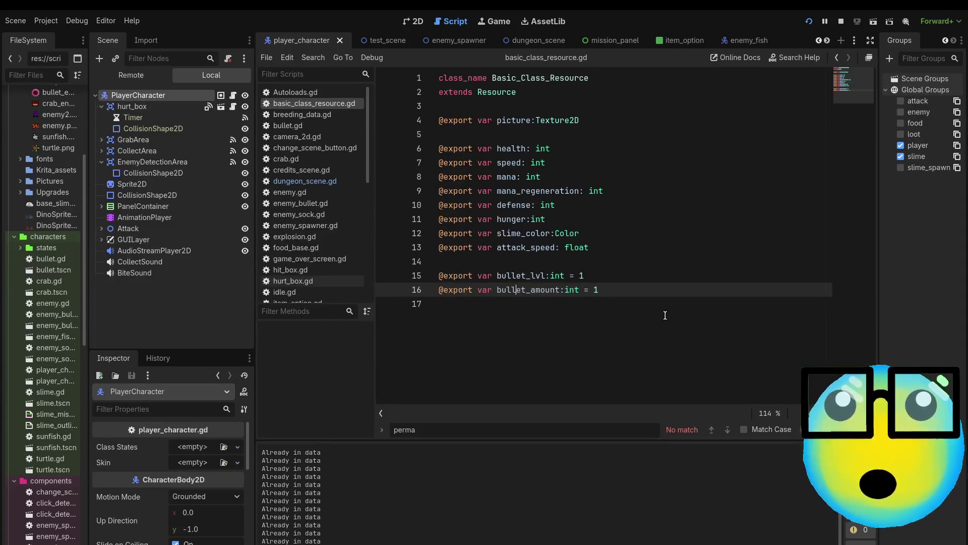
- Save basic_class_resource.gd and confirm the bullet_amount export name on line 16
left_click(636, 308)
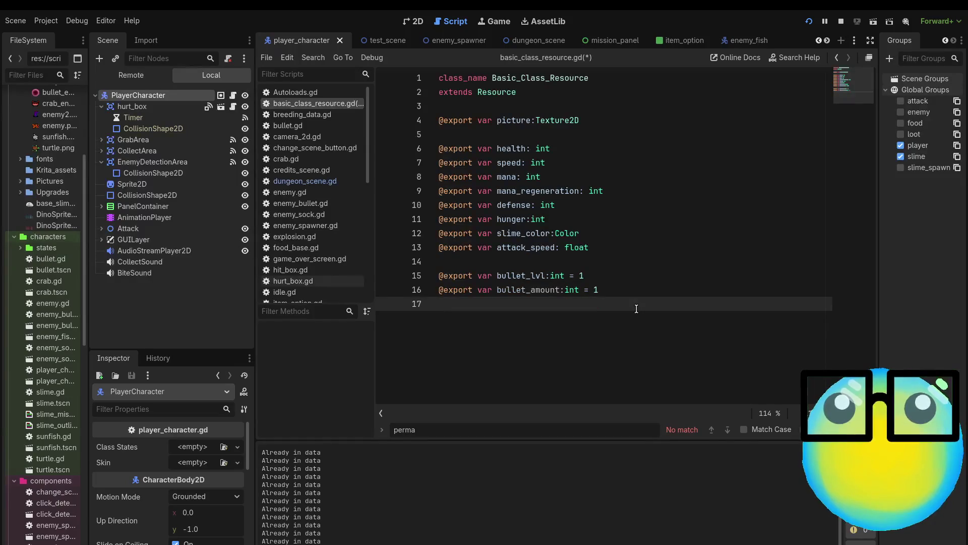
key("ctrl+s")
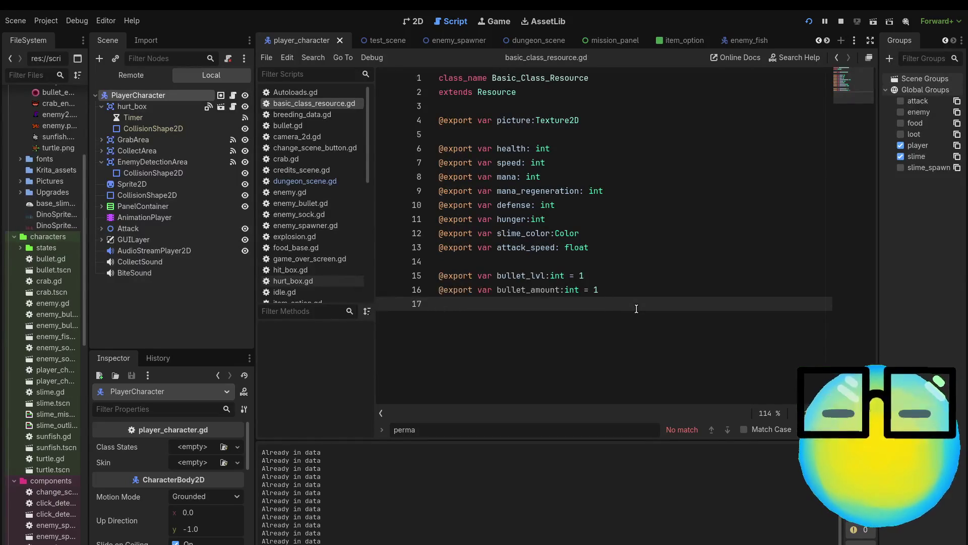
left_click(529, 290)
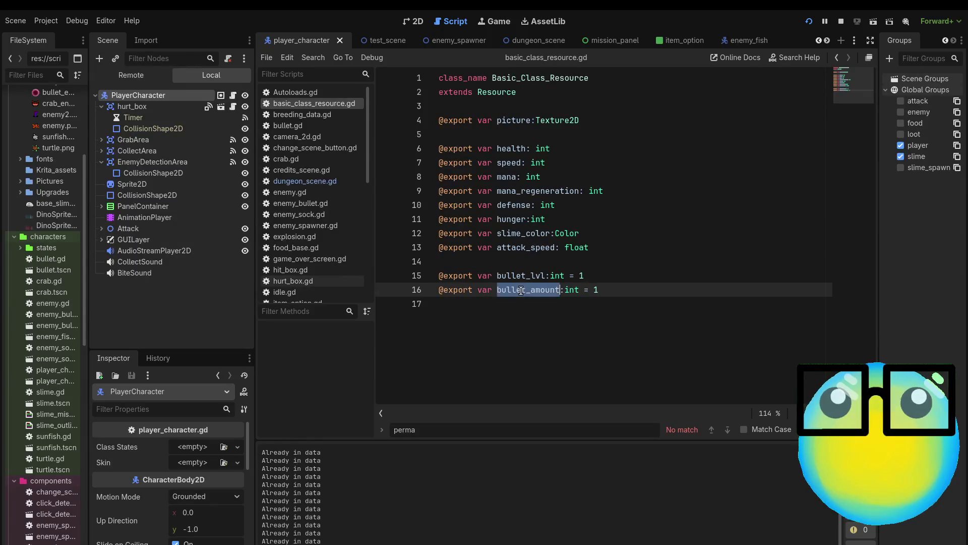
left_click(540, 322)
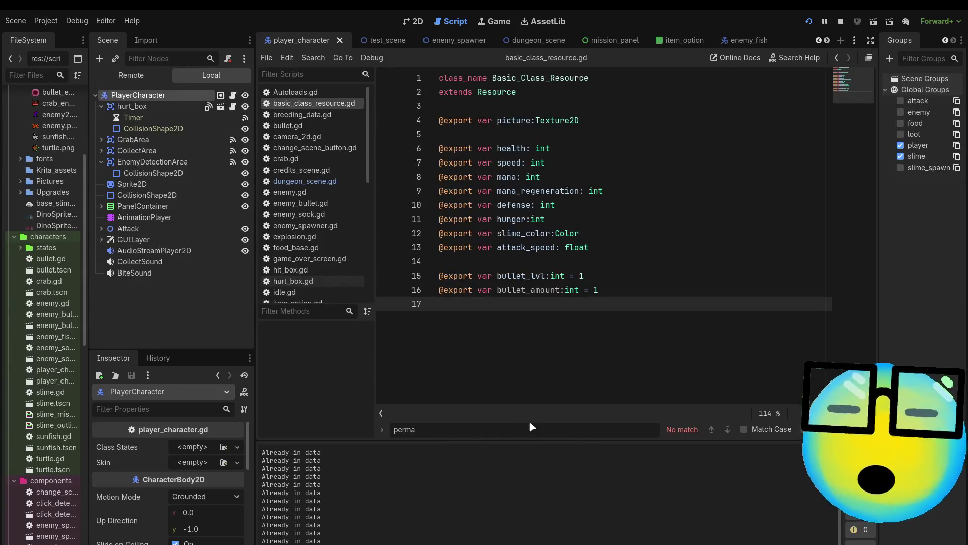
- Clear the leftover search text and open player_character.gd
left_click(488, 435)
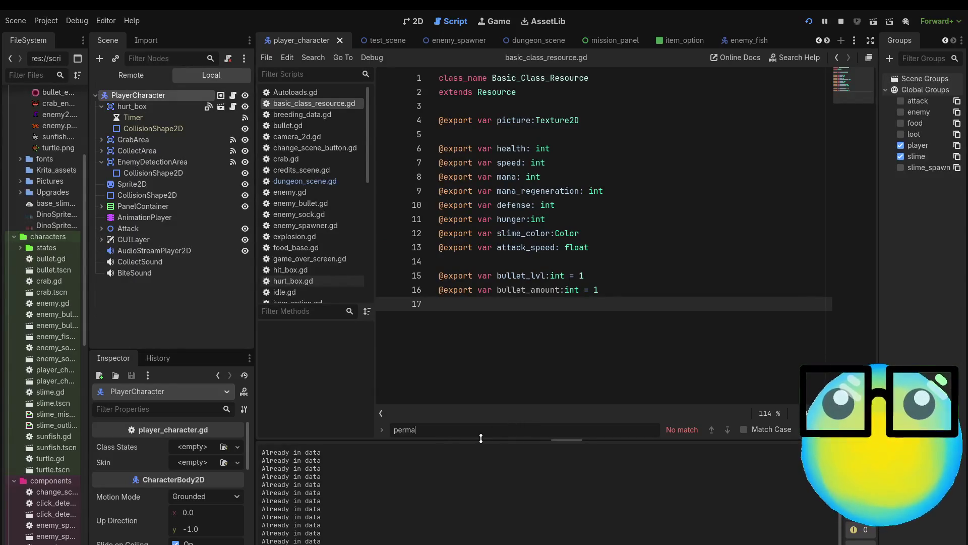
key("BackSpace")
key("BackSpace")
key("BackSpace")
left_click(526, 326)
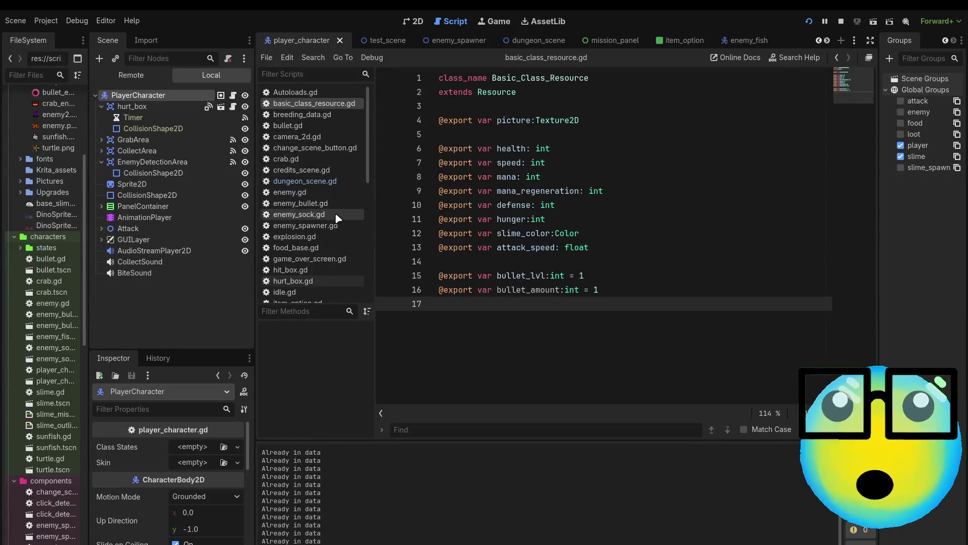
scroll(334, 214, "down", 2)
scroll(334, 214, "up", 2)
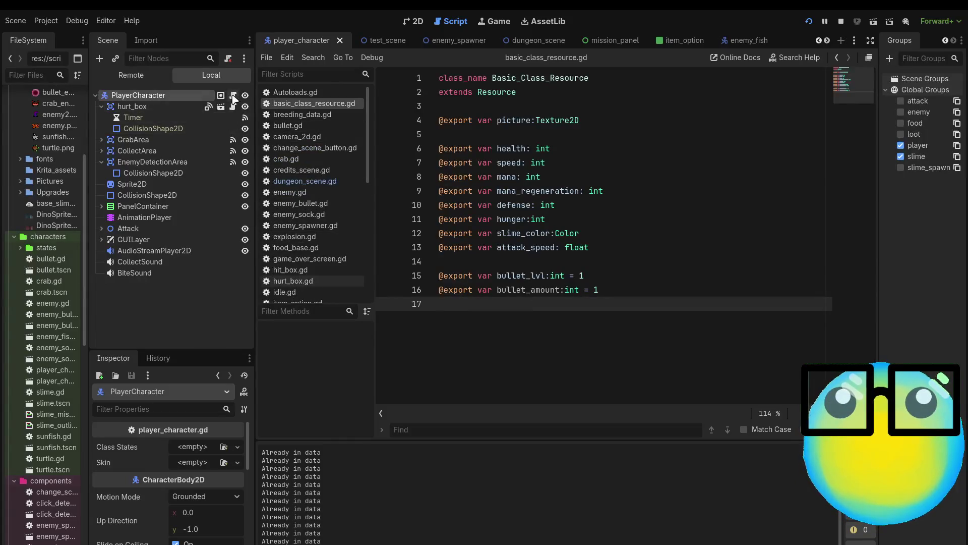
left_click(232, 95)
- Search the script for 'bulet' and start correcting the first misspelled match
left_click(453, 429)
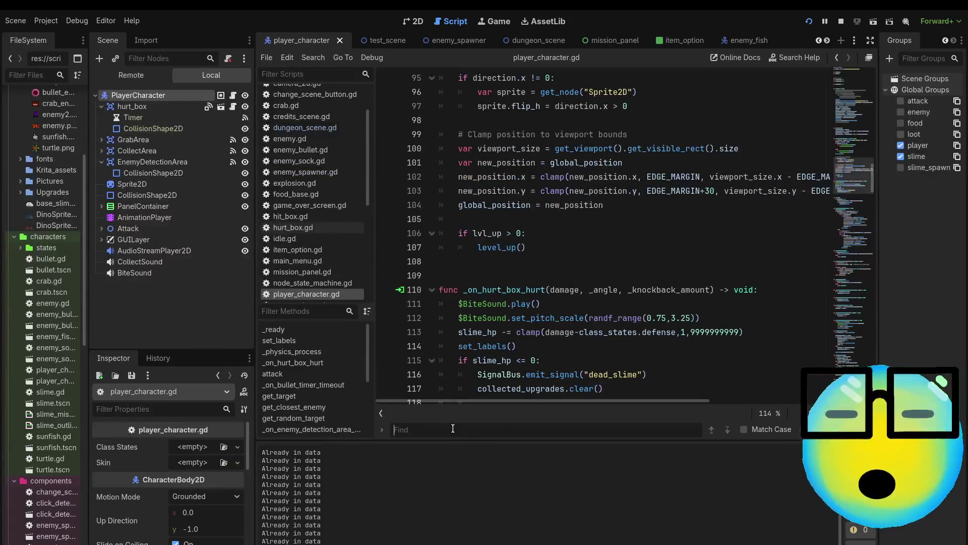
type("bulet")
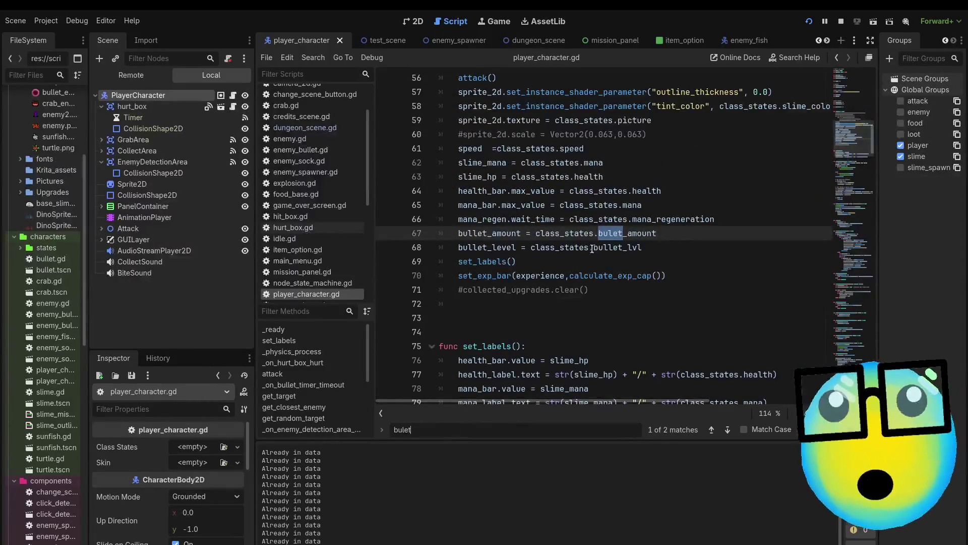
left_click(624, 233)
type("l")
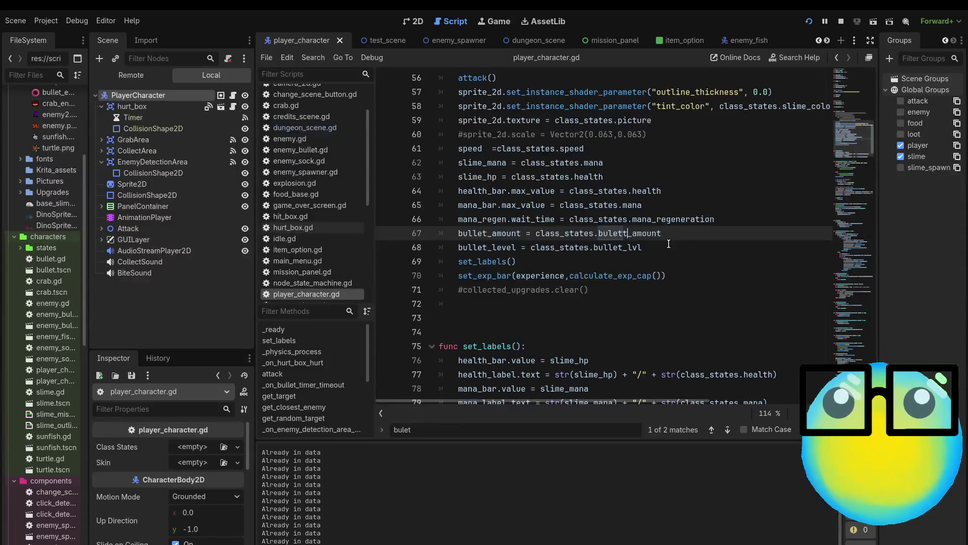
key("F3")
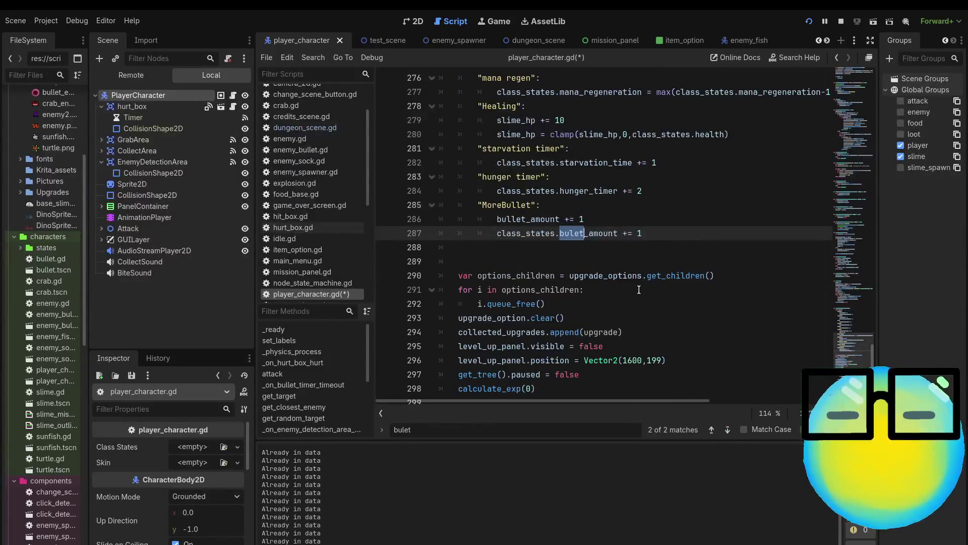
type("t")
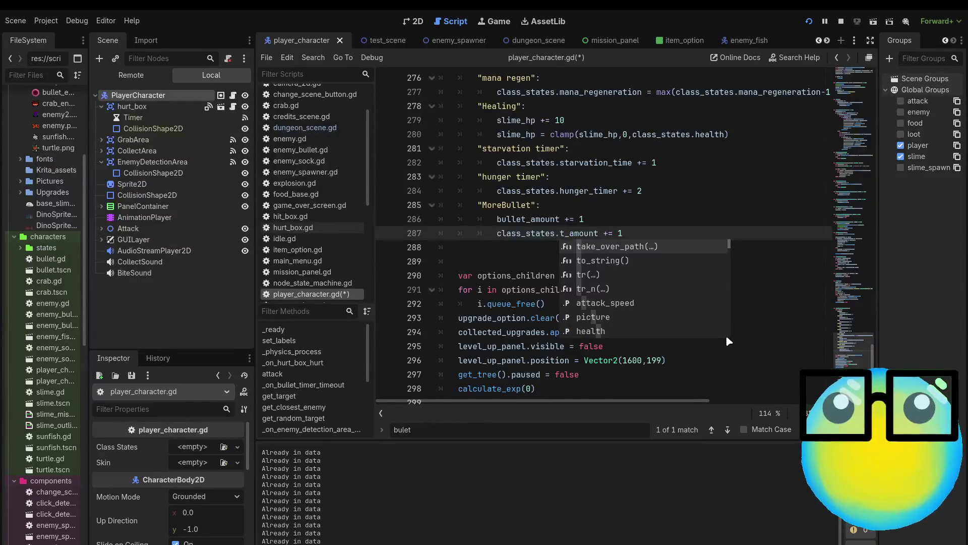
key("ctrl+z")
key("ctrl+z")
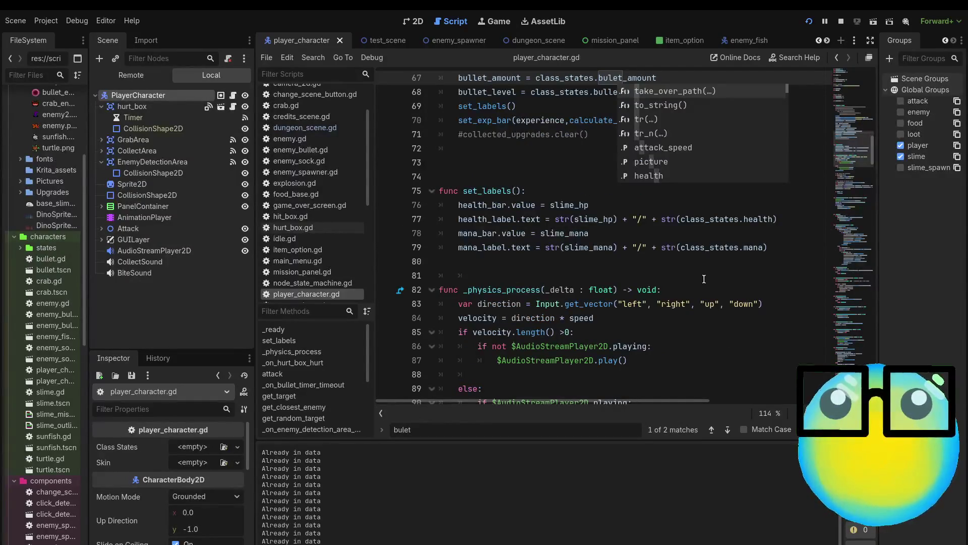
type("t")
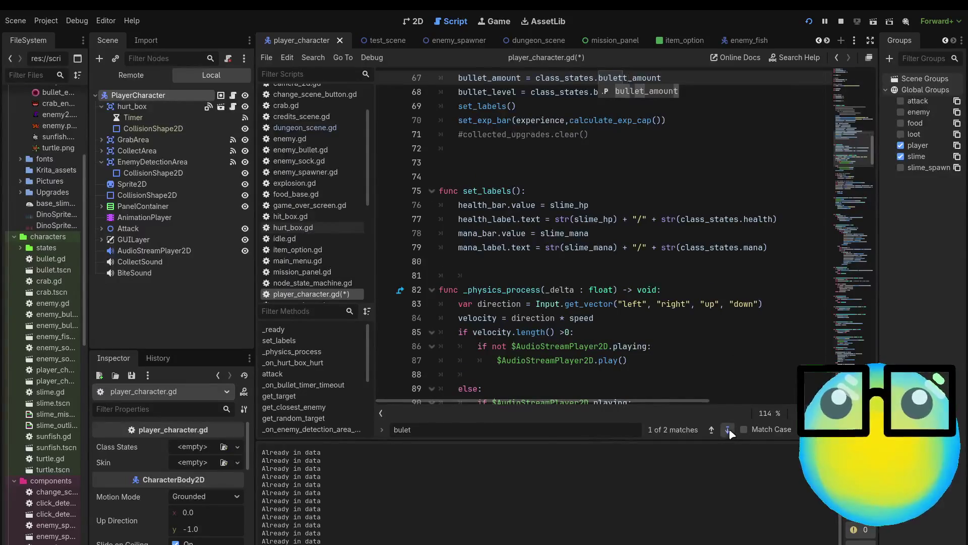
- Fix the misspelled bullet_amount at the match on line 287
left_click(728, 429)
key("Right")
type("t")
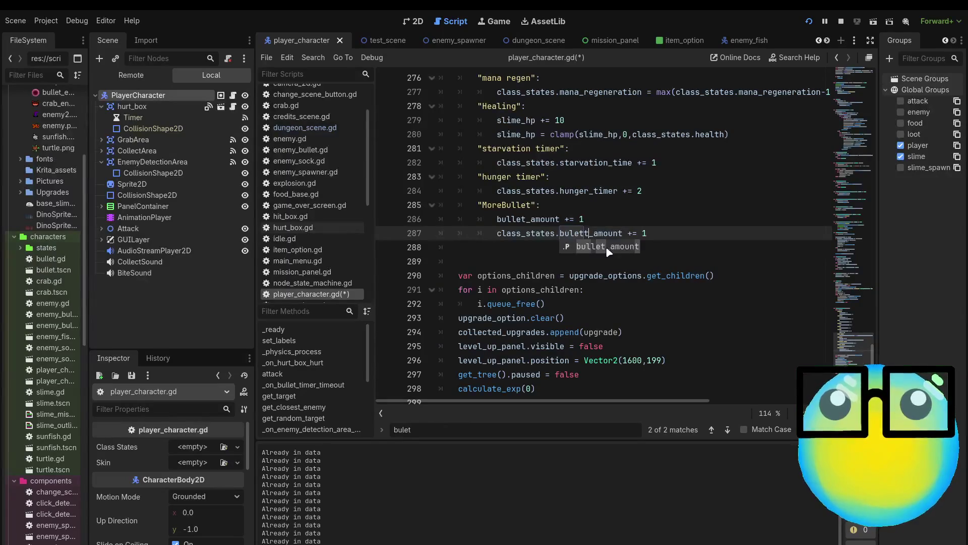
key("BackSpace")
key("Left")
key("Left")
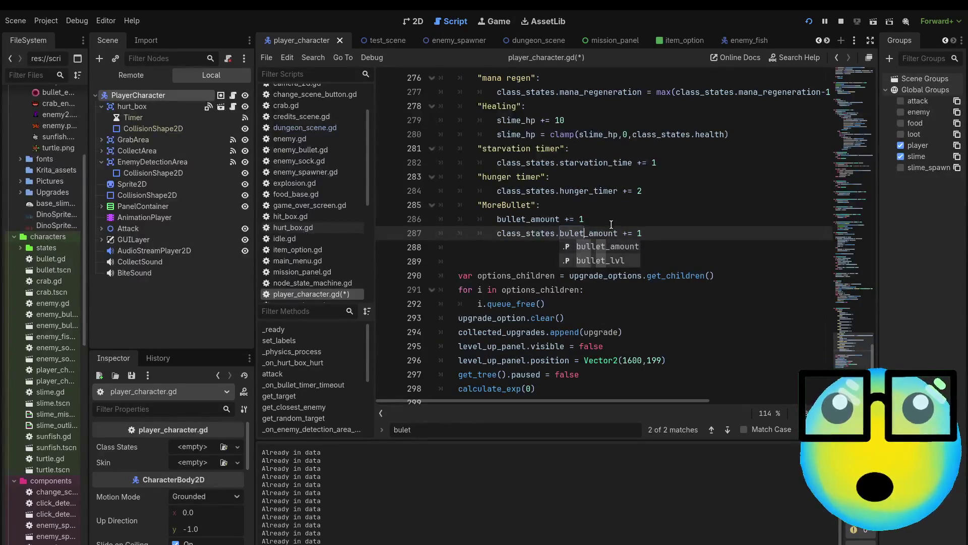
type("l")
key("Tab")
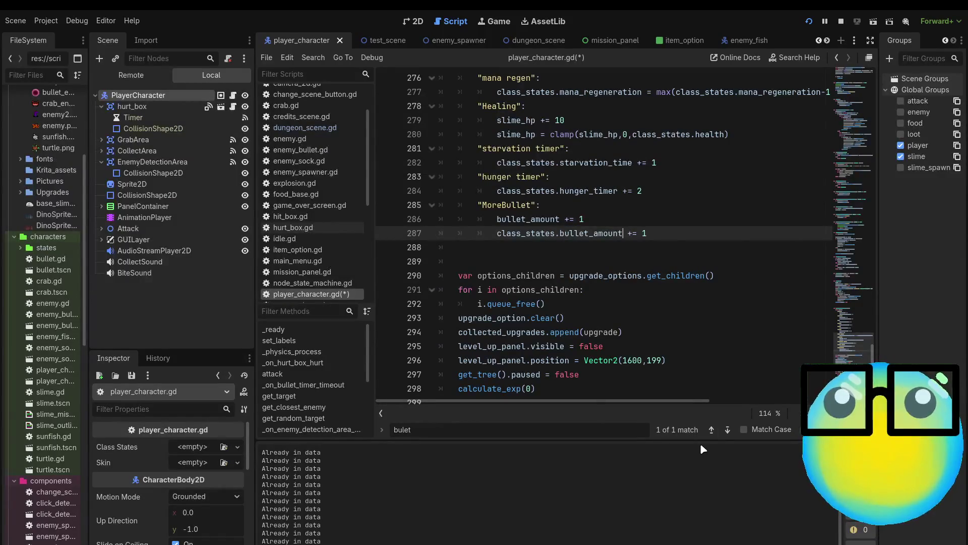
- Correct 'bulet' to bullet_amount on line 67
left_click(712, 429)
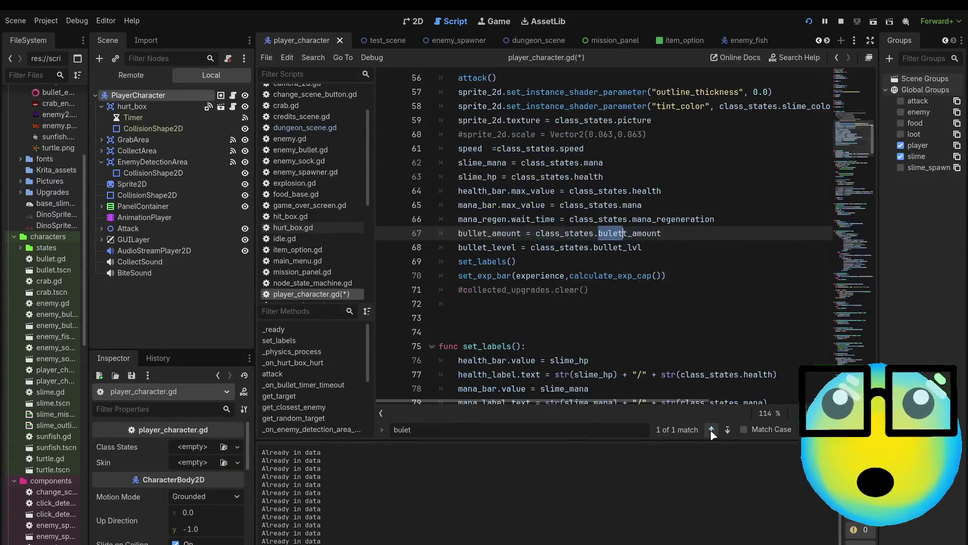
left_click(624, 233)
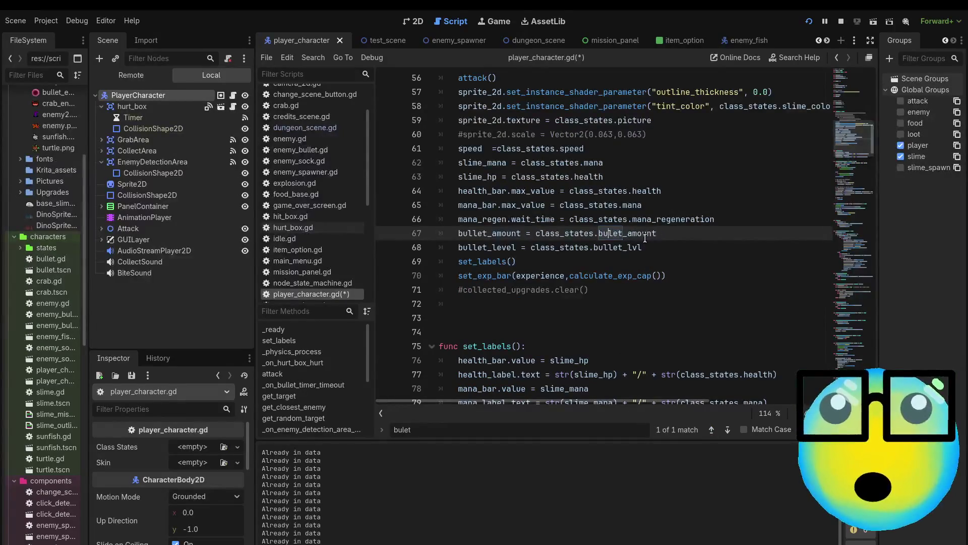
type("l")
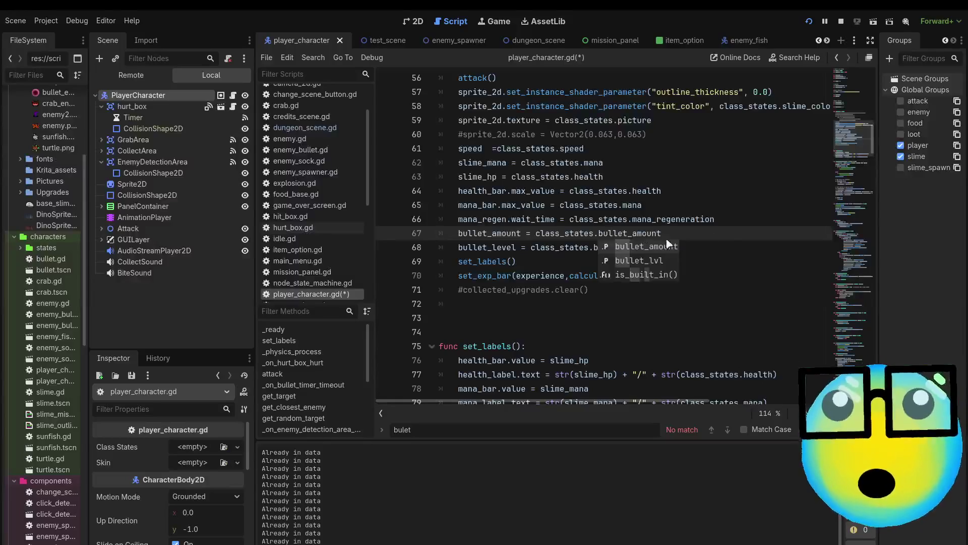
key("Tab")
- Save player_character.gd and the scene, then stop the running game
key("ctrl+s")
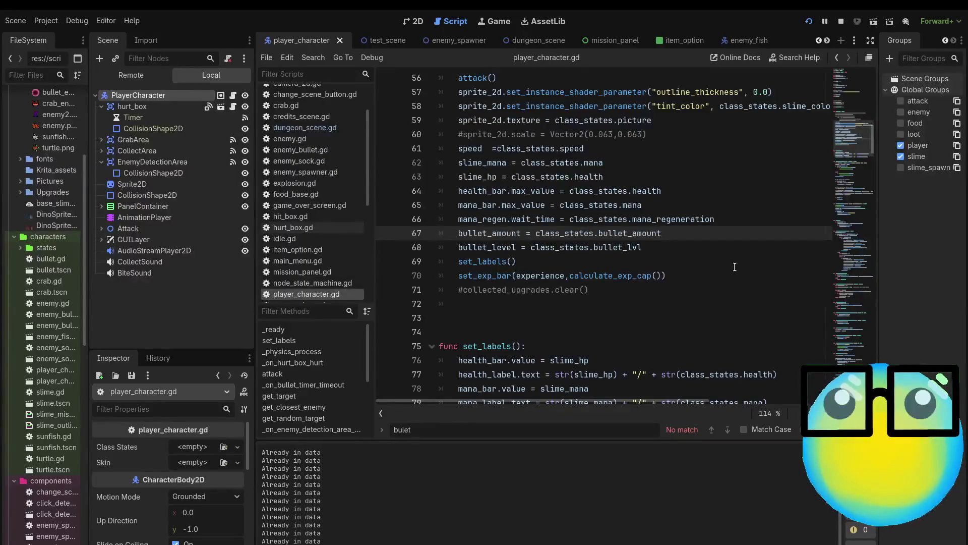
key("ctrl+s")
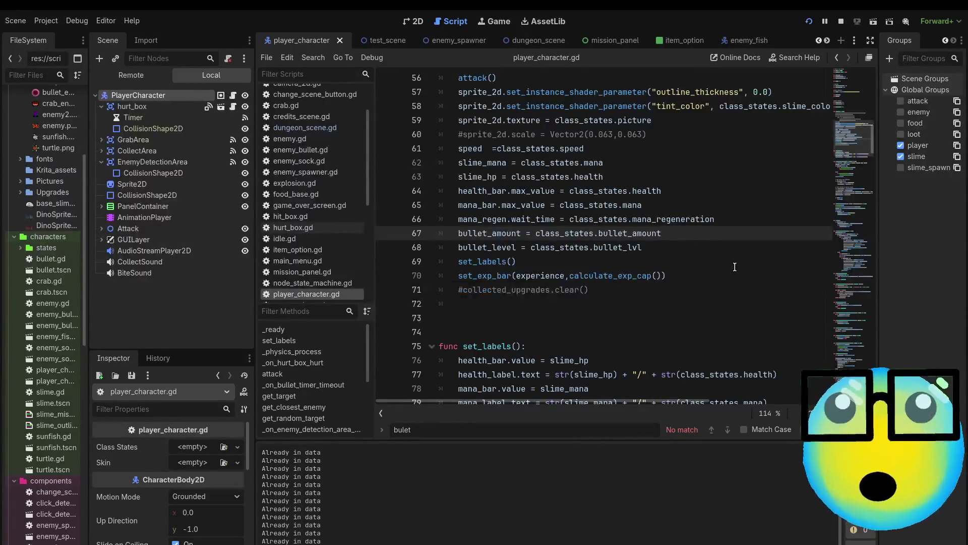
left_click(836, 23)
left_click(829, 41)
left_click(829, 41)
left_click(828, 40)
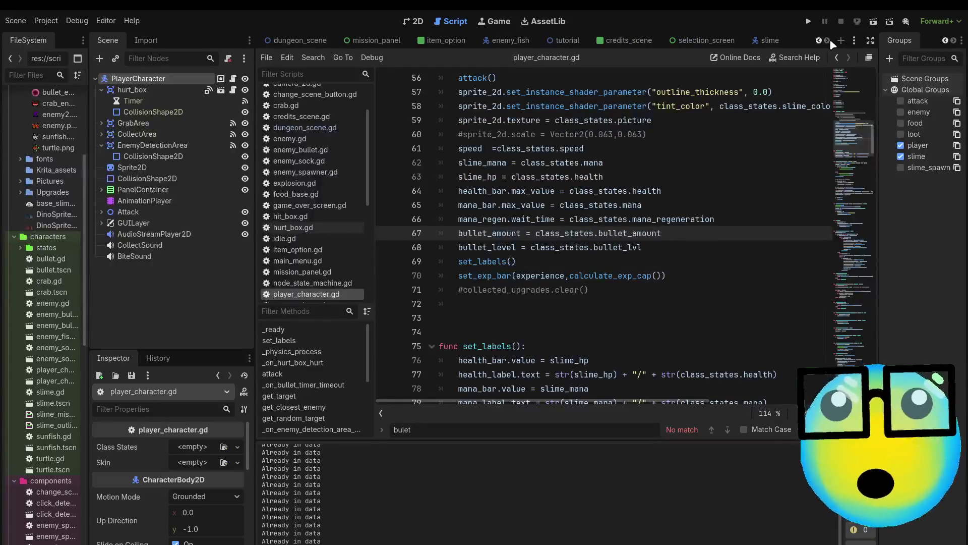
- Switch to the test_scene.gd script and scroll through its code
left_click(818, 43)
left_click(817, 42)
left_click(817, 42)
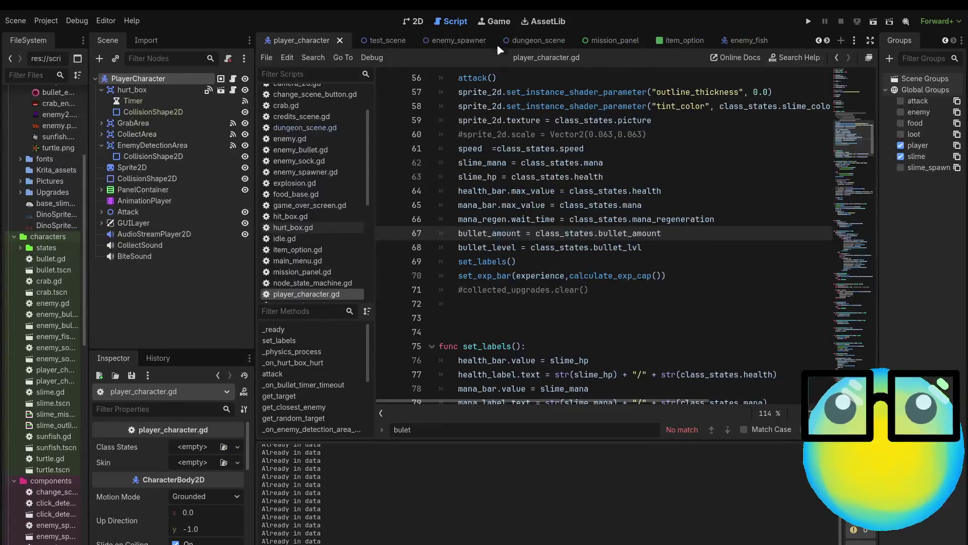
left_click(376, 41)
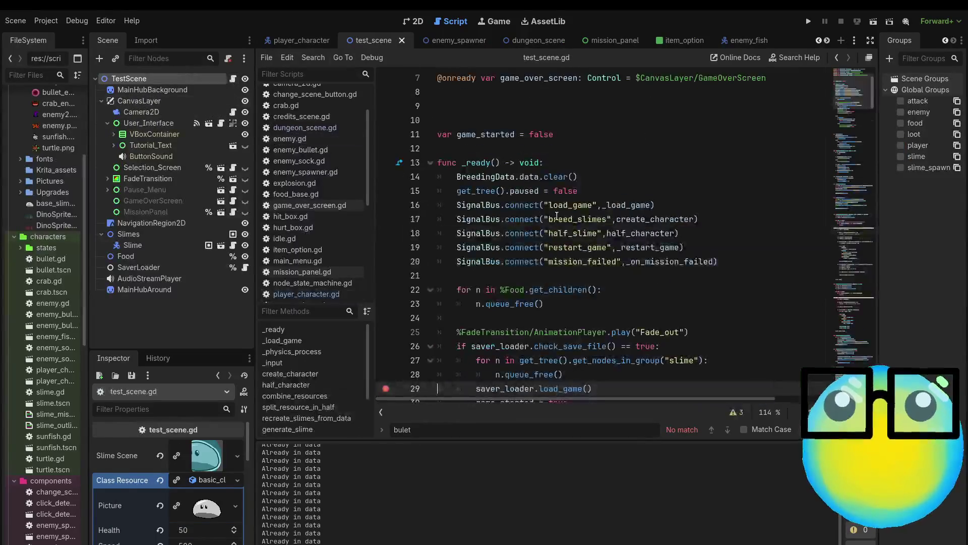
scroll(706, 212, "down", 6)
scroll(763, 155, "down", 1)
scroll(763, 156, "up", 1)
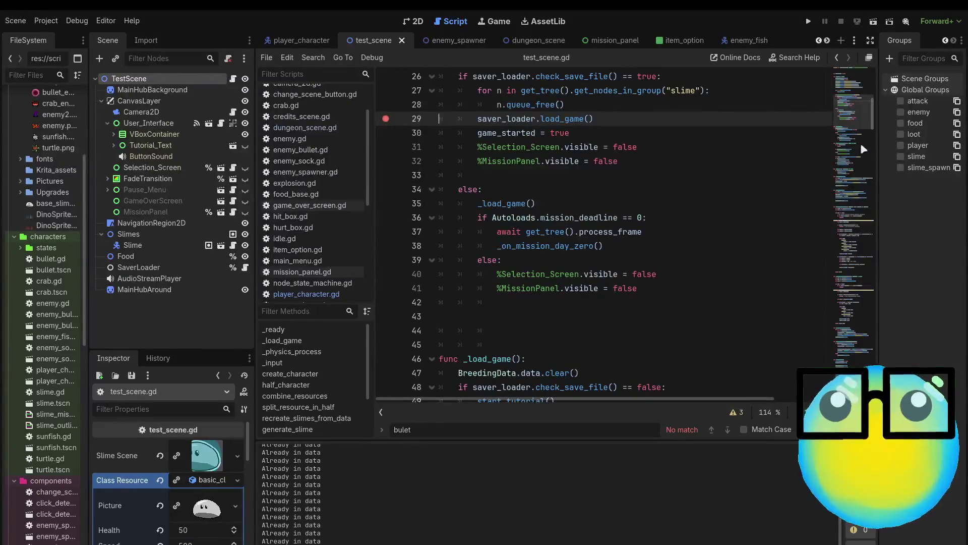
scroll(863, 153, "down", 15)
left_click_drag(866, 173, 869, 220)
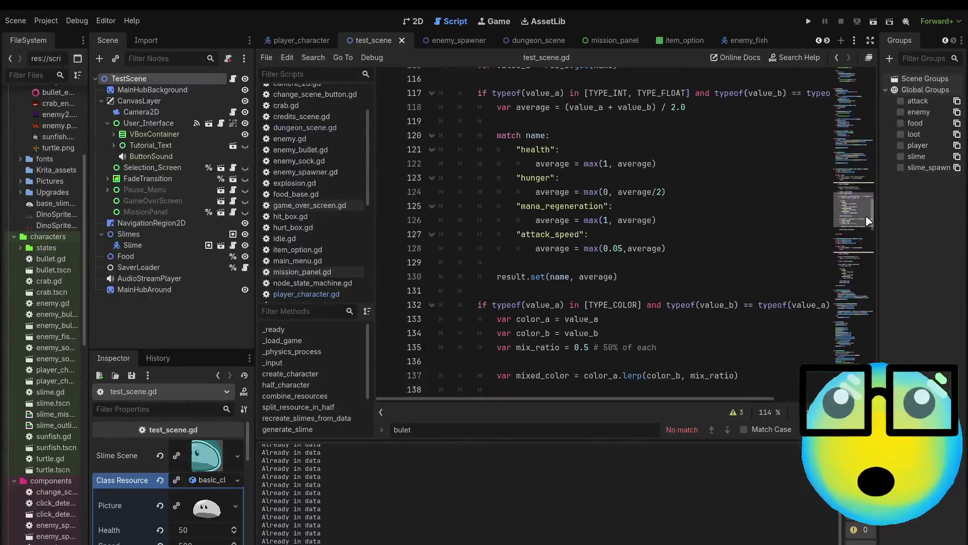
- Review the mana_regeneration and attack_speed averaging cases and the split_resource_in_half code
left_click(591, 205)
left_click(592, 233)
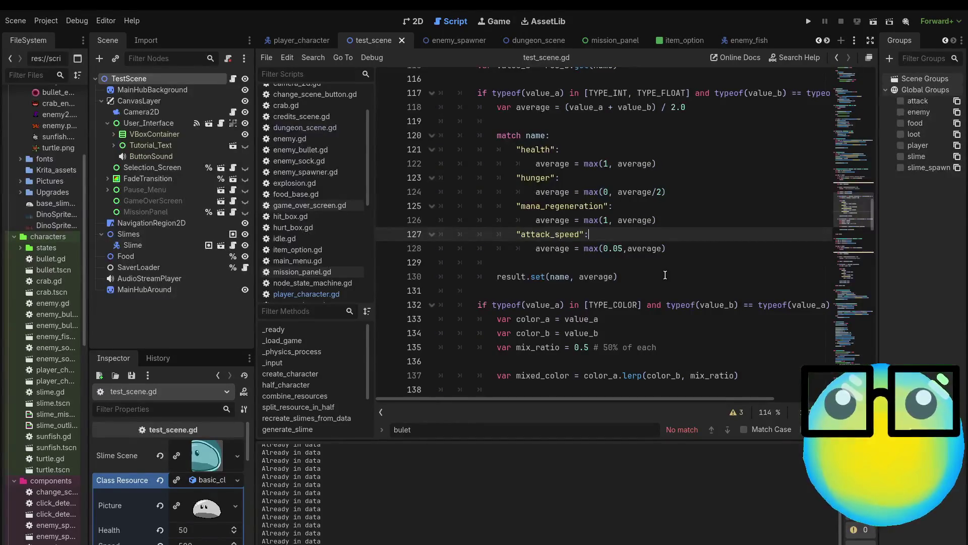
scroll(665, 274, "down", 4)
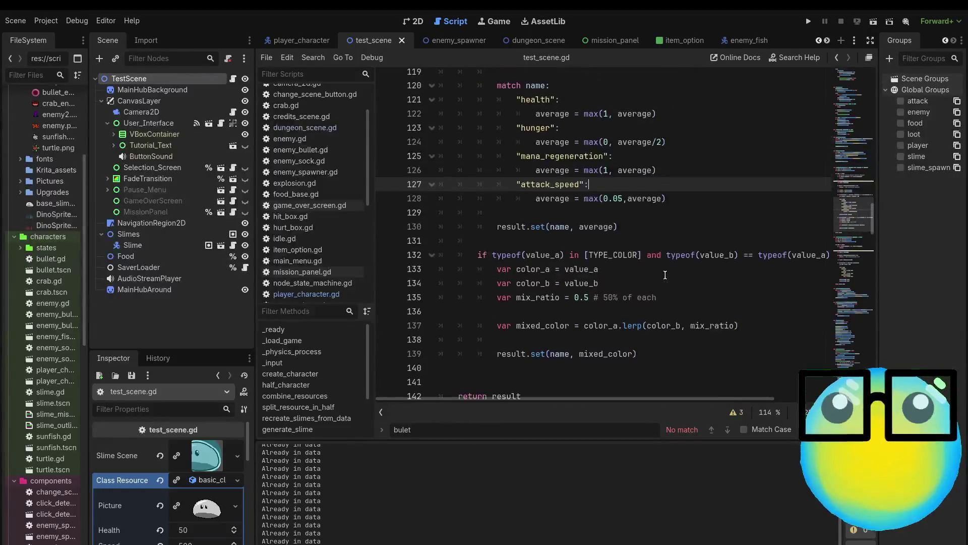
scroll(665, 275, "up", 4)
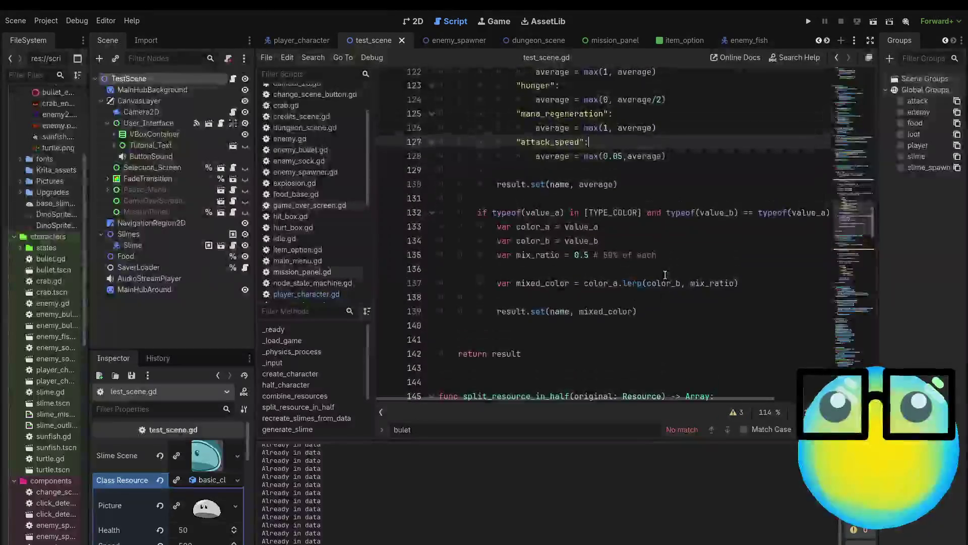
left_click(868, 255)
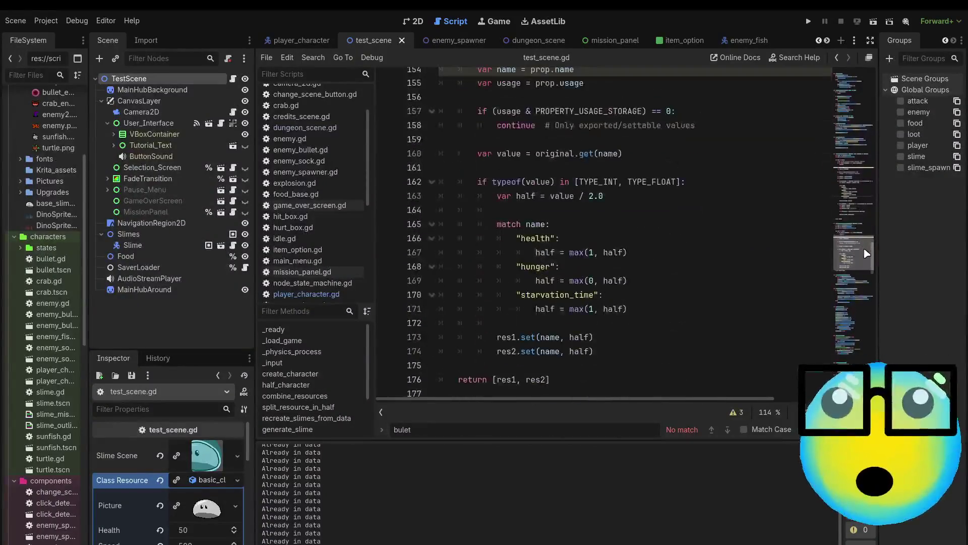
mouse_move(867, 255)
left_mouse_down()
mouse_move(868, 204)
mouse_move(867, 220)
left_mouse_up()
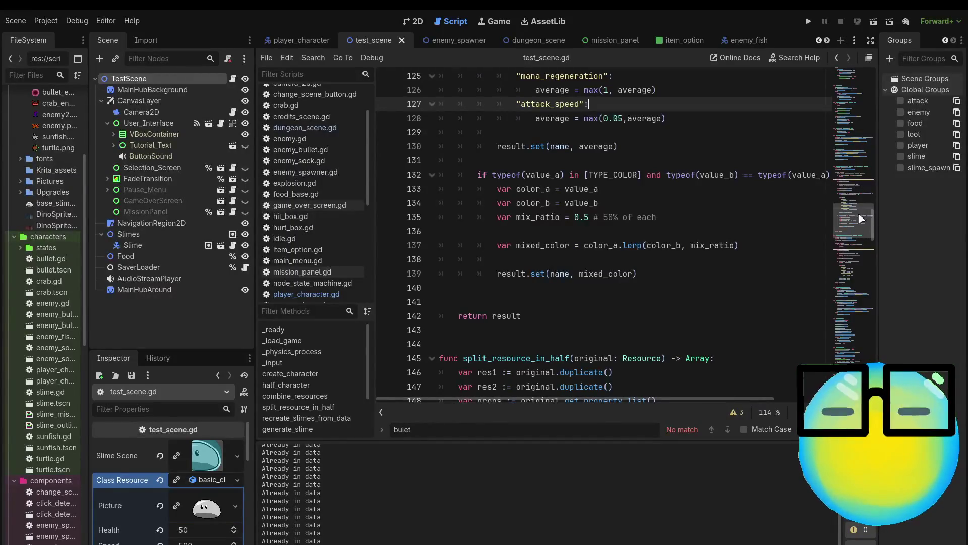
scroll(863, 222, "down", 1)
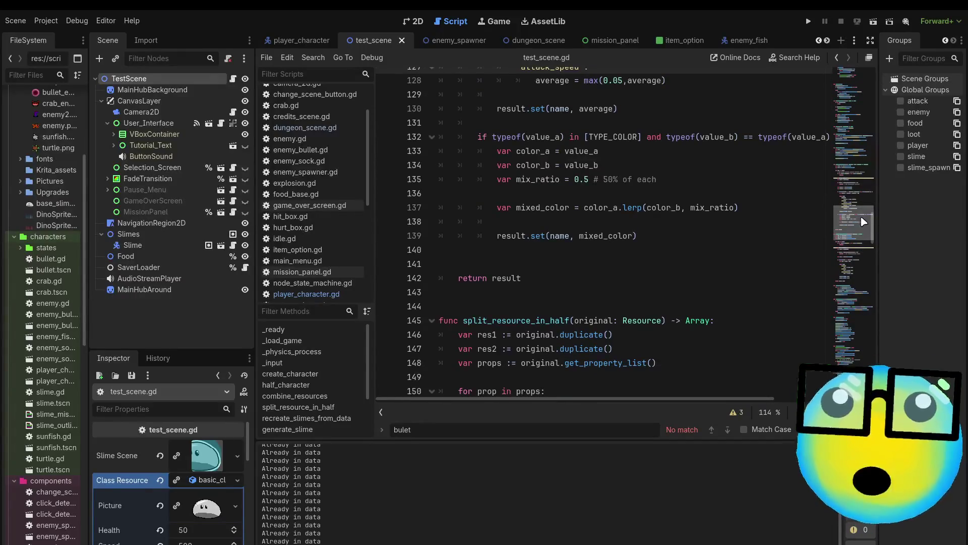
mouse_move(863, 222)
left_mouse_down()
mouse_move(862, 210)
mouse_move(859, 257)
mouse_move(867, 130)
left_mouse_up()
- Search 'defen', then follow merged to the combine_resources definition to read how health is averaged
key("BackSpace")
key("BackSpace")
key("BackSpace")
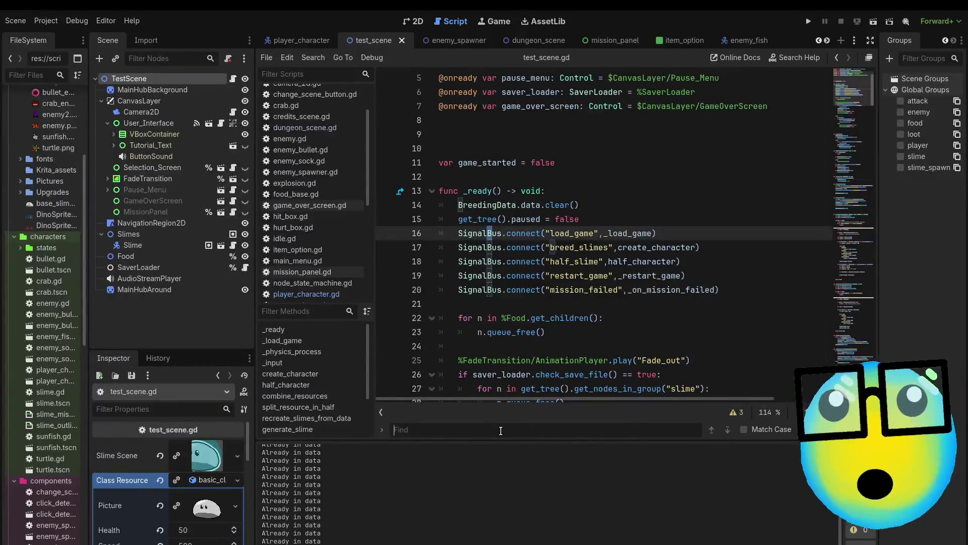
type("defen")
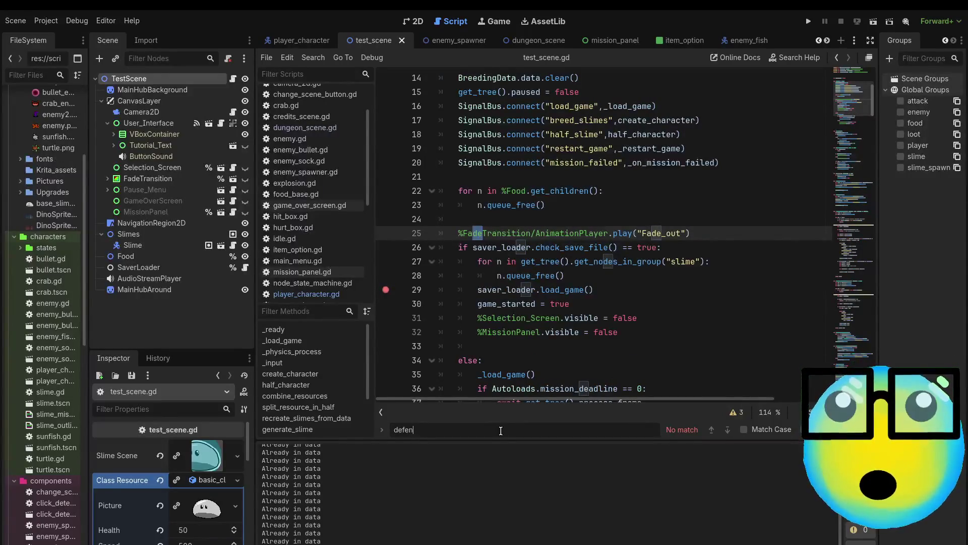
scroll(860, 145, "down", 10)
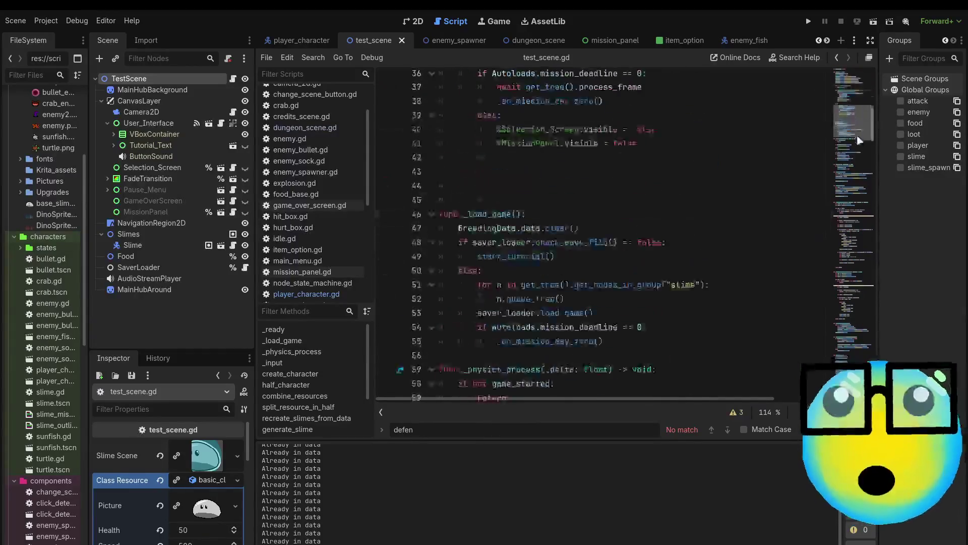
mouse_move(860, 145)
left_mouse_down()
mouse_move(859, 197)
mouse_move(861, 174)
left_mouse_up()
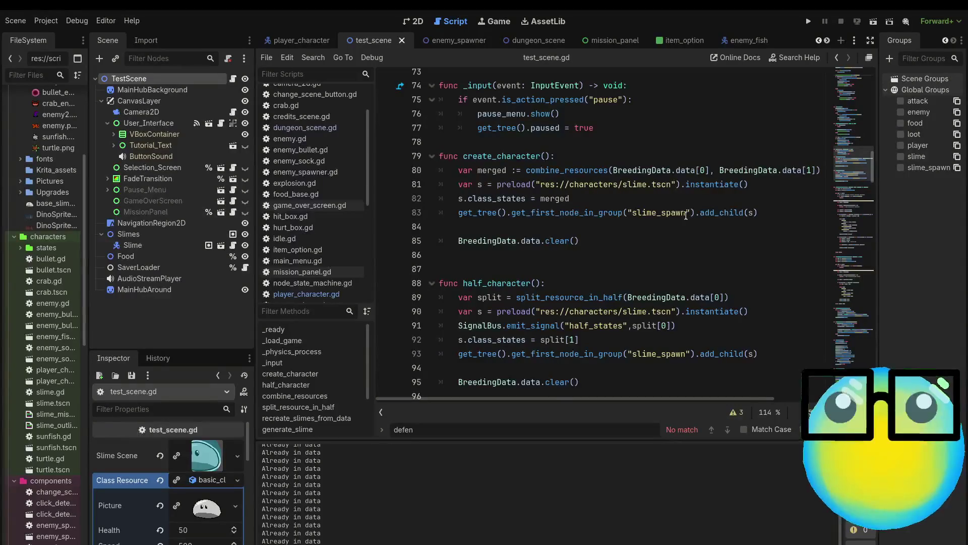
left_click(554, 200, "ctrl")
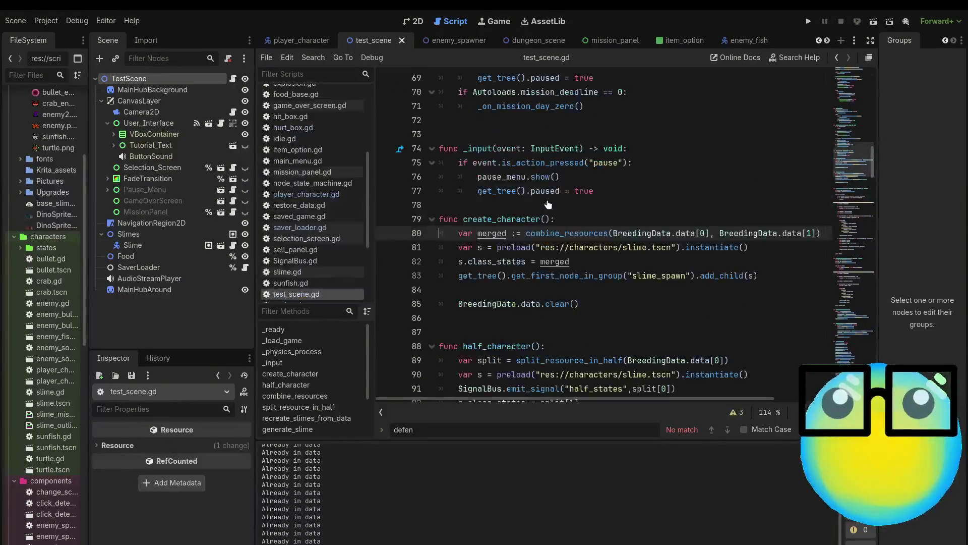
left_click(565, 237, "ctrl")
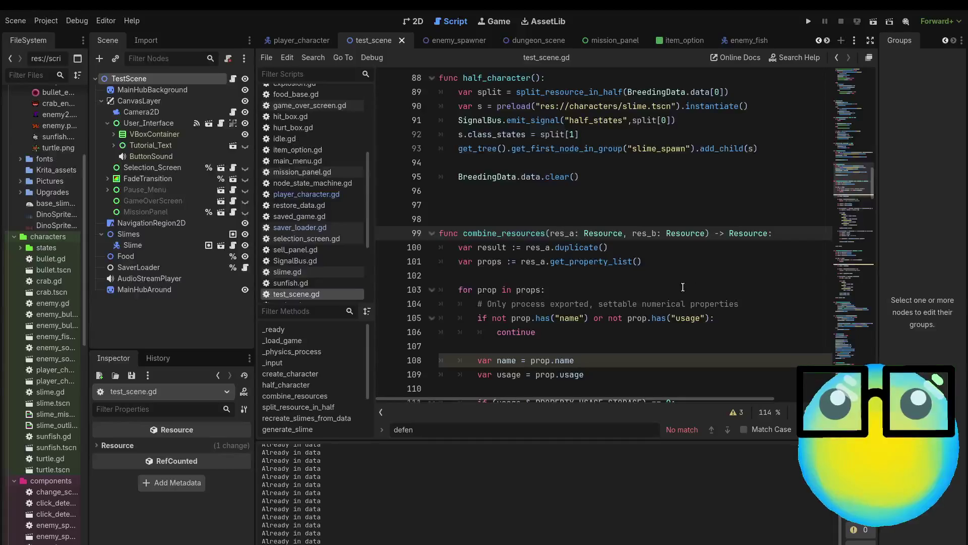
scroll(676, 301, "down", 5)
scroll(676, 301, "down", 2)
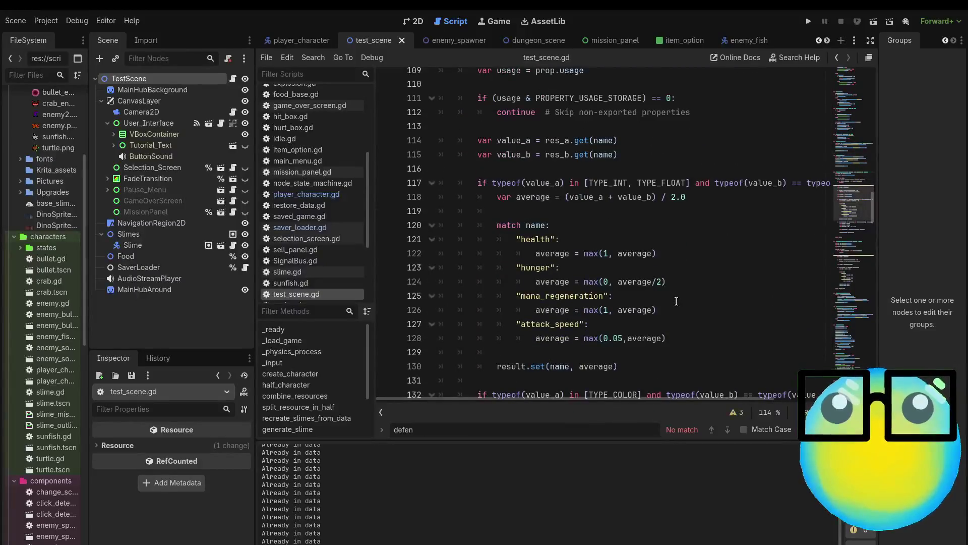
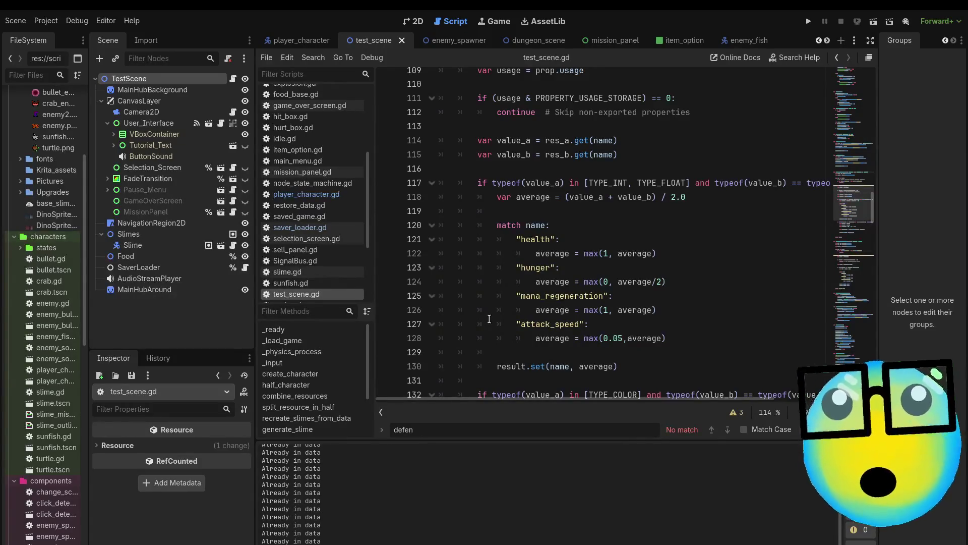
- Below the attack_speed case, add a "defense": case that sets average = max(0, average)
left_click(683, 340)
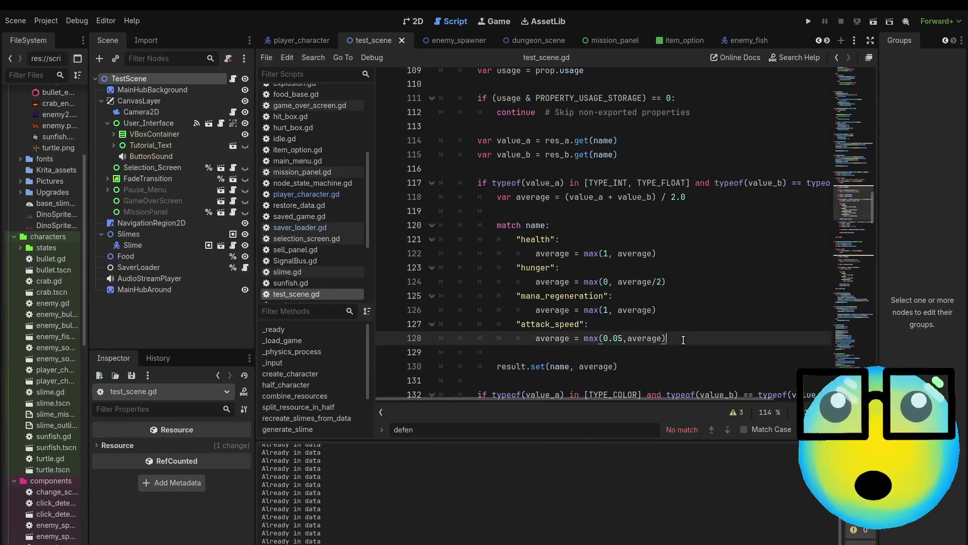
key("Return")
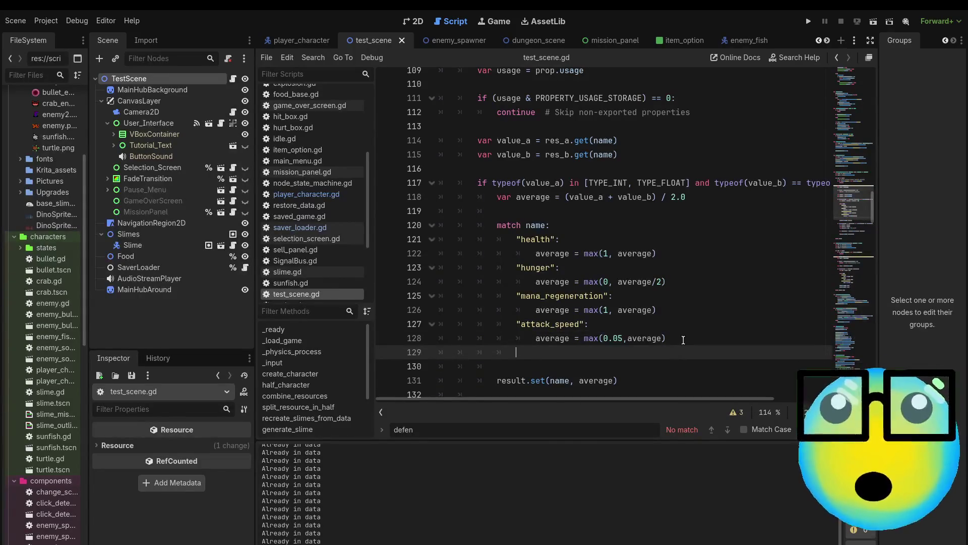
type("\"")
type("defens")
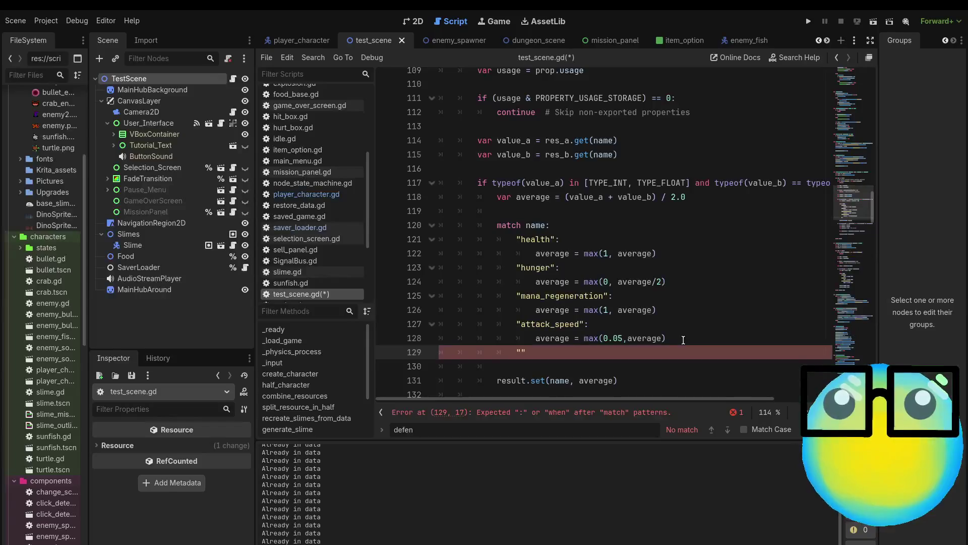
type("e")
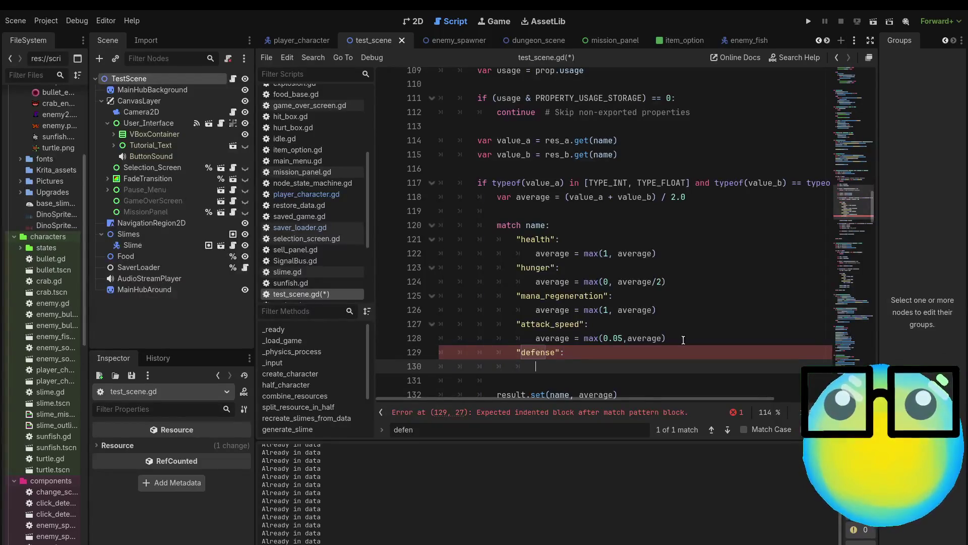
type("a")
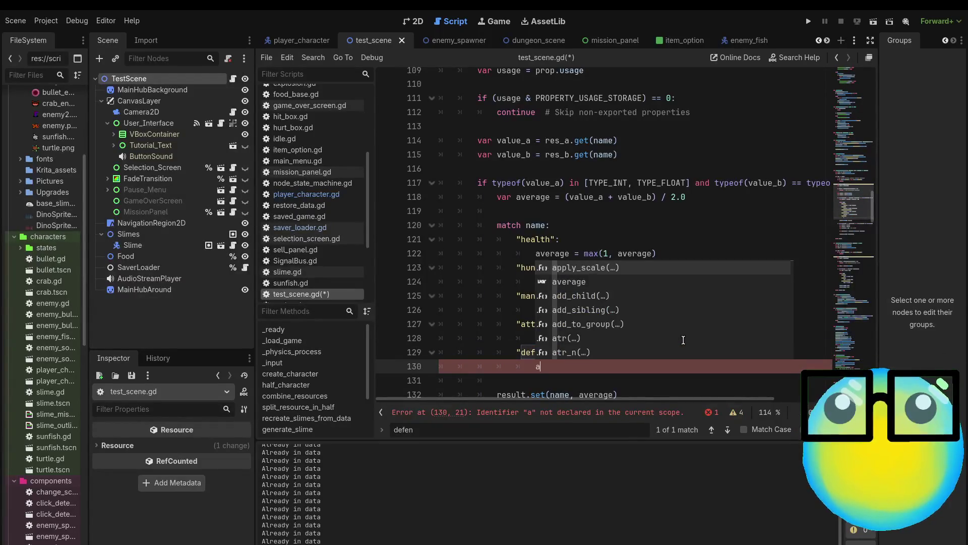
key("Down")
key("Return")
type("= ma")
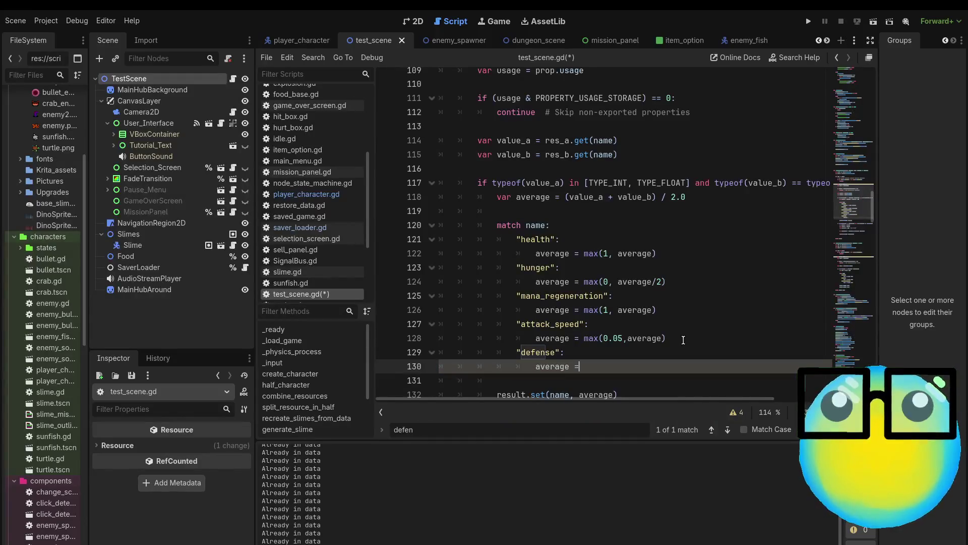
type("x")
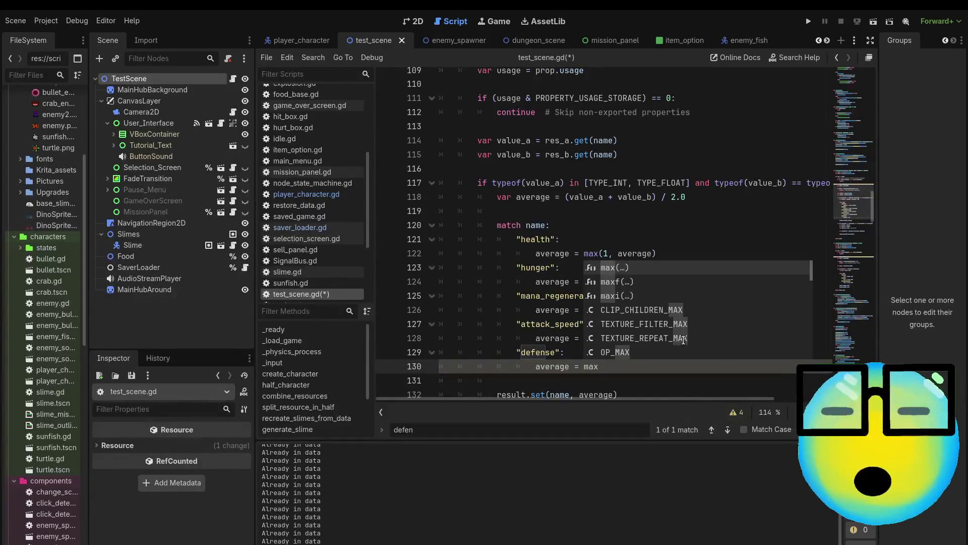
key("Return")
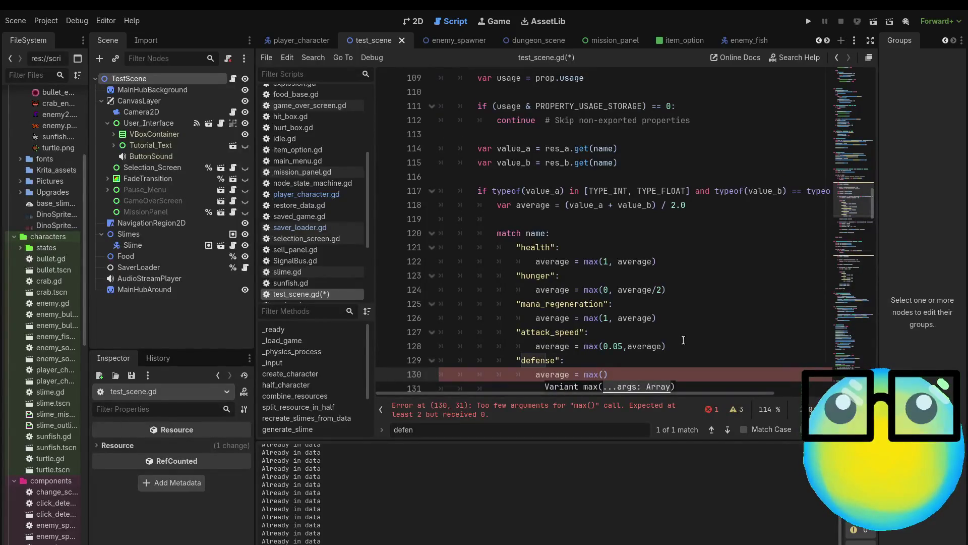
type("0")
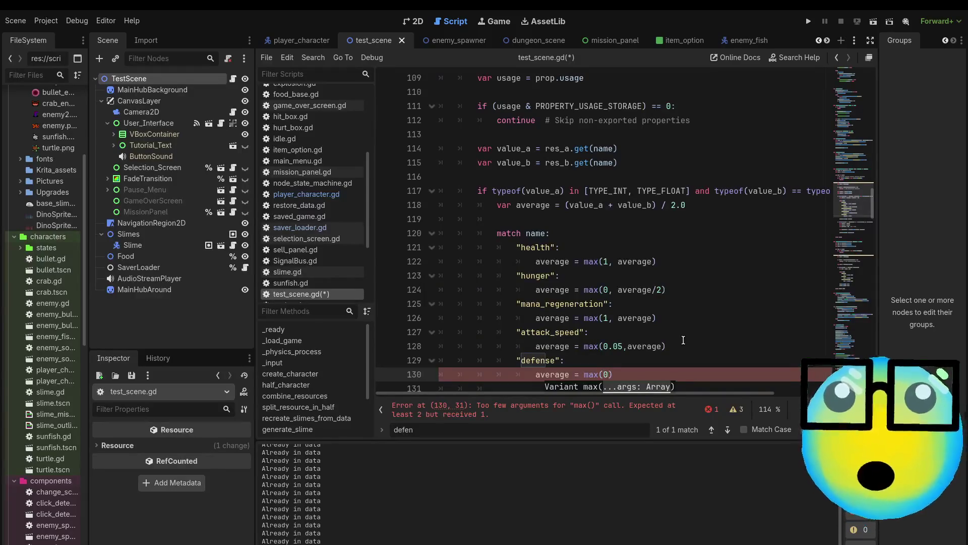
type(",")
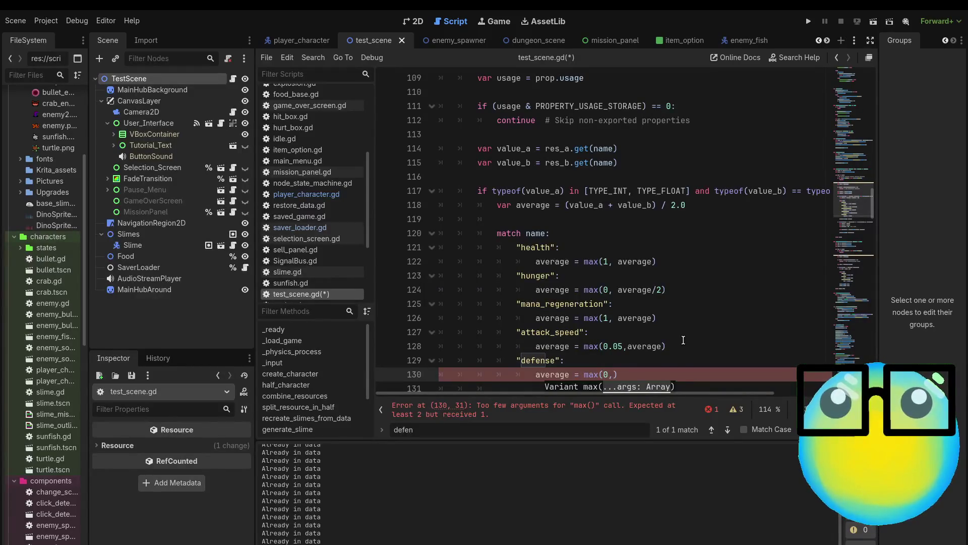
type("aver")
key("Return")
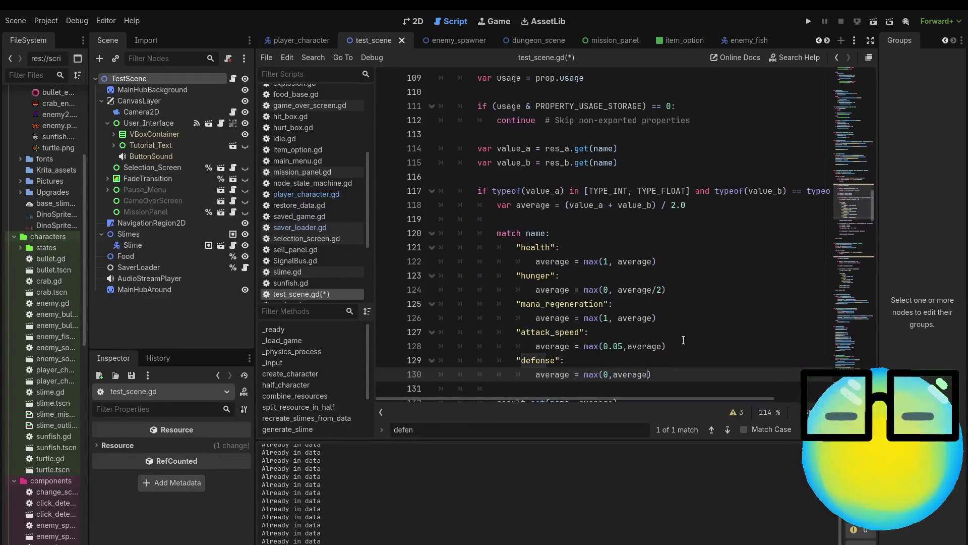
scroll(683, 340, "down", 2)
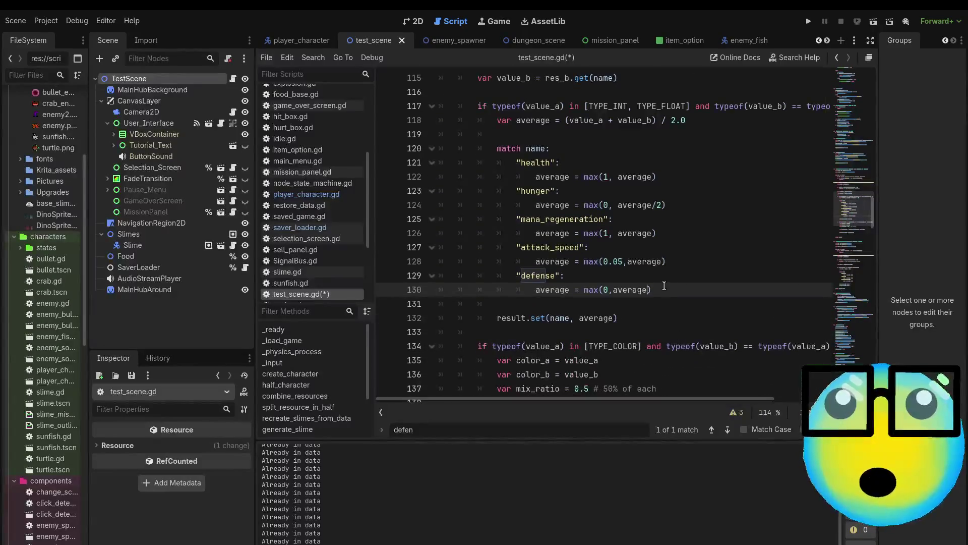
left_click_drag(672, 291, 516, 277)
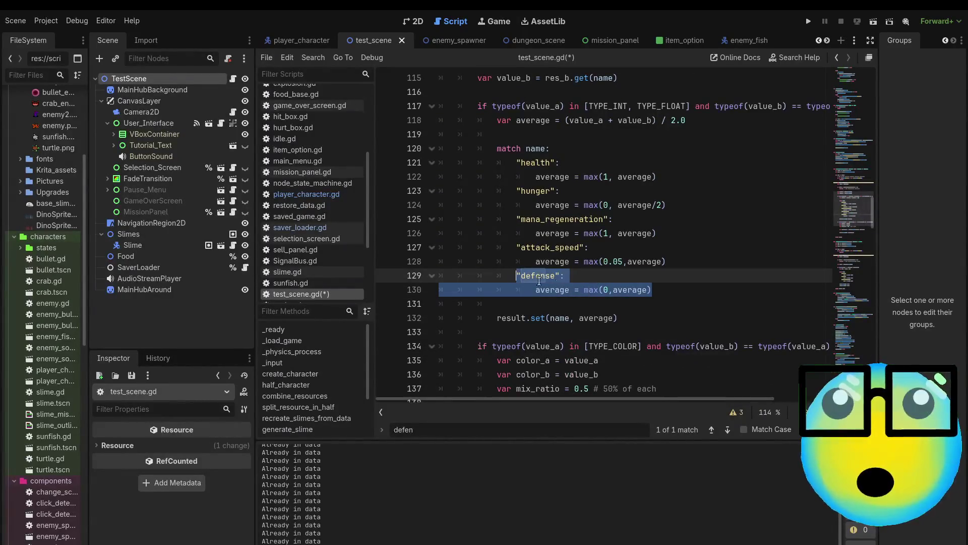
- Copy the defense case and paste it below starvation_time in split_resource_in_half
left_click(646, 275)
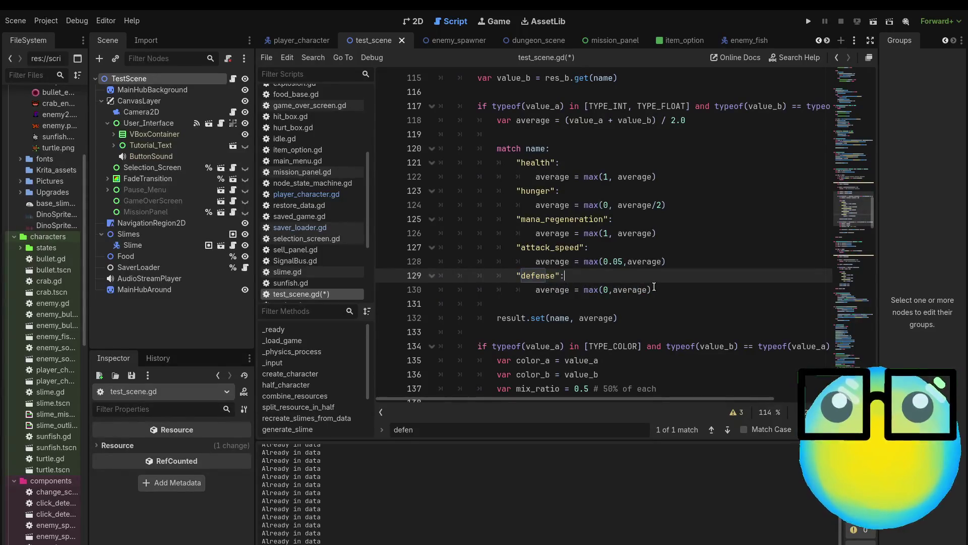
left_click(645, 292)
left_click_drag(644, 291, 515, 277)
key("ctrl+c")
left_click(649, 303)
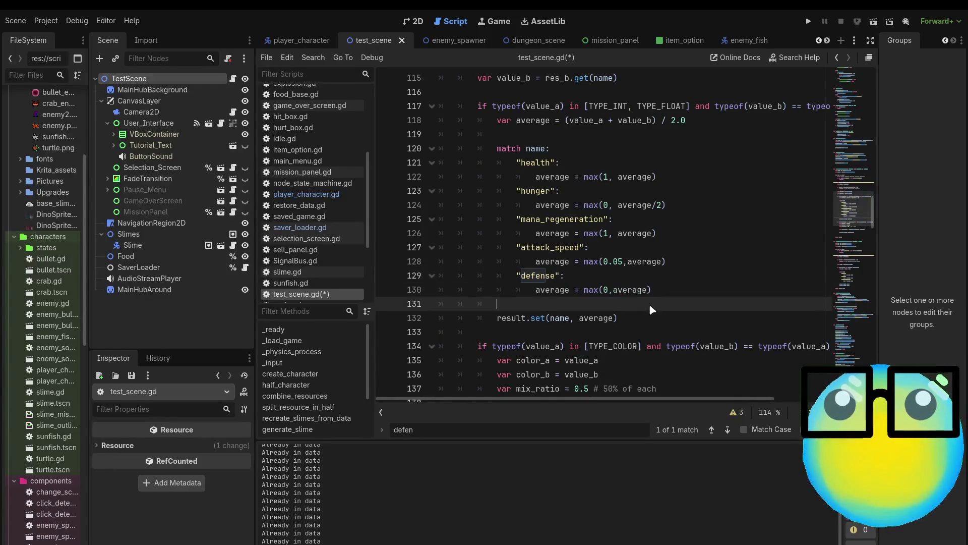
scroll(685, 278, "down", 5)
scroll(685, 278, "down", 12)
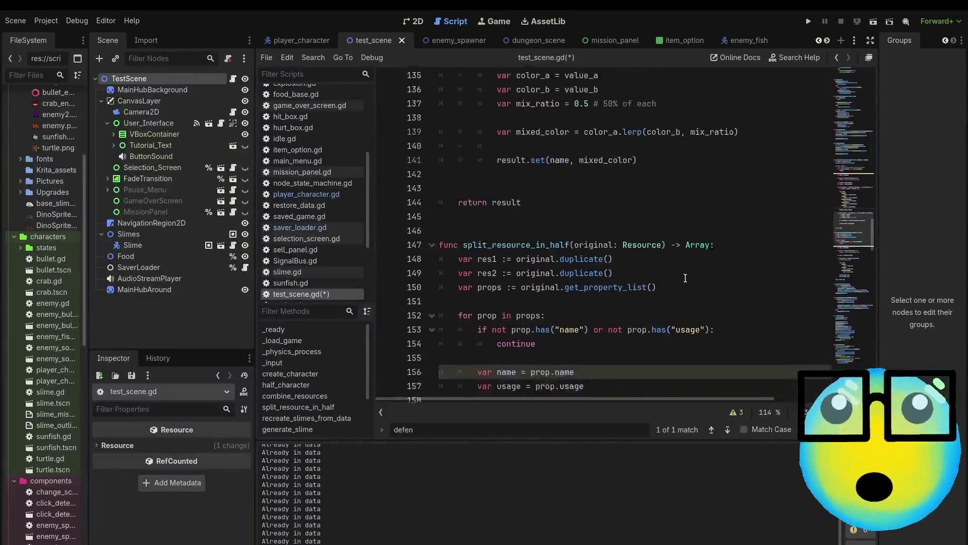
left_click(642, 177)
key("Return")
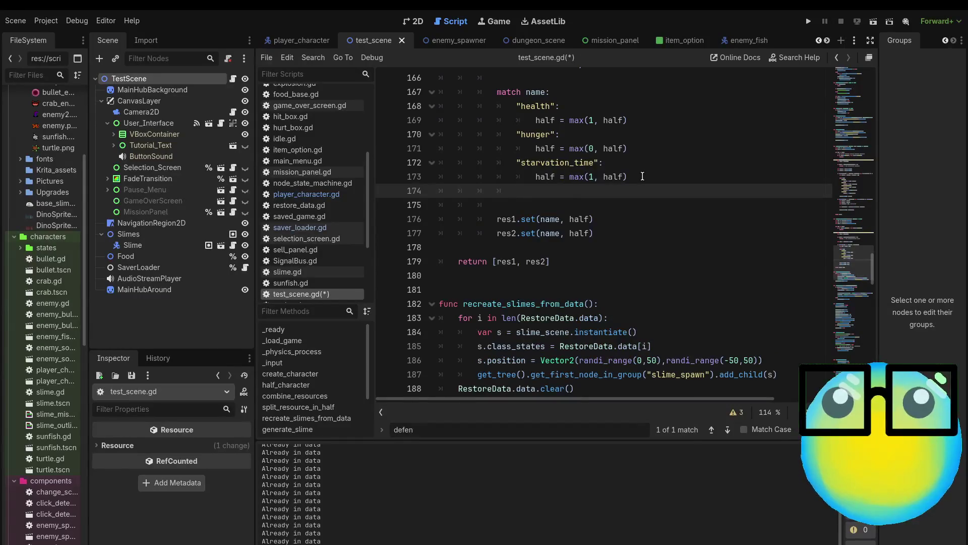
key("ctrl+v")
left_click(645, 176)
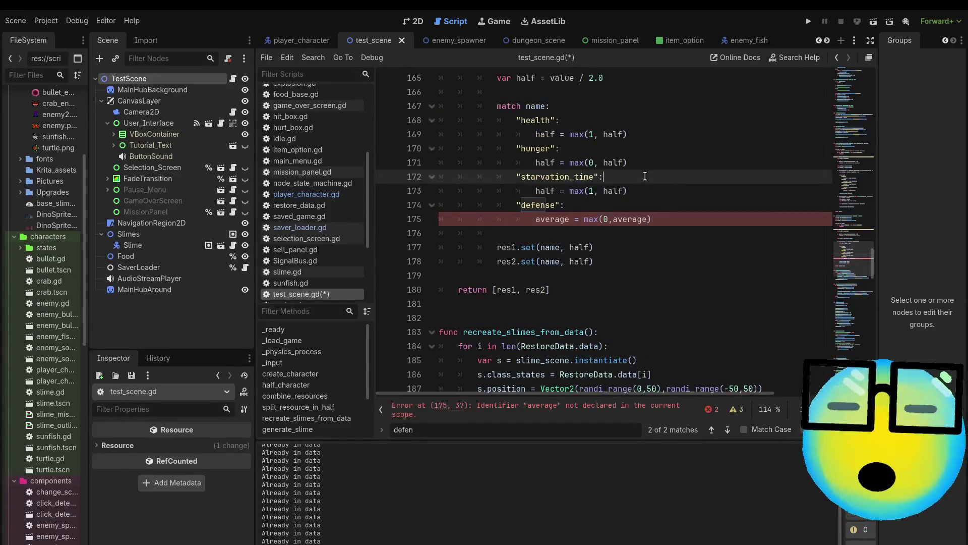
left_click(657, 192)
- Replace both 'average' with 'half' in the pasted case and save test_scene.gd
double_click(554, 220)
type("half")
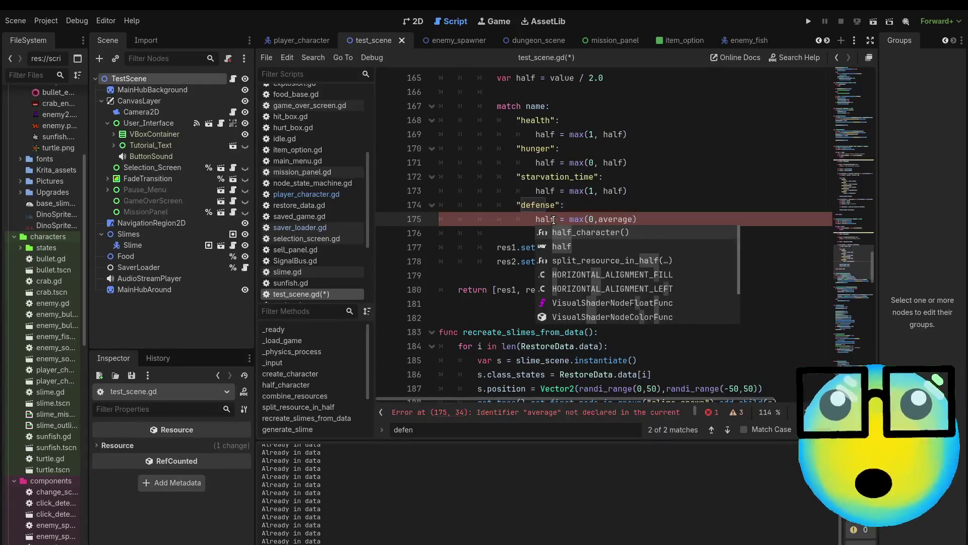
double_click(613, 220)
key("BackSpace")
type("half")
left_click(632, 211)
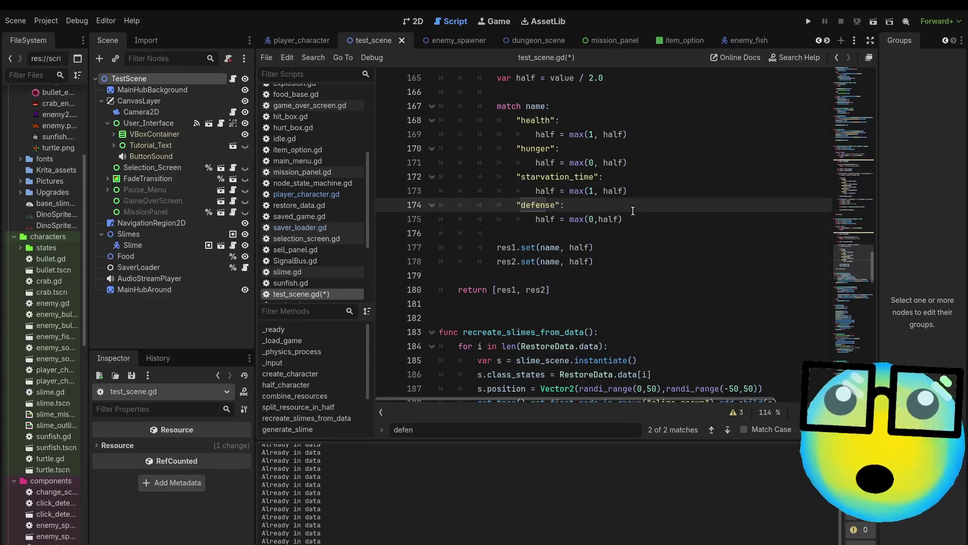
key("ctrl+s")
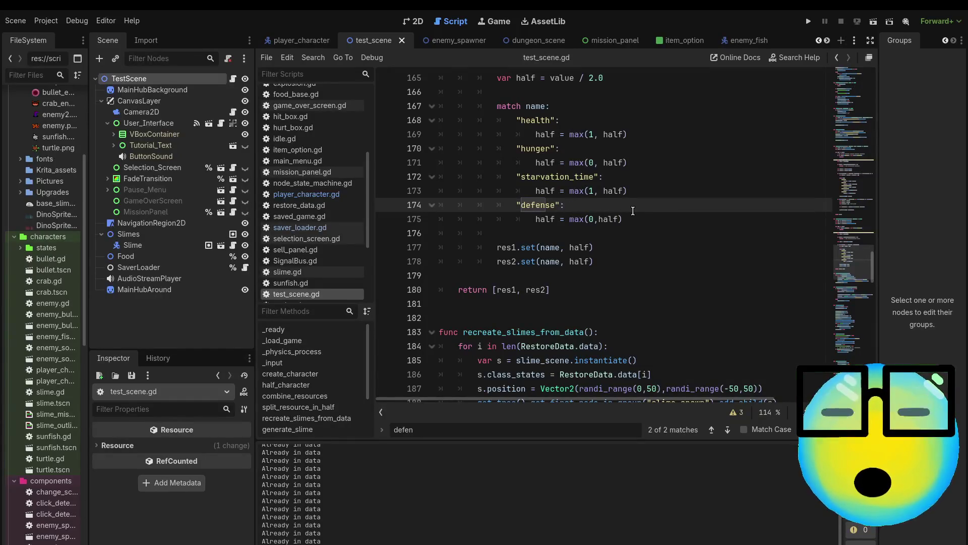
- Switch to player_character.gd and go to the level_up function
scroll(648, 214, "up", 3)
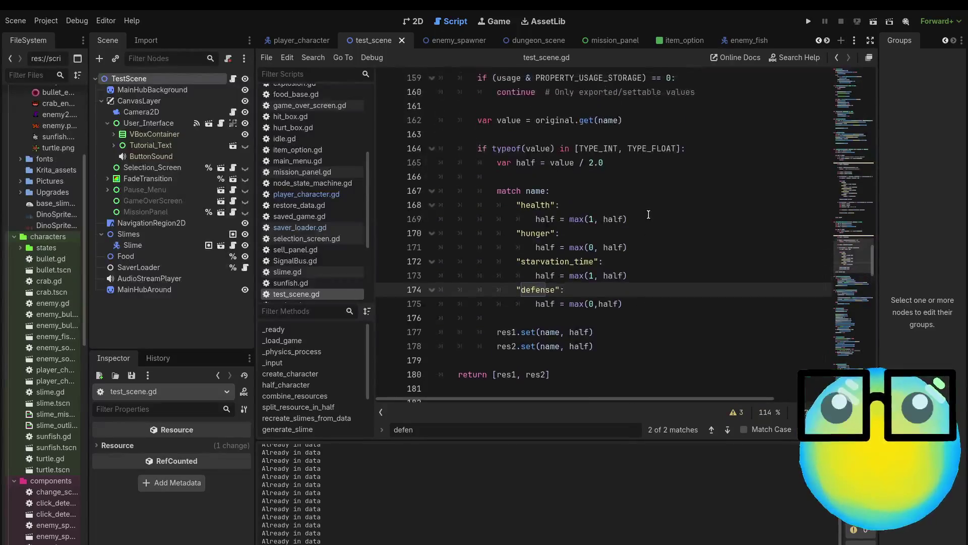
scroll(648, 214, "up", 1)
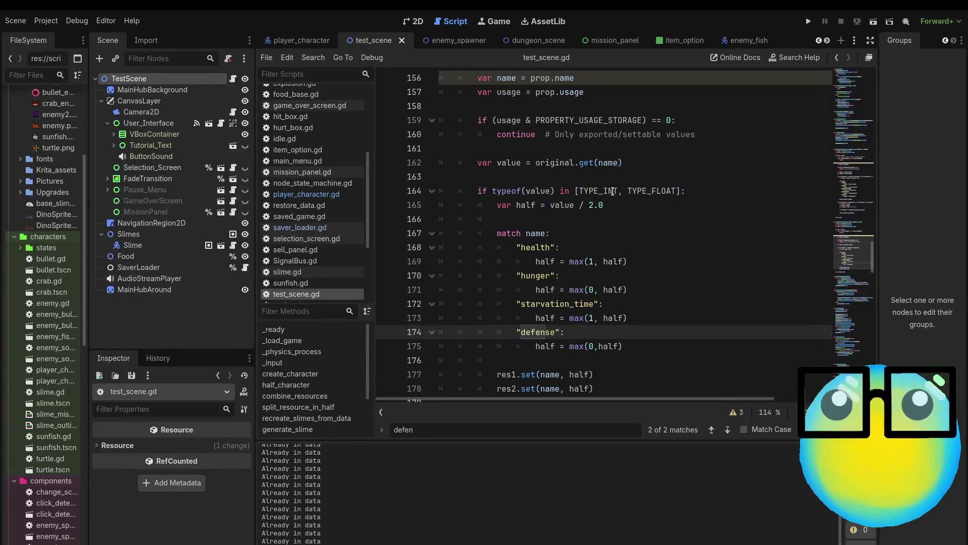
left_click(313, 42)
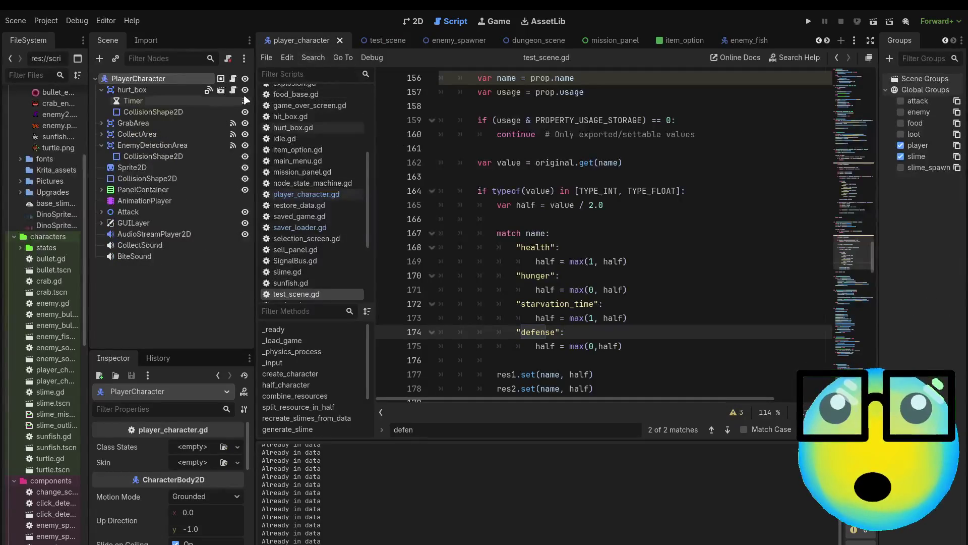
scroll(645, 208, "up", 1)
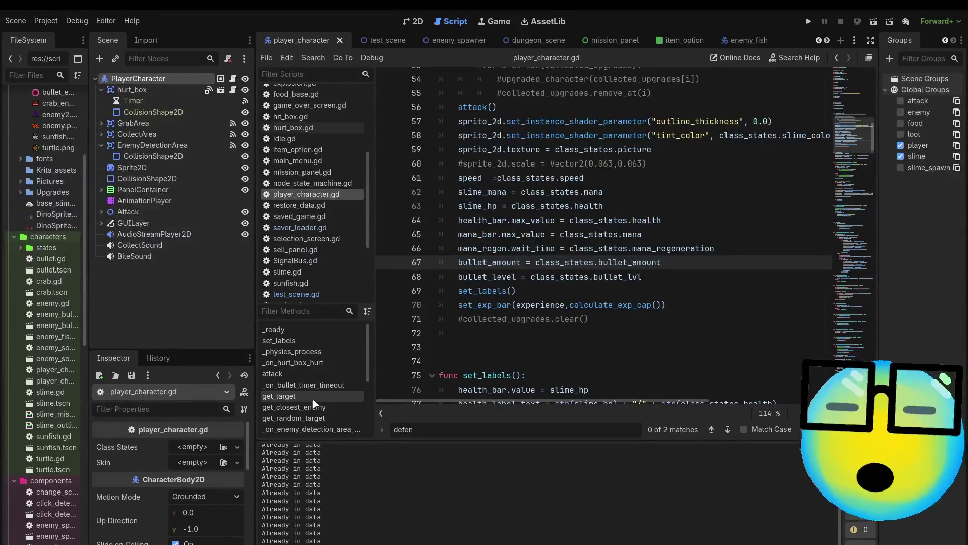
scroll(311, 397, "down", 2)
scroll(335, 404, "down", 3)
scroll(341, 411, "down", 3)
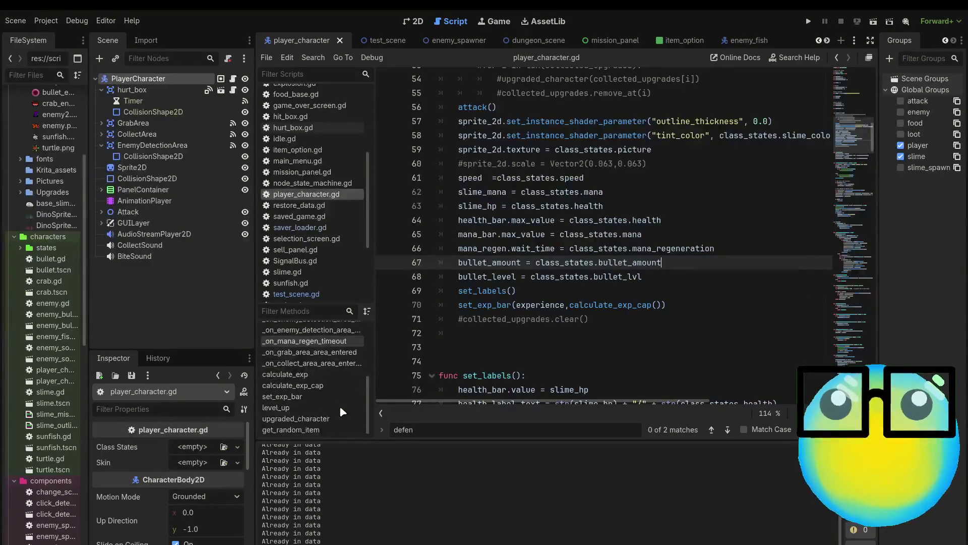
left_click(302, 407)
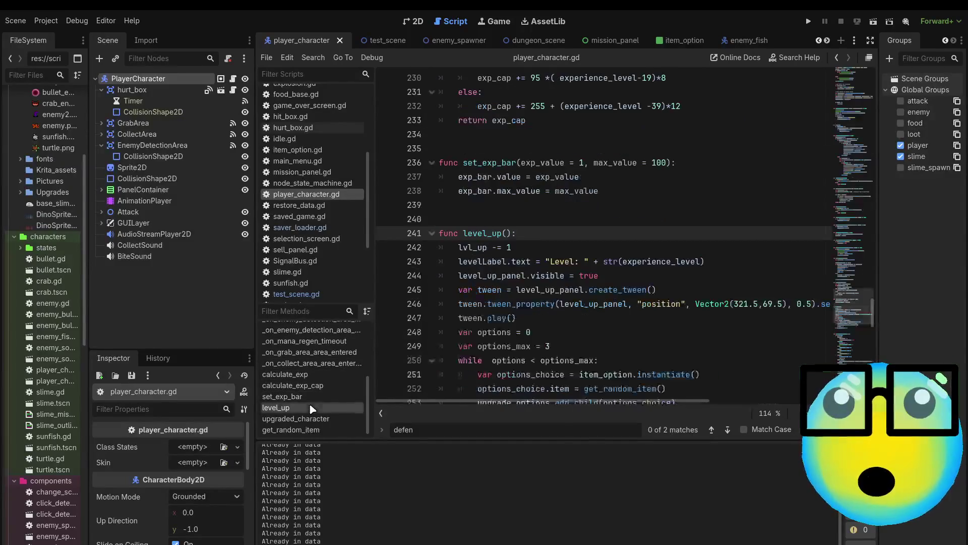
- Follow get_random_item() on line 252 to its definition at line 300
scroll(718, 310, "down", 1)
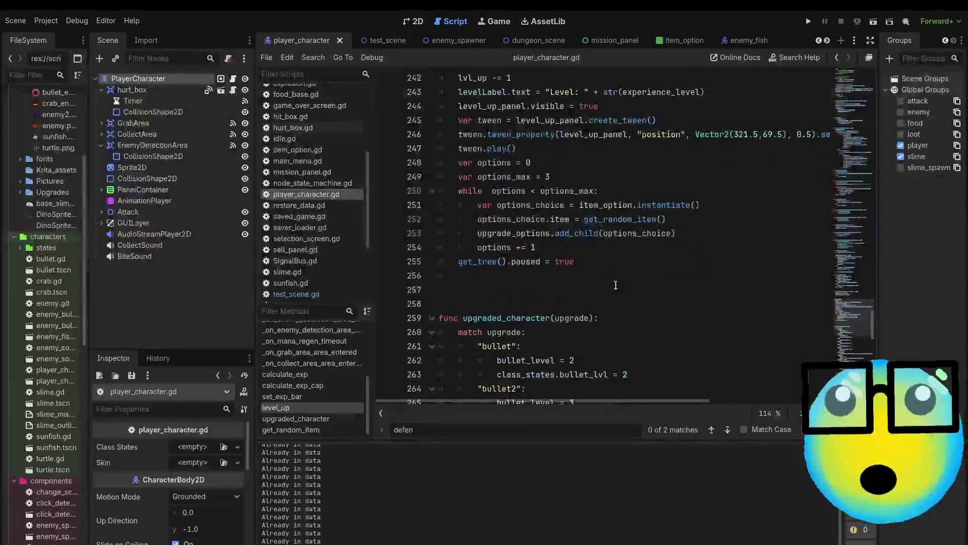
scroll(616, 256, "down", 2)
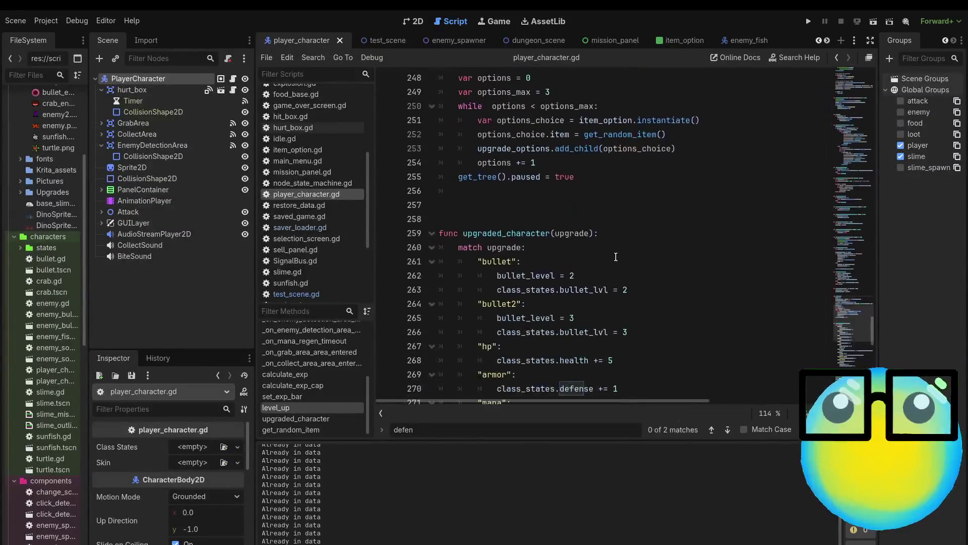
left_click(627, 136)
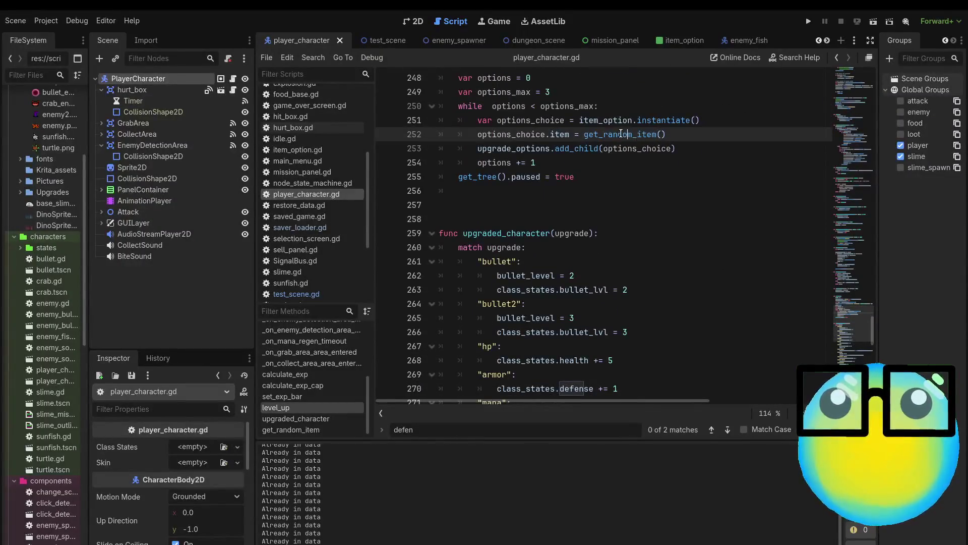
triple_click(621, 135)
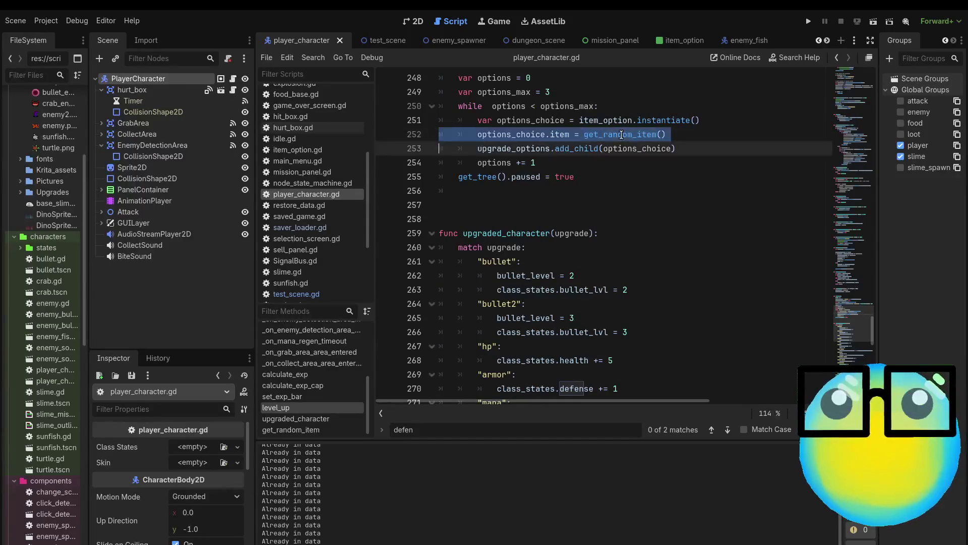
left_click(630, 135)
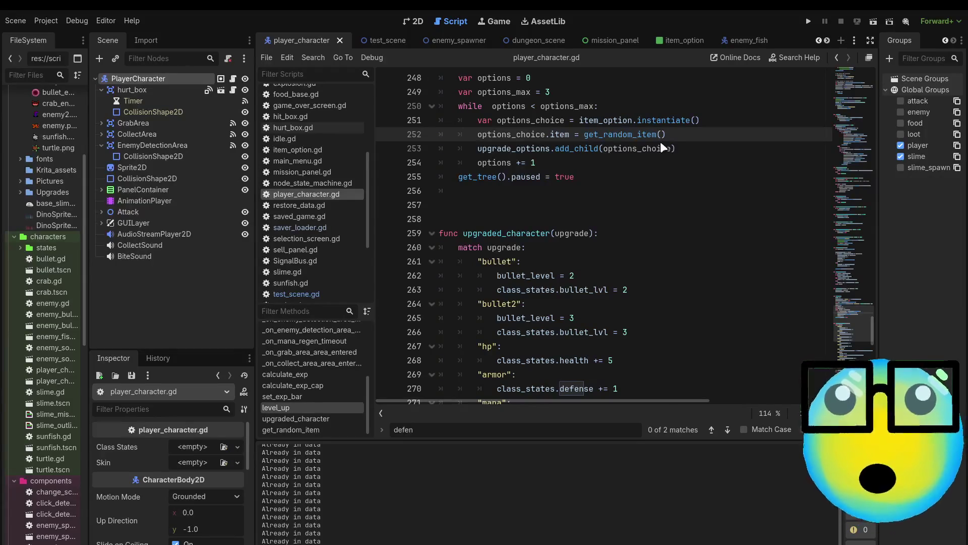
left_click(632, 134, "ctrl")
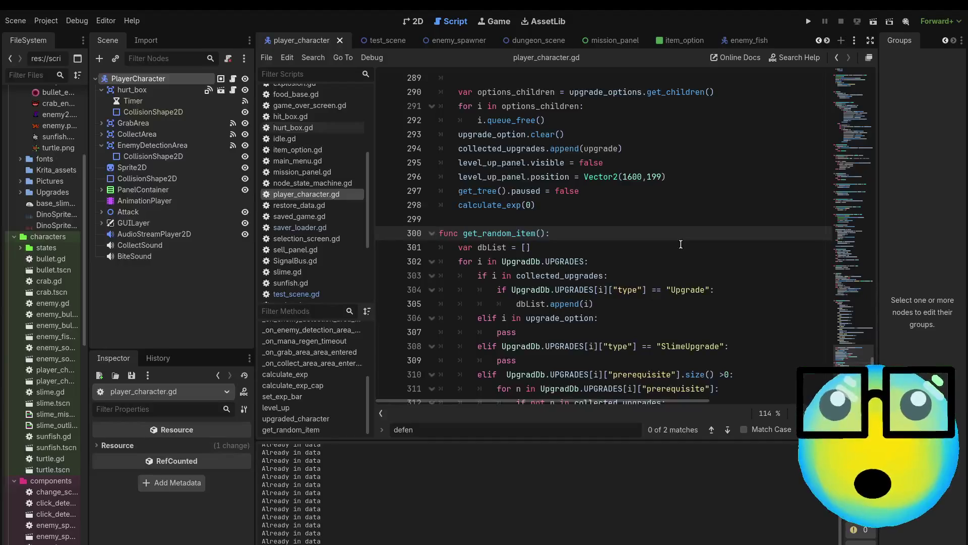
- Scroll through get_random_item and inspect the UpgradDb.UPGRADES loop on line 302
scroll(681, 244, "down", 2)
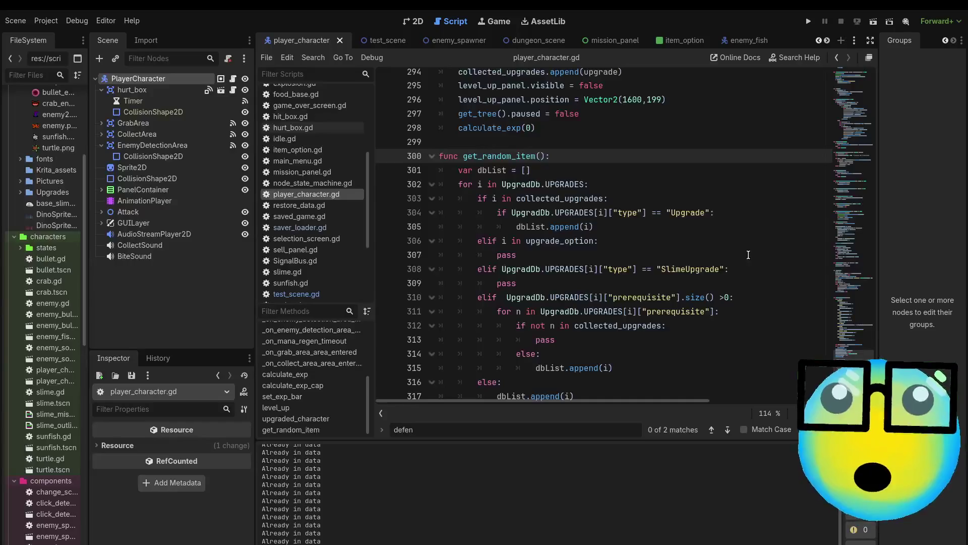
scroll(748, 254, "down", 2)
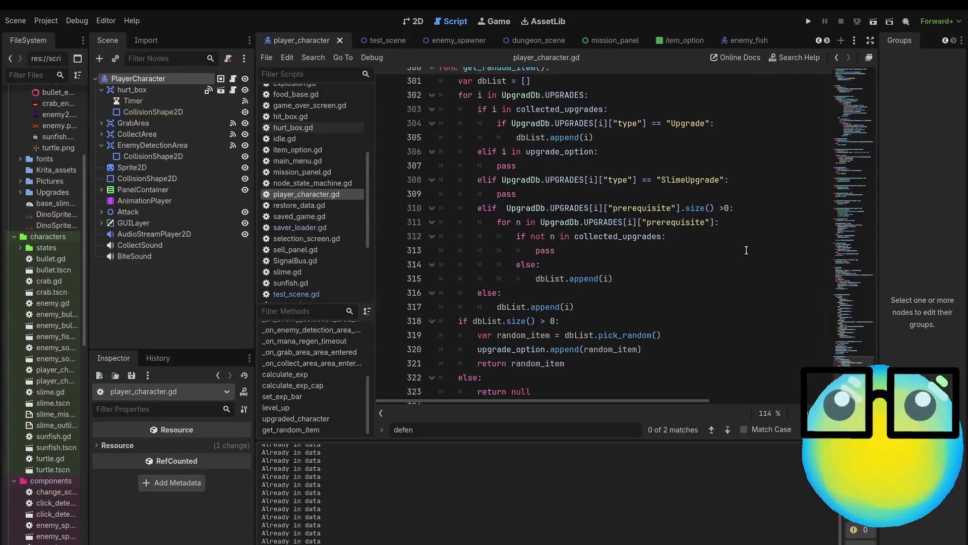
scroll(746, 250, "down", 1)
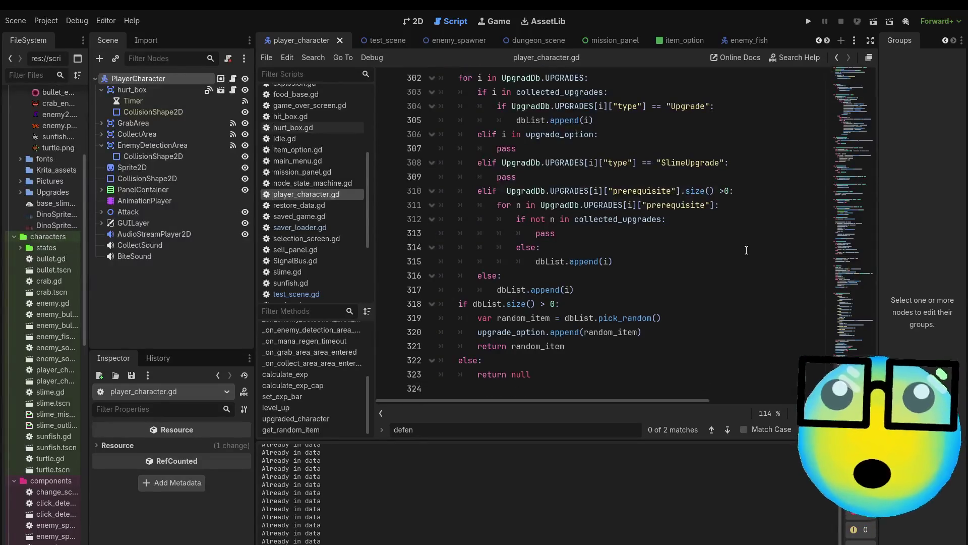
scroll(747, 250, "up", 2)
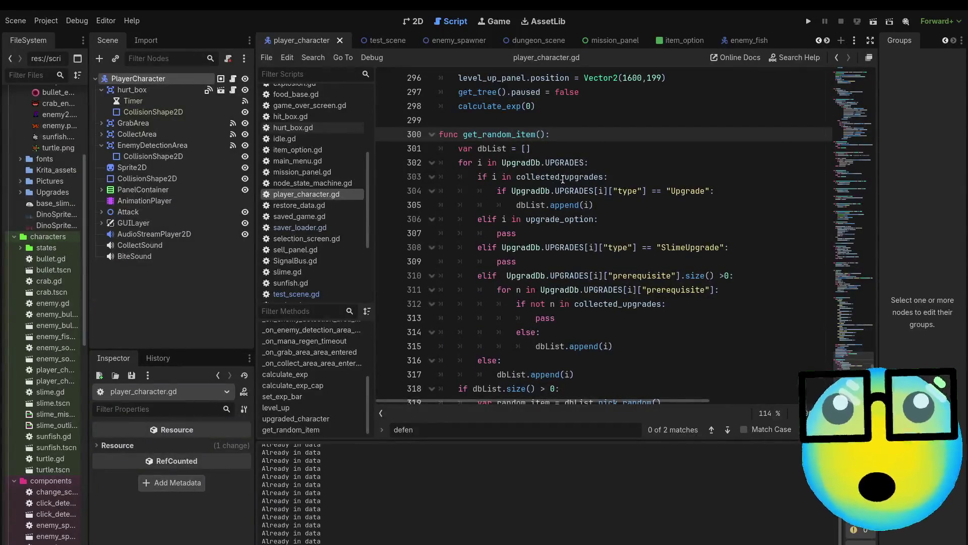
left_click(521, 163)
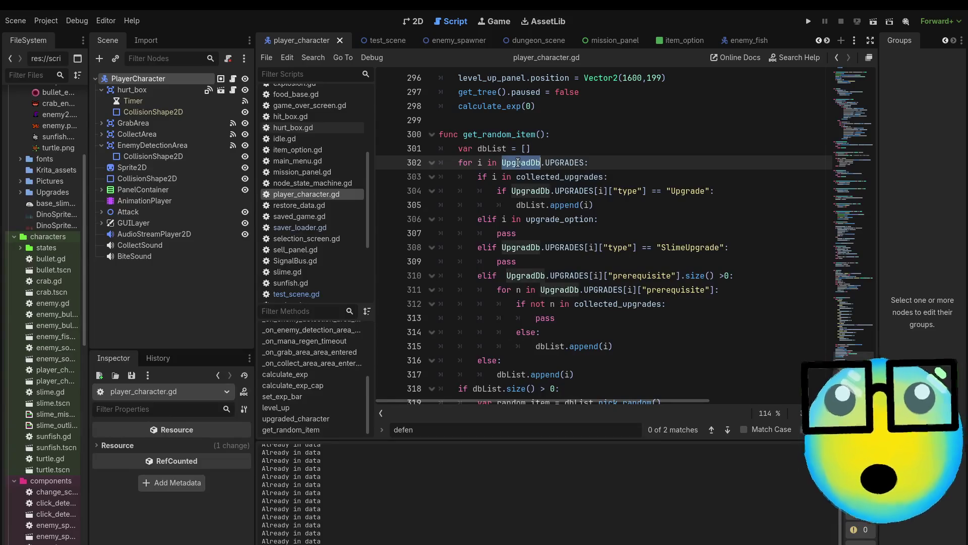
double_click(564, 162)
left_click(606, 162)
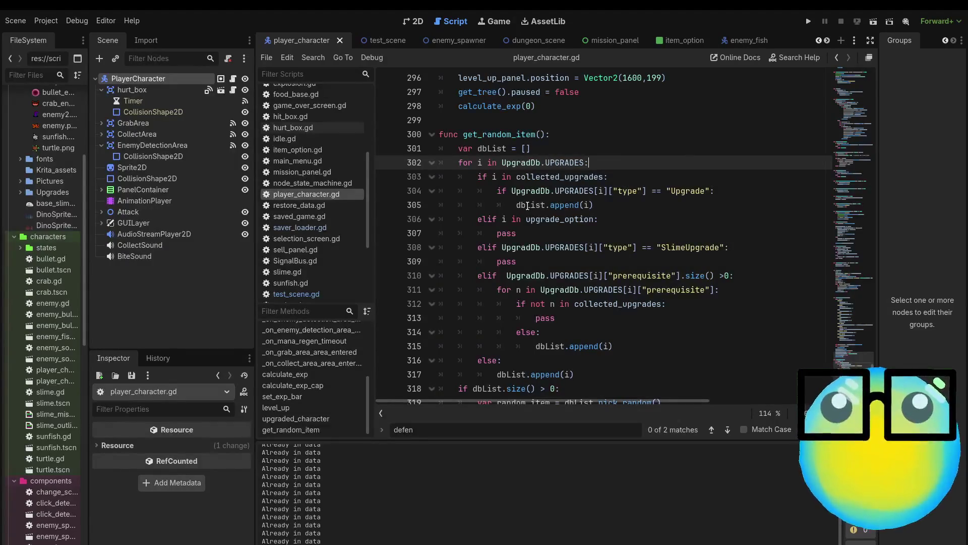
- Move through lines 306–310 to the prerequisite .size() > 0 check
left_click(527, 206)
left_click(657, 214)
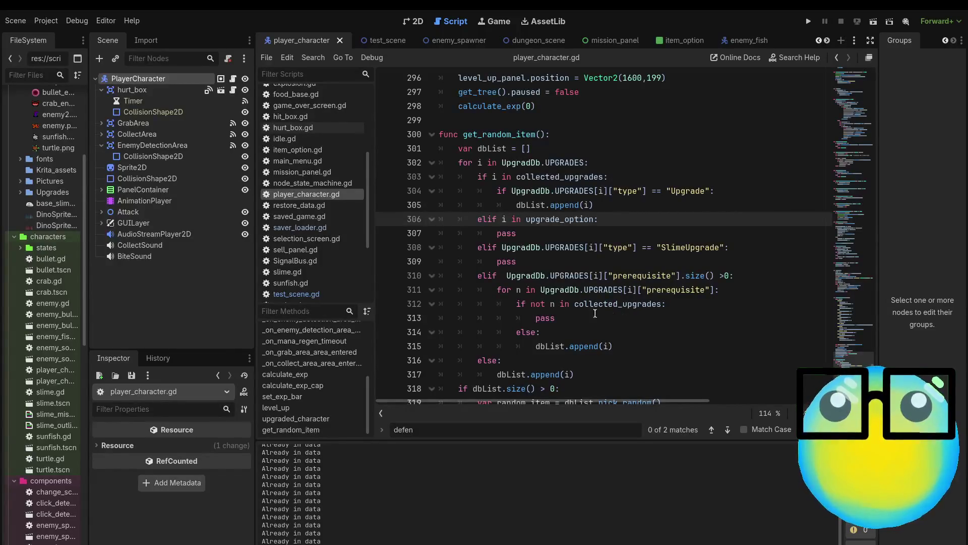
left_click(728, 276)
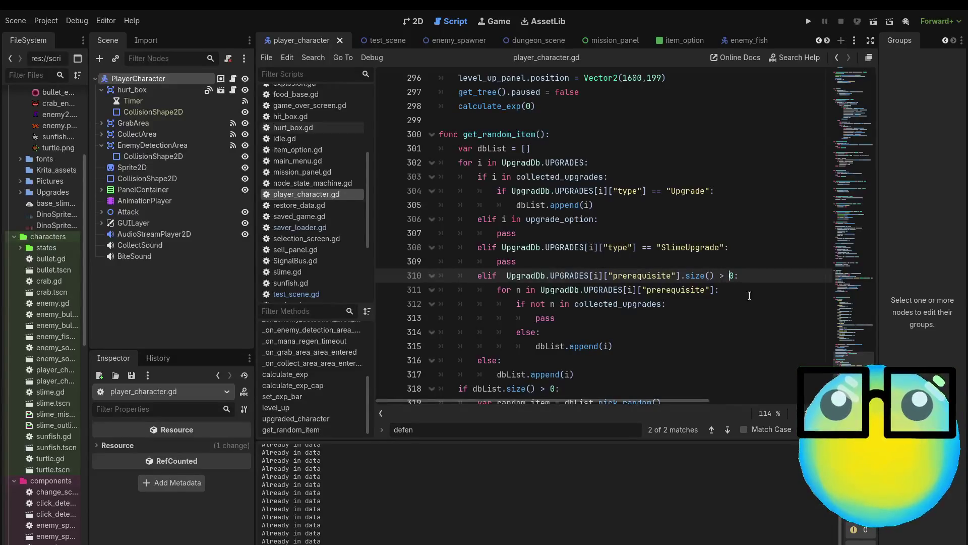
- Re-check the pass and SlimeUpgrade lines 307–312, then open upgrad_db.gd from UpgradDb
left_click(752, 302)
scroll(706, 323, "down", 2)
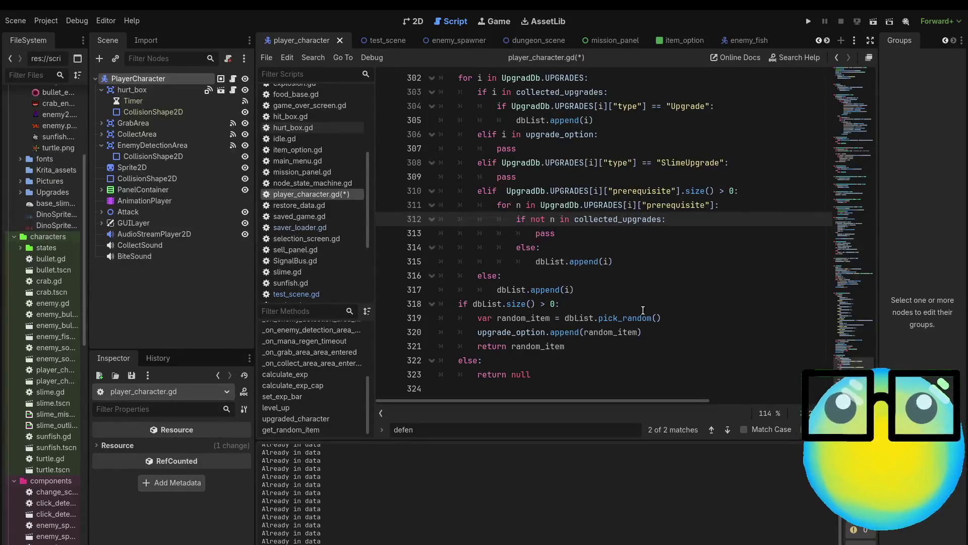
scroll(643, 310, "up", 1)
scroll(642, 309, "down", 1)
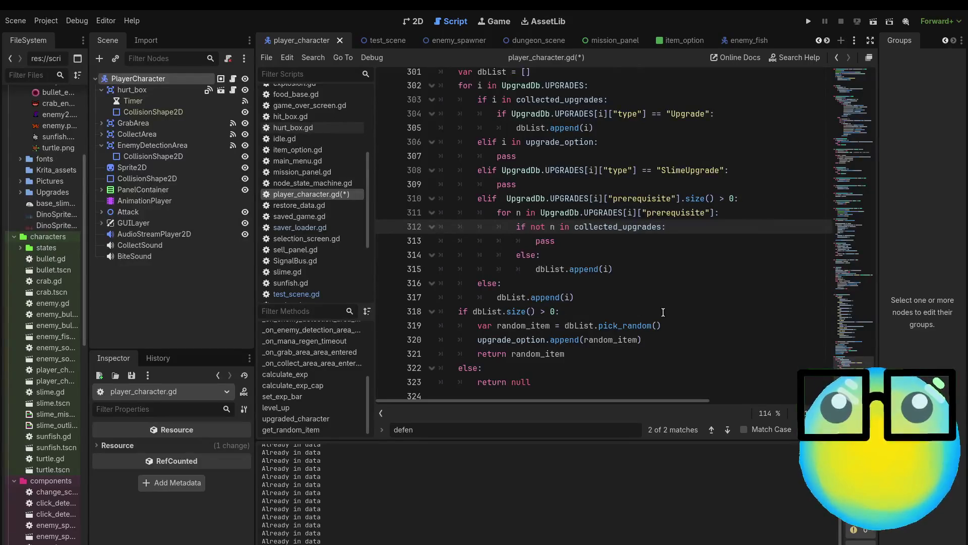
scroll(664, 305, "up", 1)
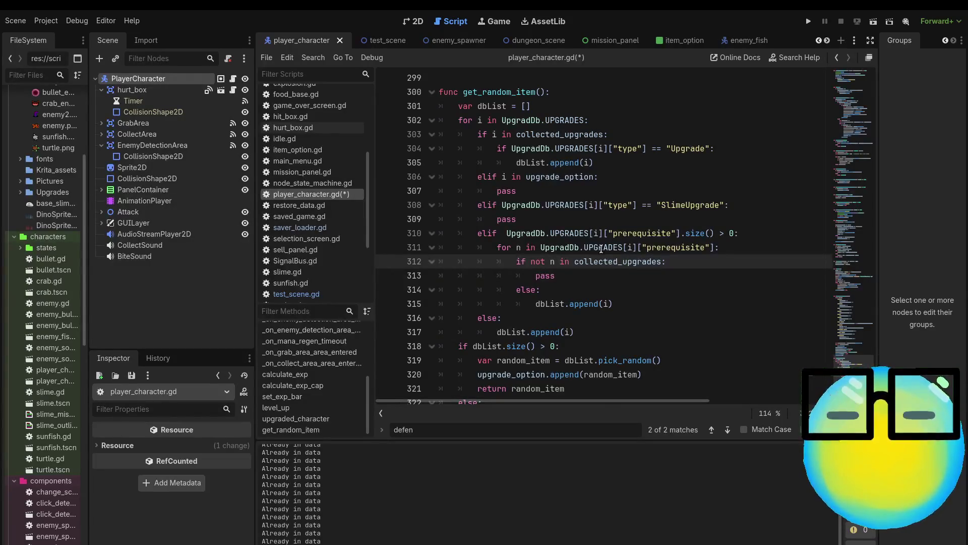
left_click(542, 194)
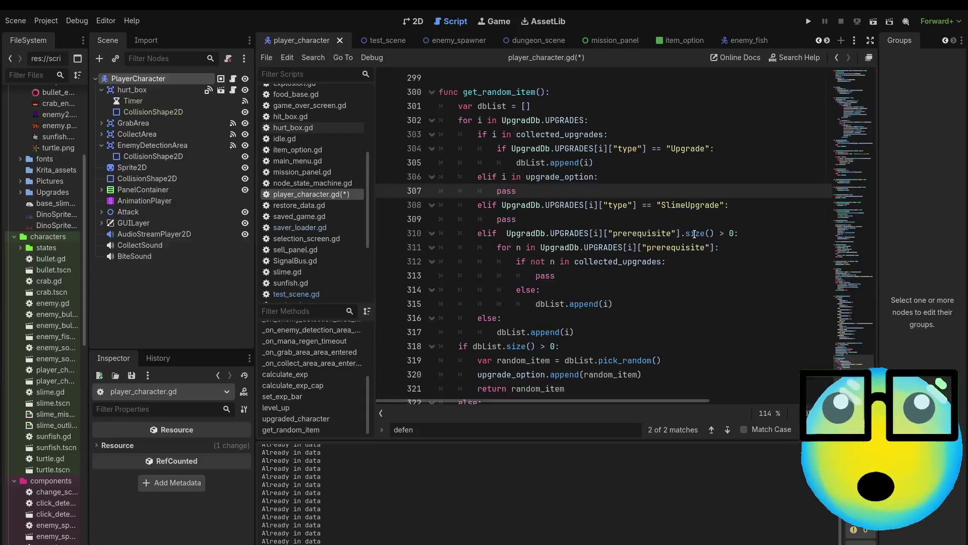
left_click(739, 223)
left_click(752, 204)
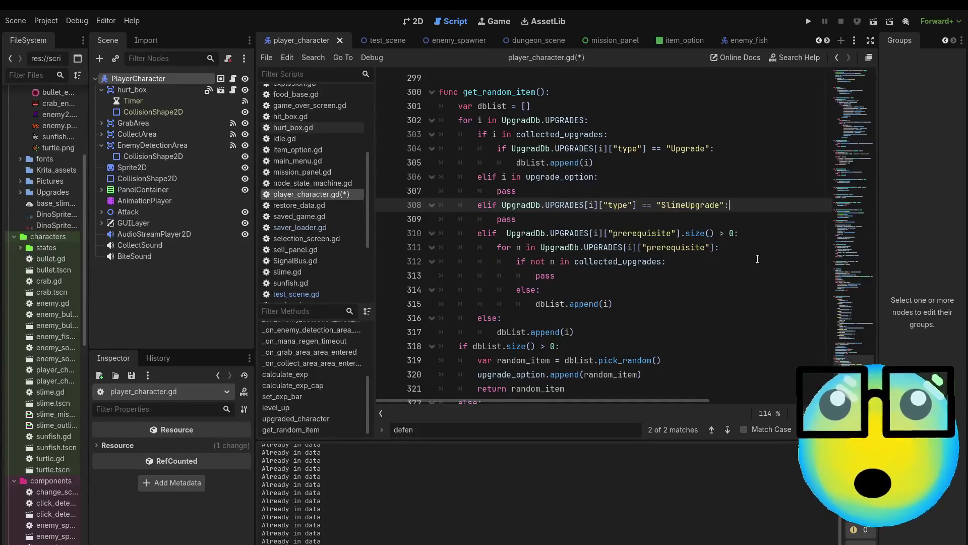
left_click(521, 150, "ctrl")
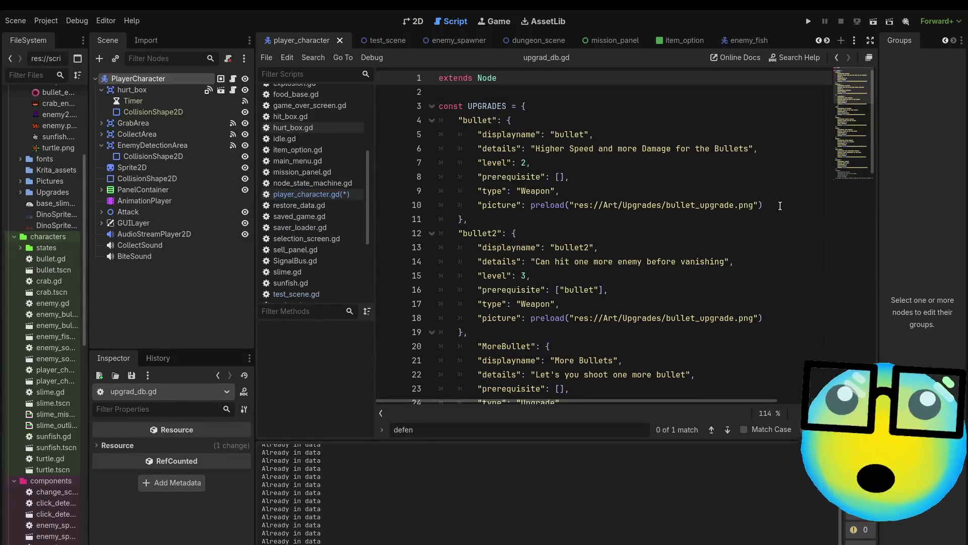
- Inspect the bullet upgrade's details and prerequisite lines in upgrad_db.gd
scroll(780, 206, "down", 4)
scroll(780, 205, "up", 3)
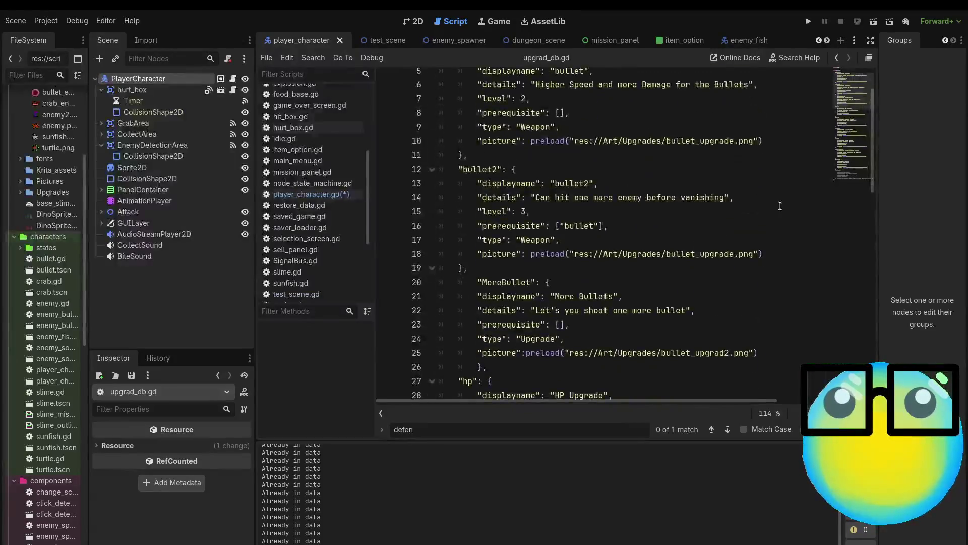
scroll(780, 205, "up", 2)
left_click(504, 114)
left_click(505, 127)
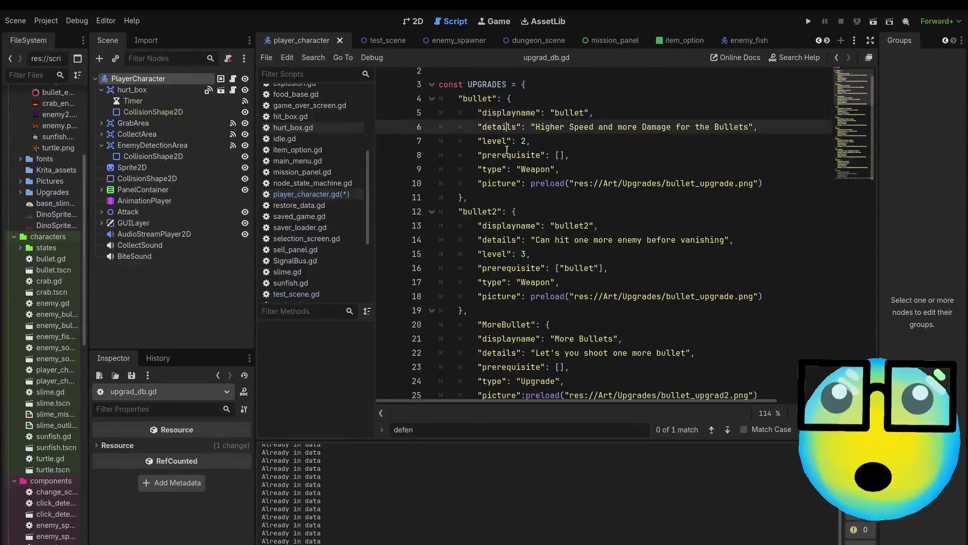
key("Down")
key("Down")
key("Down")
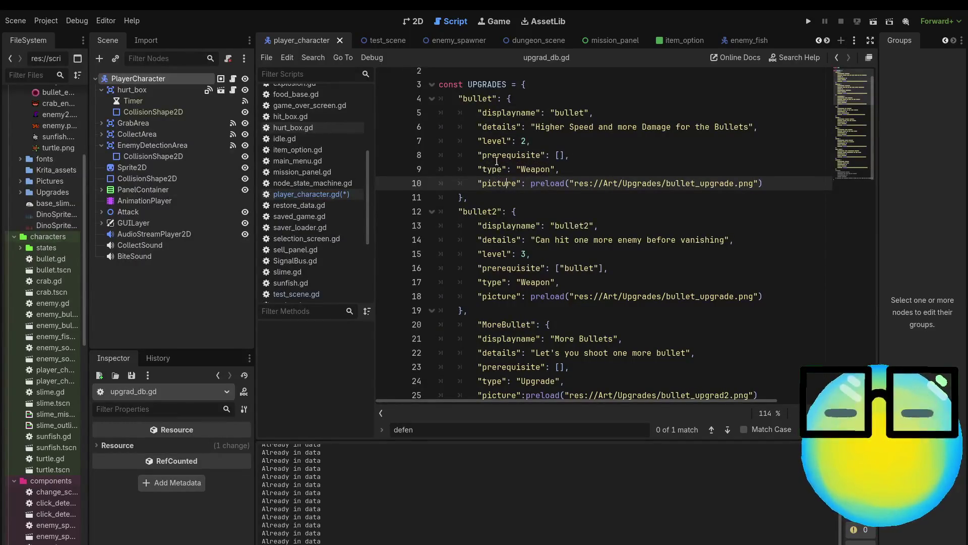
key("Up")
key("Up")
- Step through the MoreBullet, hp, speed, Healing and mana entries' fields
scroll(658, 200, "down", 5)
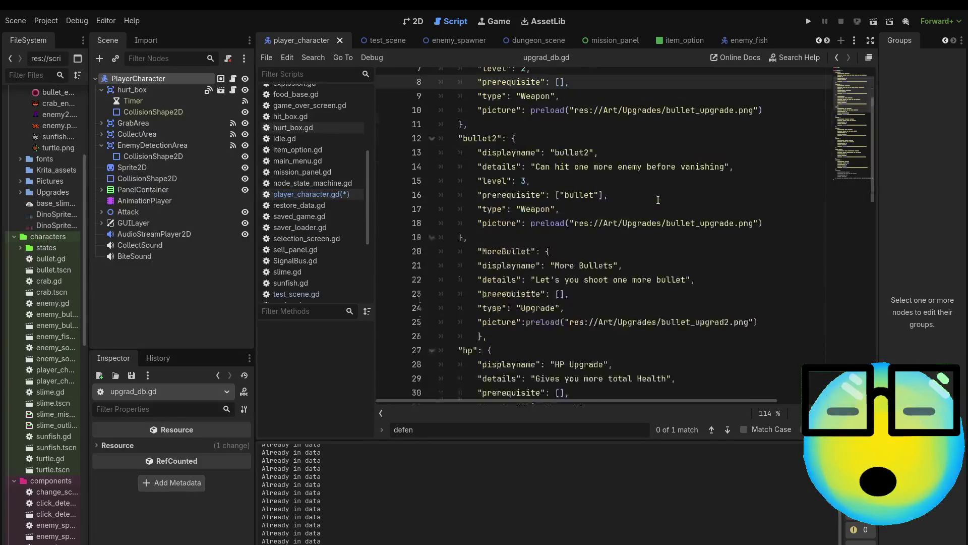
scroll(658, 200, "down", 3)
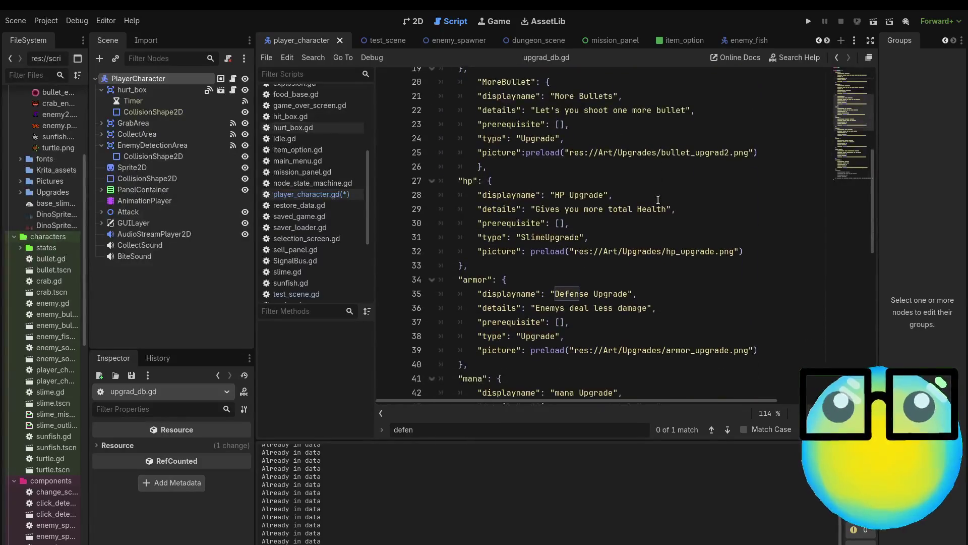
scroll(658, 200, "down", 3)
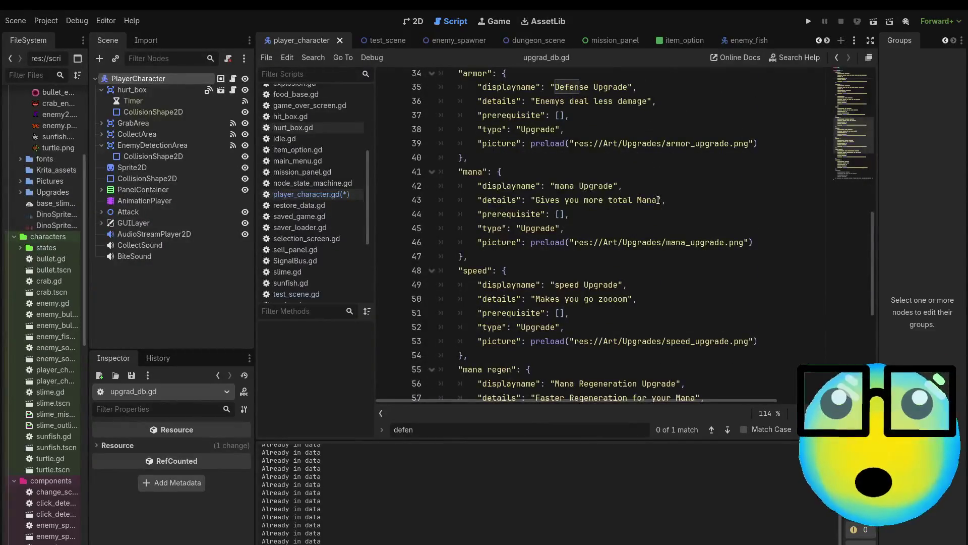
scroll(658, 200, "up", 4)
scroll(871, 206, "down", 2)
left_click_drag(872, 206, 870, 77)
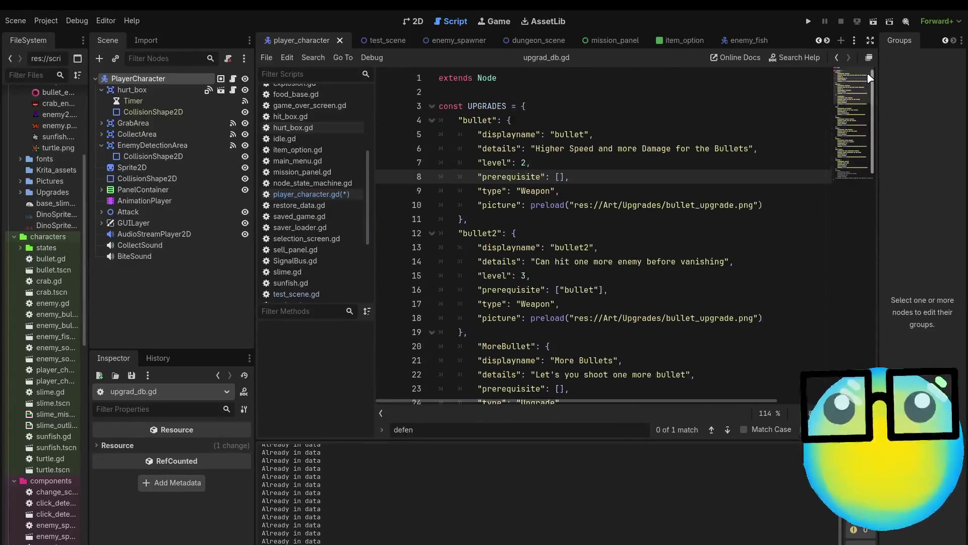
left_click(756, 191)
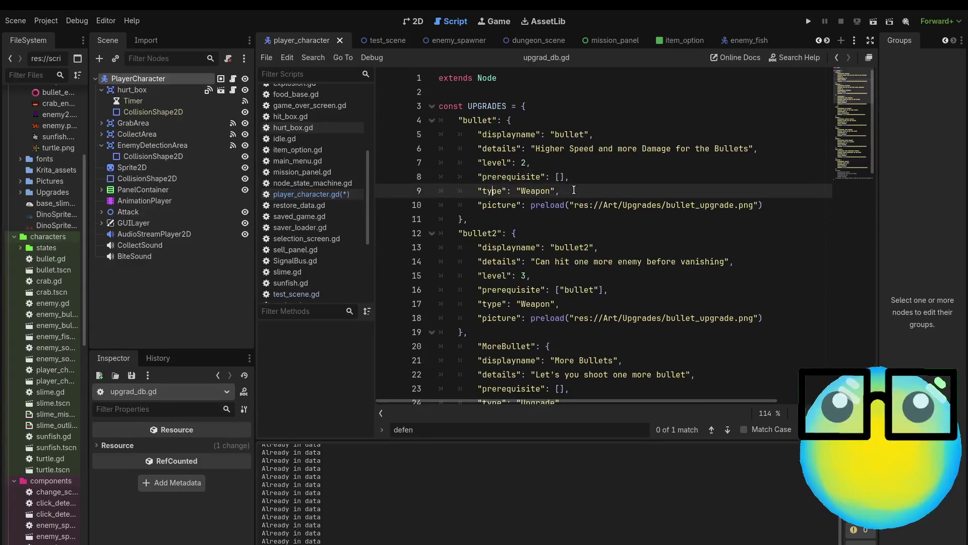
key("Down")
key("Down")
key("Down")
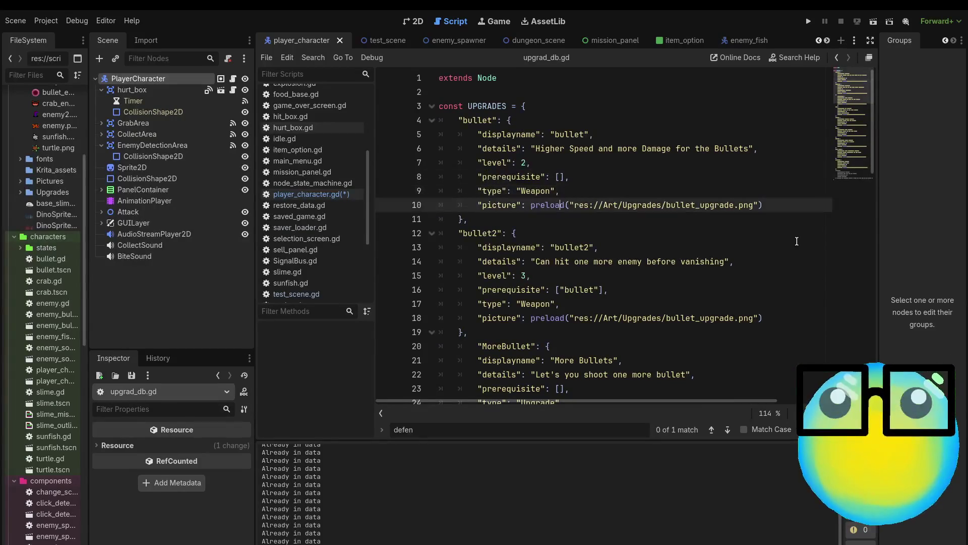
key("Down")
key("Down")
key("Down")
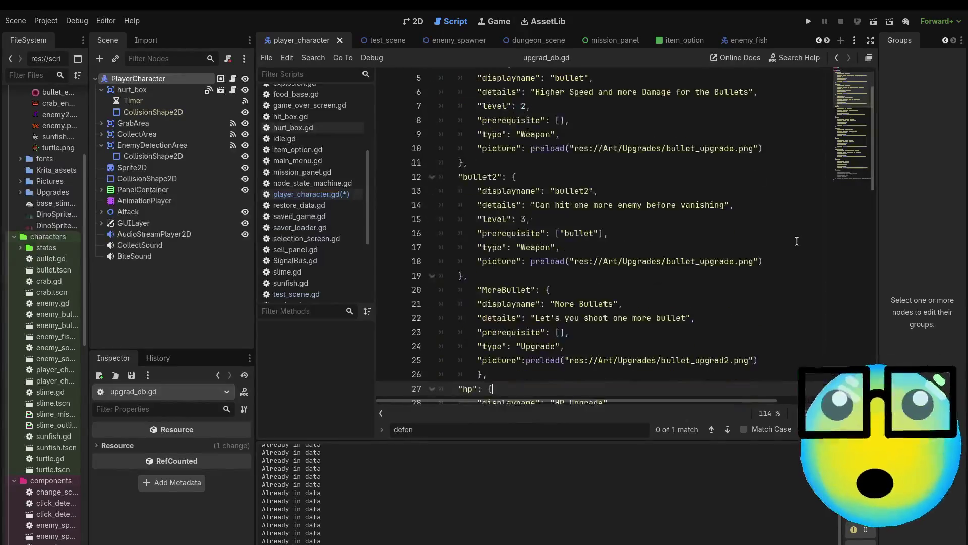
key("Down")
key("Down")
key("Down")
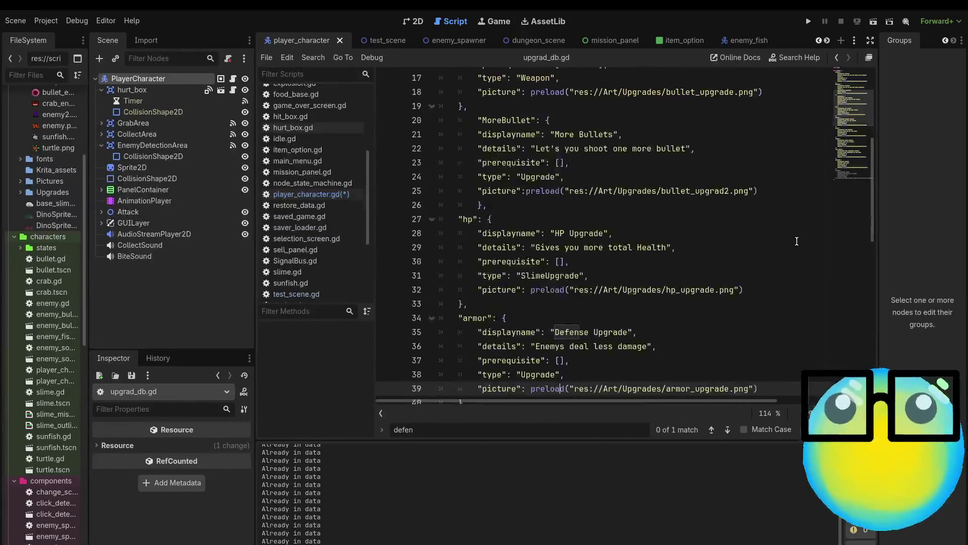
key("Down")
key("Down")
key("Down")
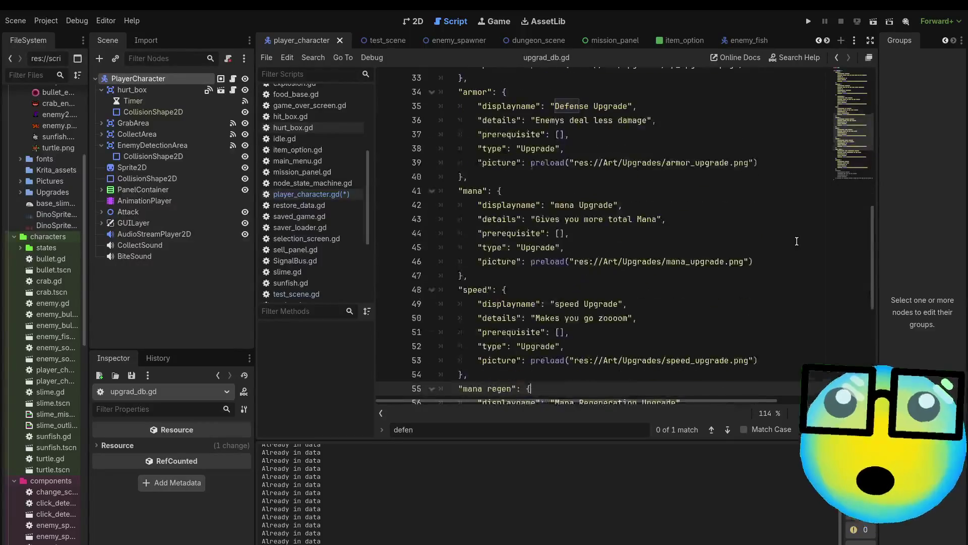
key("Down")
key("Down")
key("Down")
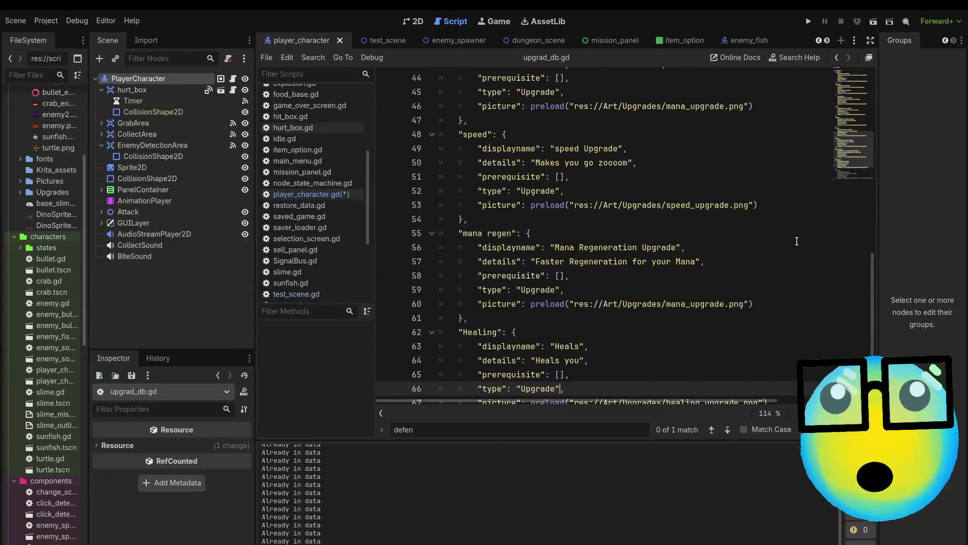
key("Up")
key("Up")
key("Up")
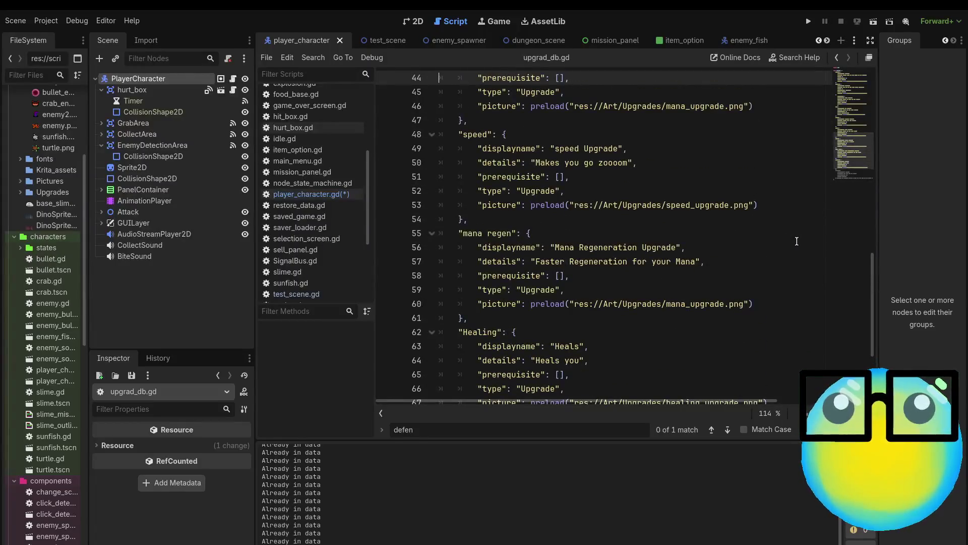
key("Up")
key("Up")
key("Up")
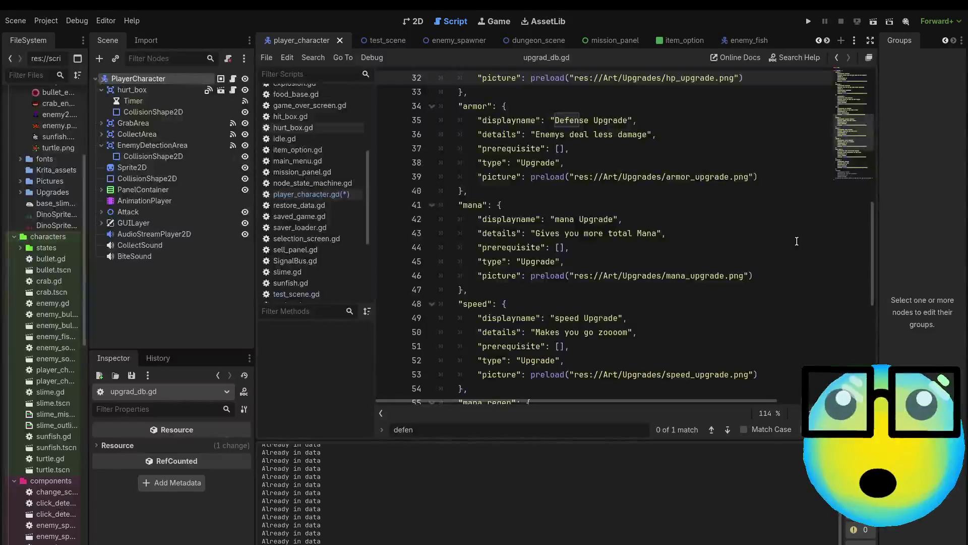
left_click(585, 218)
- Review the hp entry and MoreBullet type and prerequisite, then open restore_data.gd
scroll(585, 215, "up", 2)
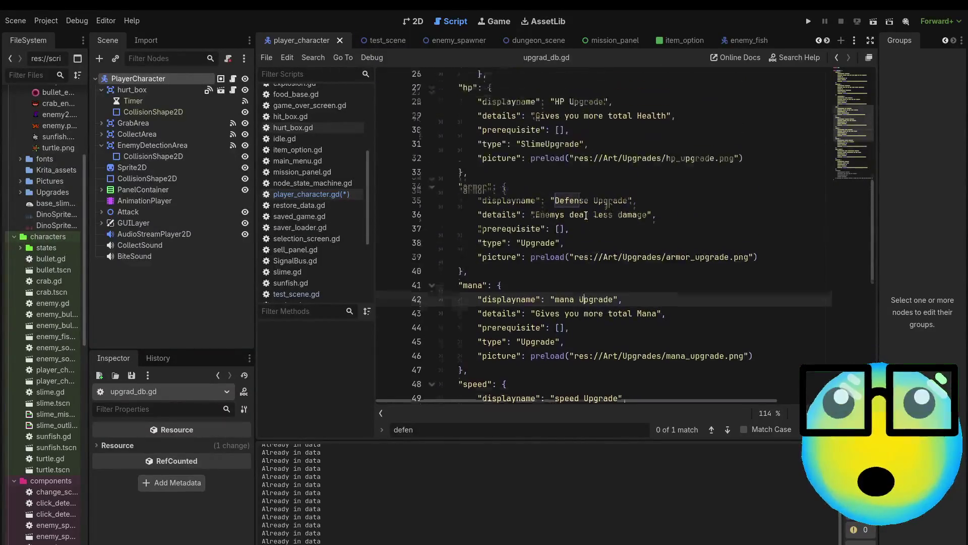
scroll(586, 215, "up", 3)
double_click(559, 190)
scroll(604, 225, "up", 4)
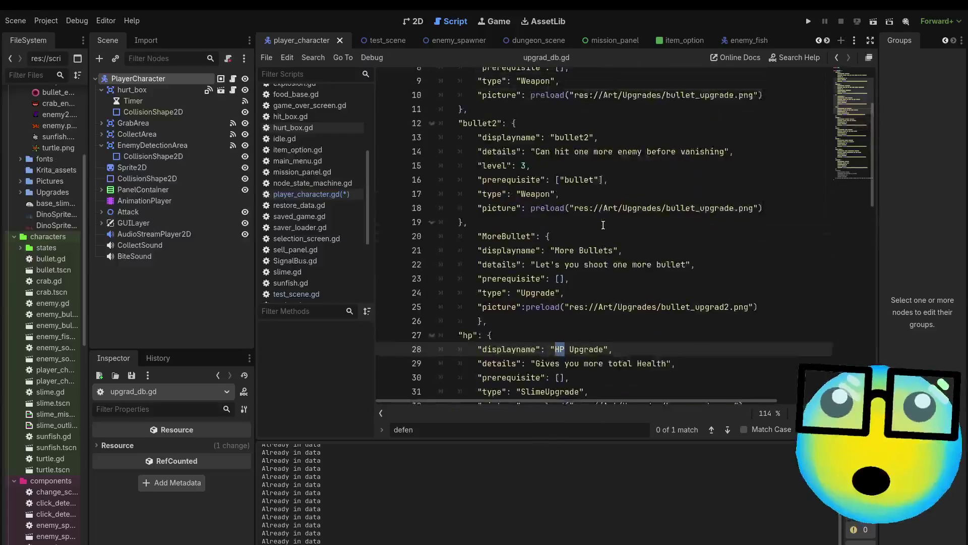
scroll(603, 225, "up", 1)
left_click(618, 290)
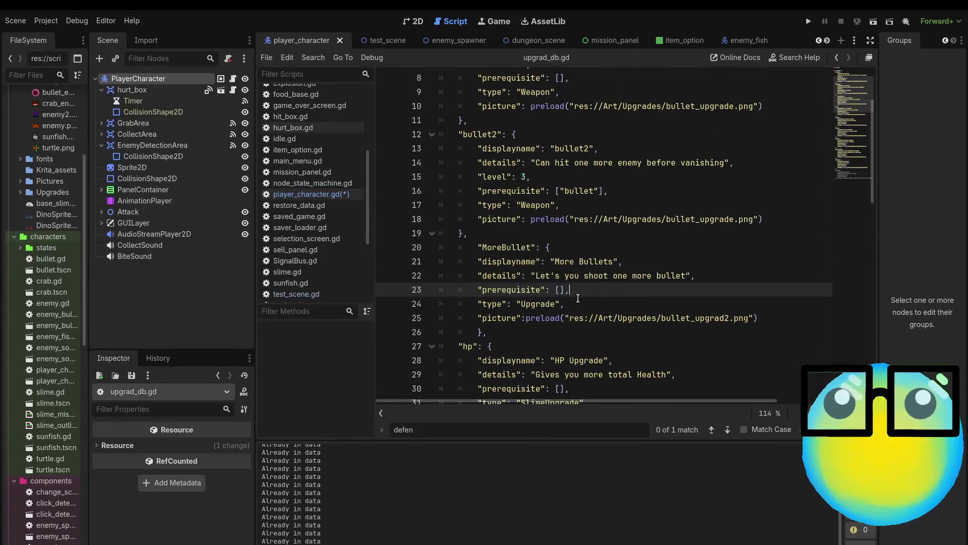
left_click(557, 248)
left_click(539, 303)
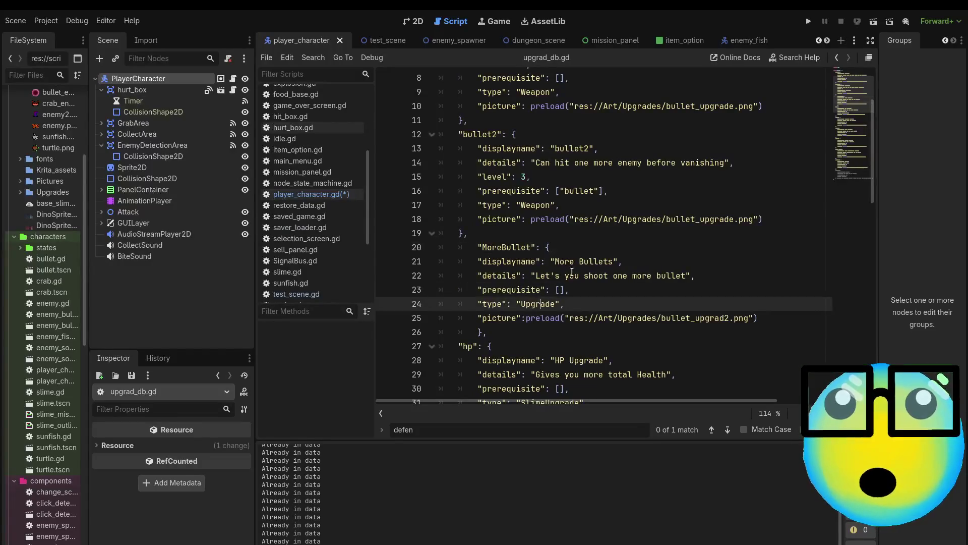
scroll(572, 272, "up", 3)
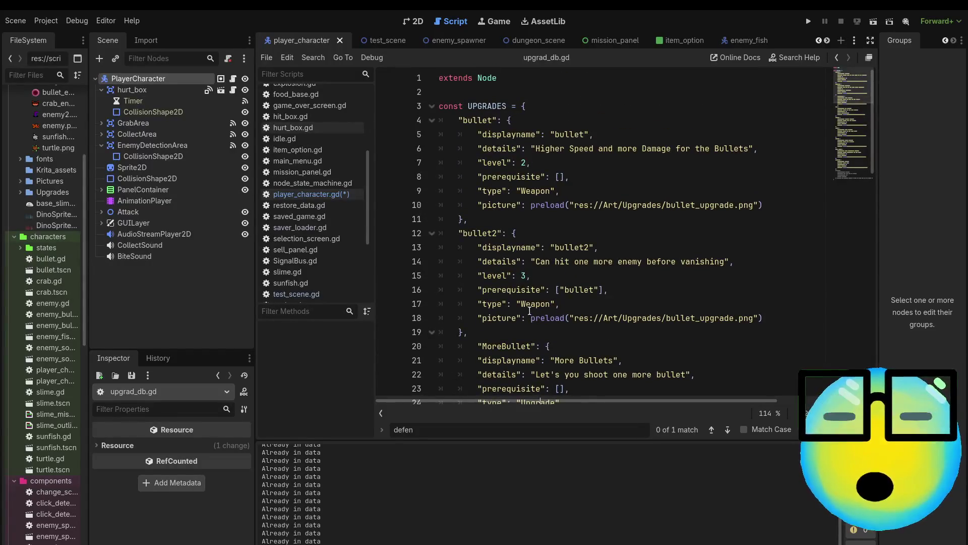
left_click(338, 205)
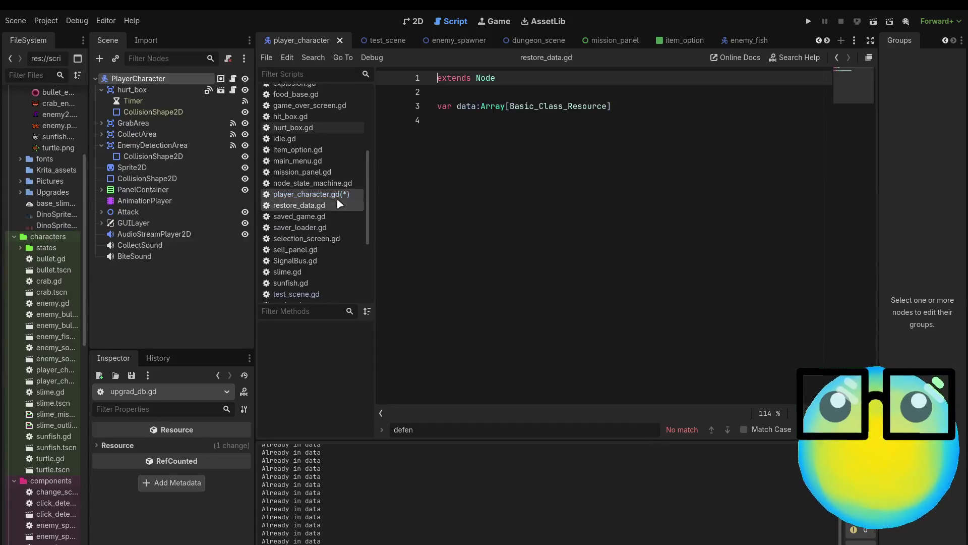
- In player_character.gd, add an elif UpgradDb.UPGRADES[i]["type"] == "Weapon" branch after line 309 that passes
left_click(337, 194)
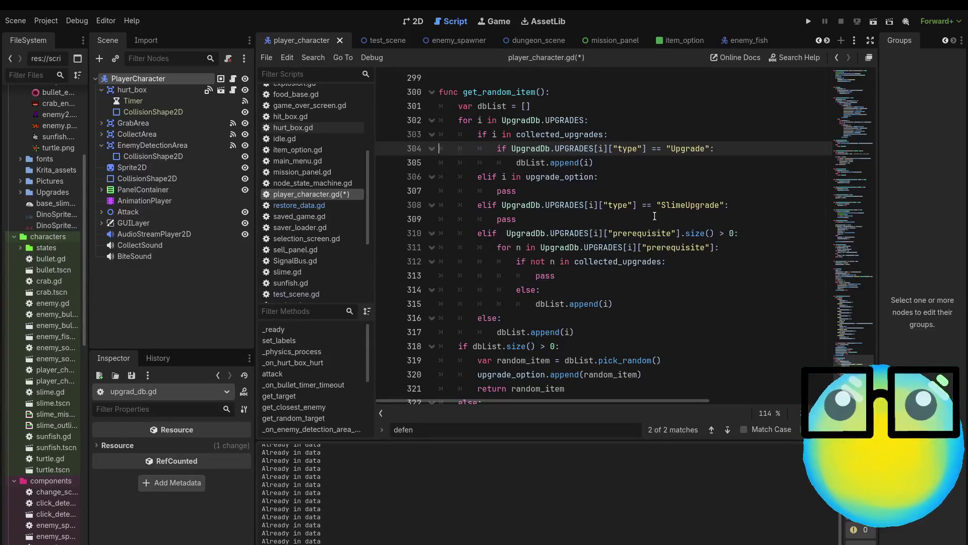
left_click(552, 219)
key("Return")
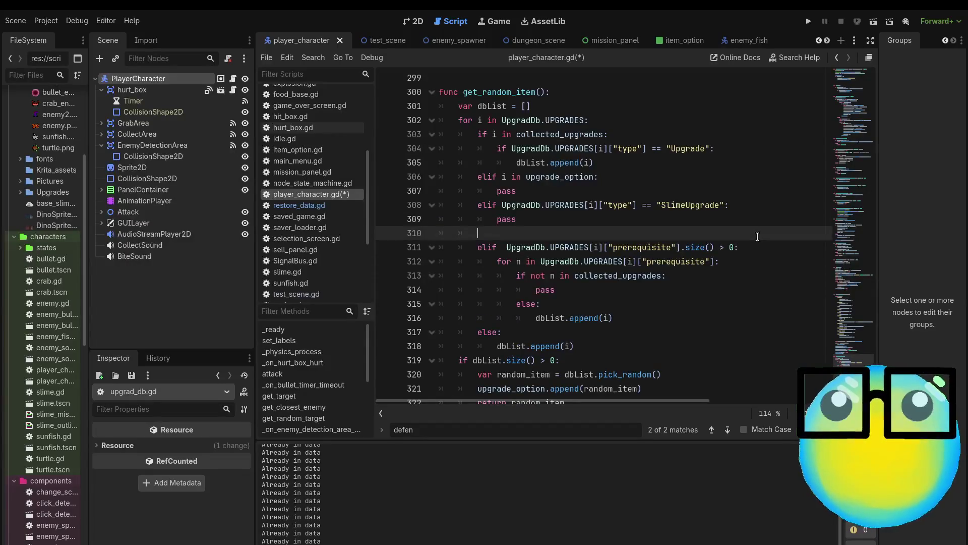
type("elif  ")
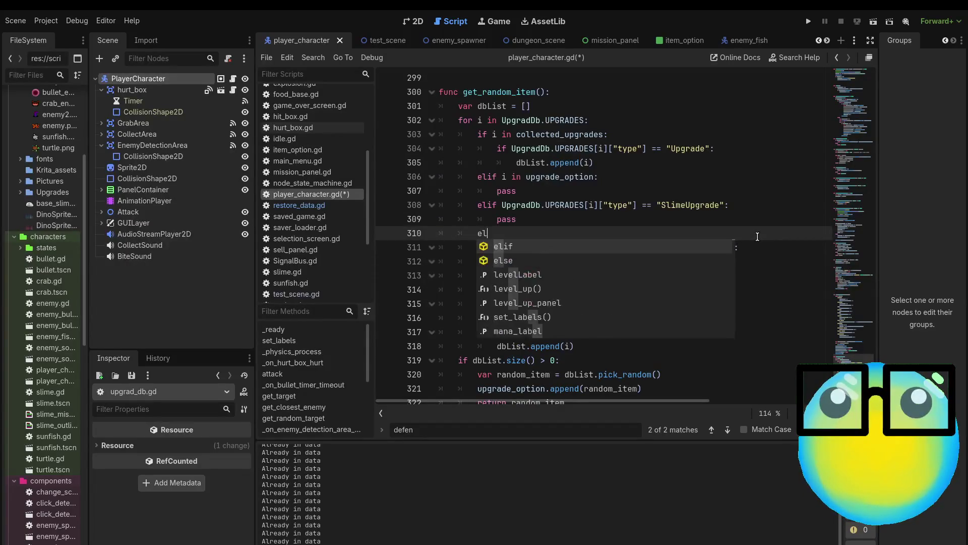
type("UPg")
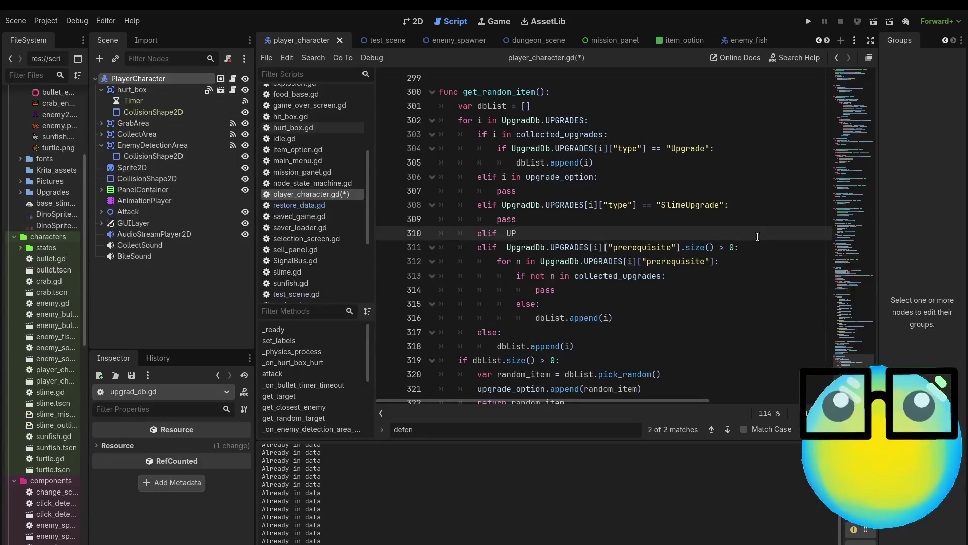
key("Return")
type(".U")
key("Return")
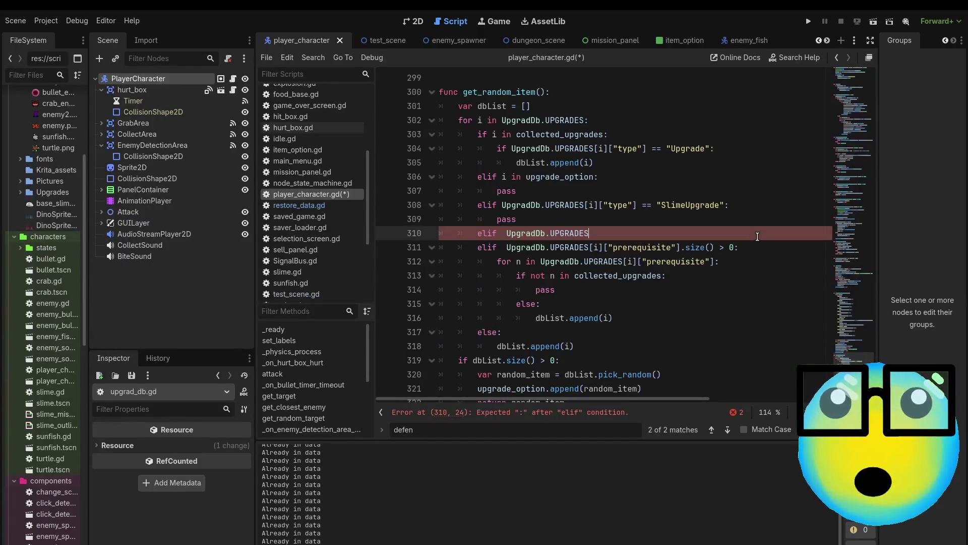
type("[i]")
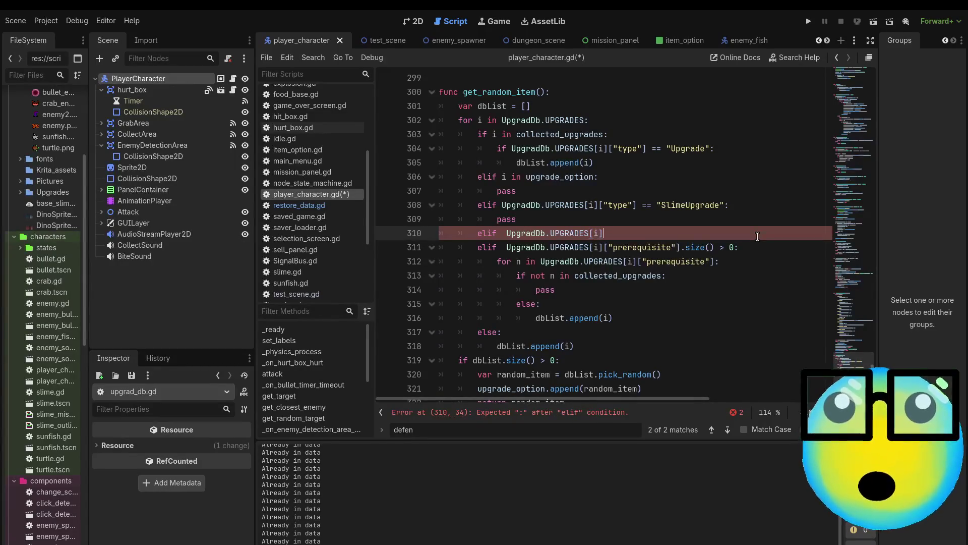
type("[")
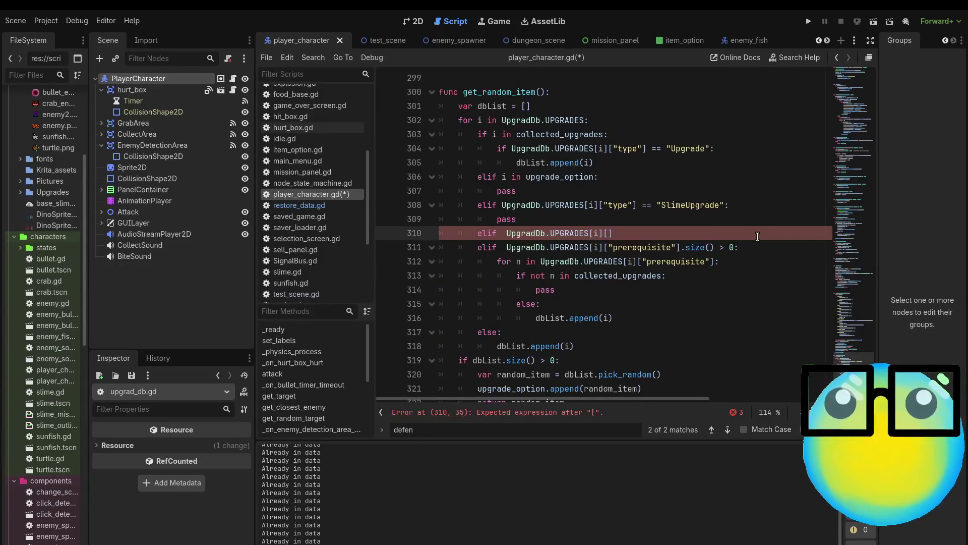
type("\"type")
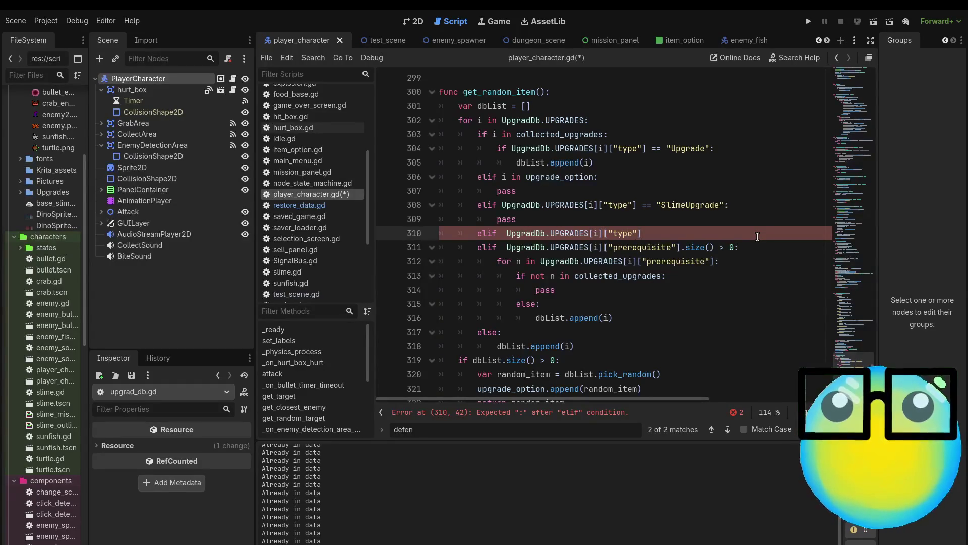
type("==")
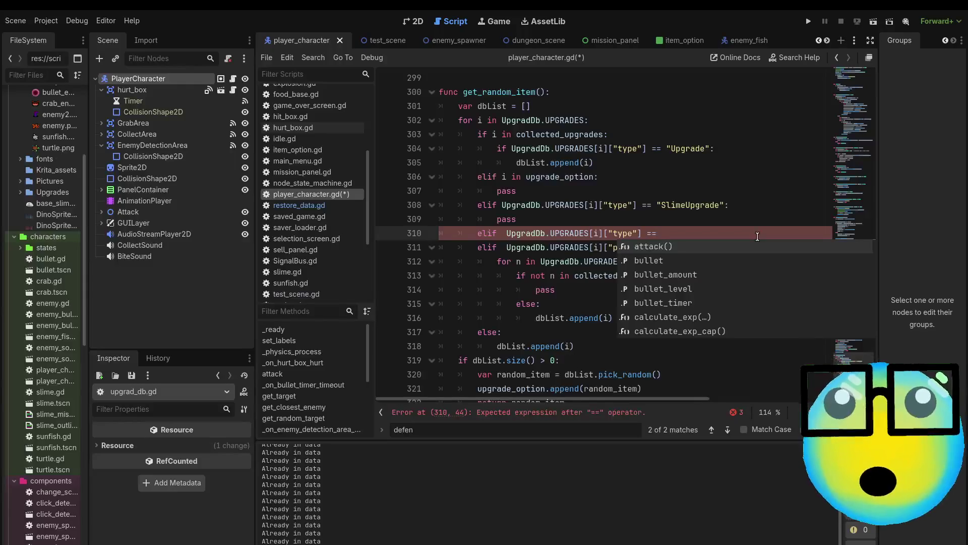
type(" \"Wa")
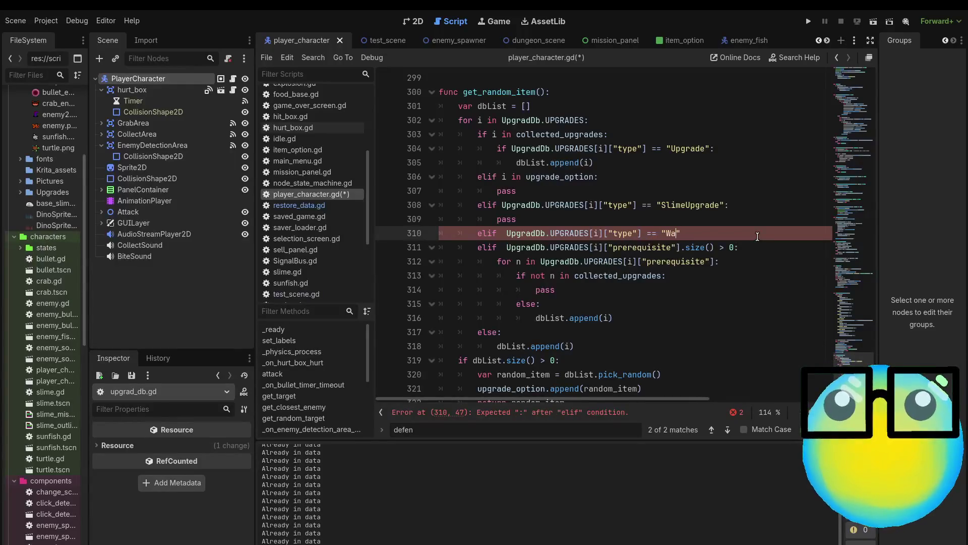
type("apon")
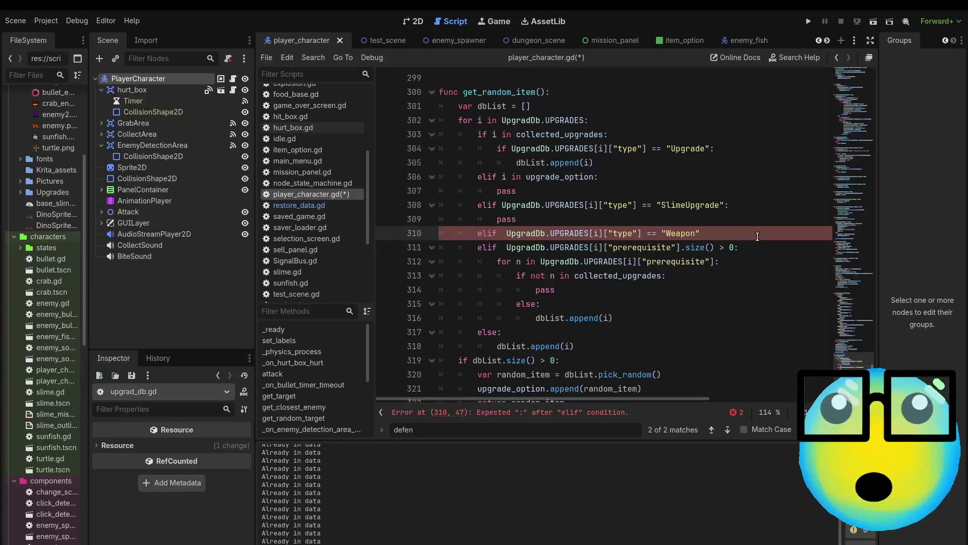
type(":")
key("Return")
type("pass")
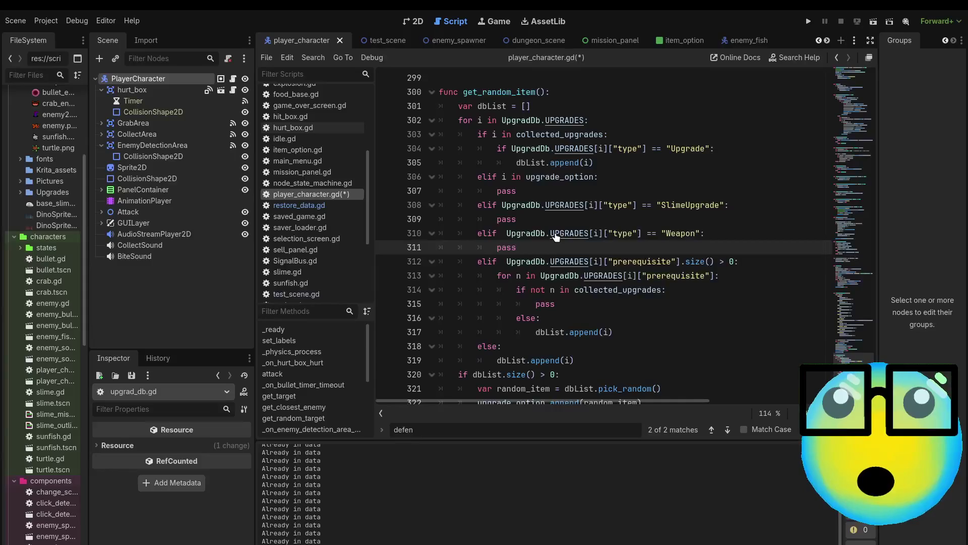
key("ctrl+shift+period")
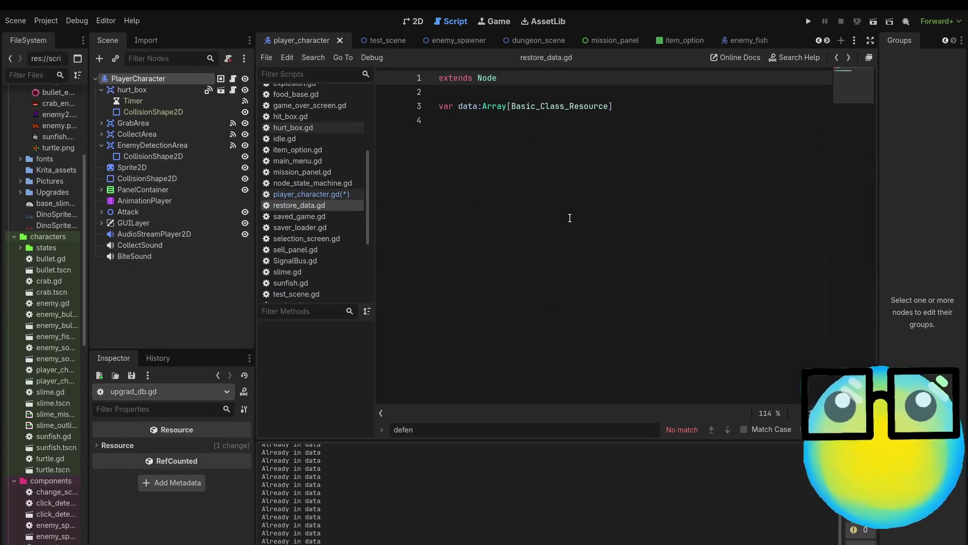
- Check the "Weapon" type value on line 9 of upgrad_db.gd
key("ctrl+shift+comma")
left_click(524, 235, "ctrl")
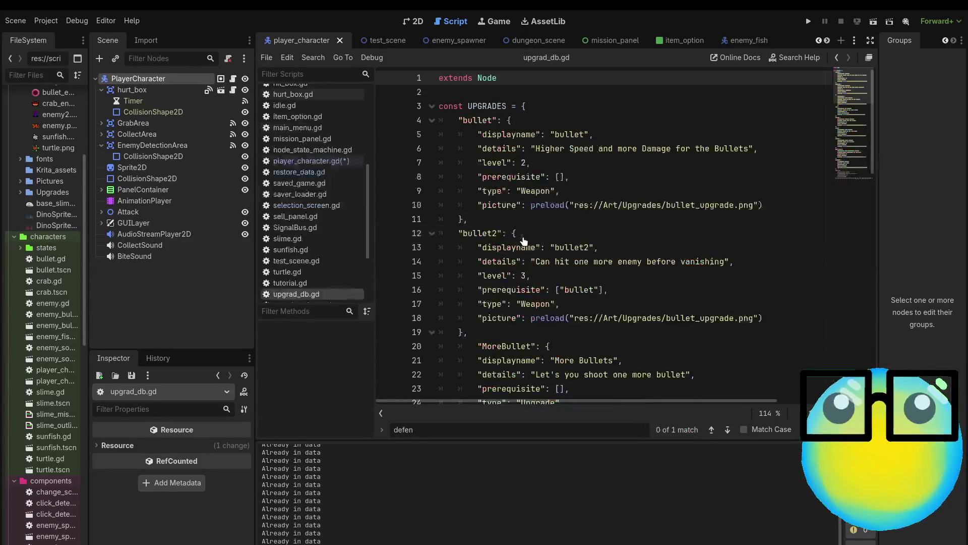
double_click(530, 190)
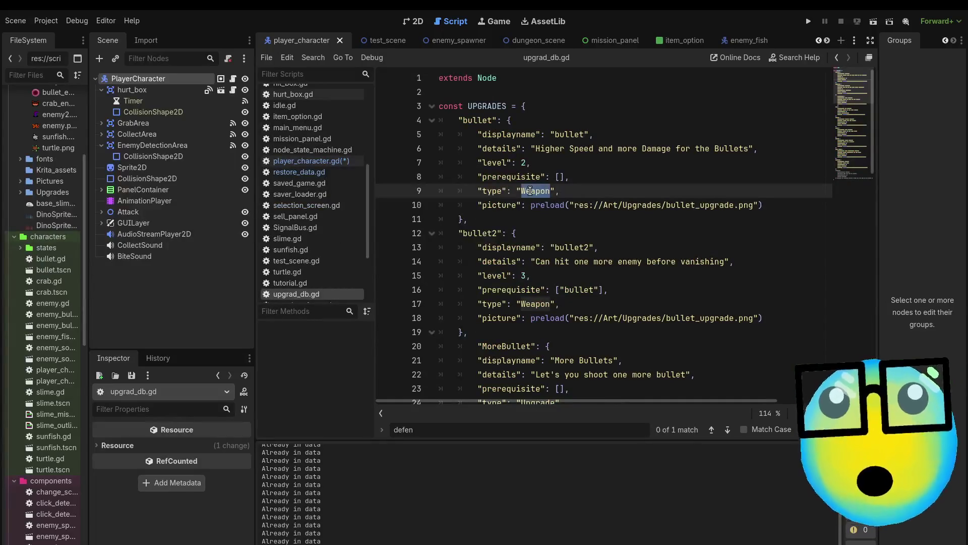
scroll(529, 191, "down", 5)
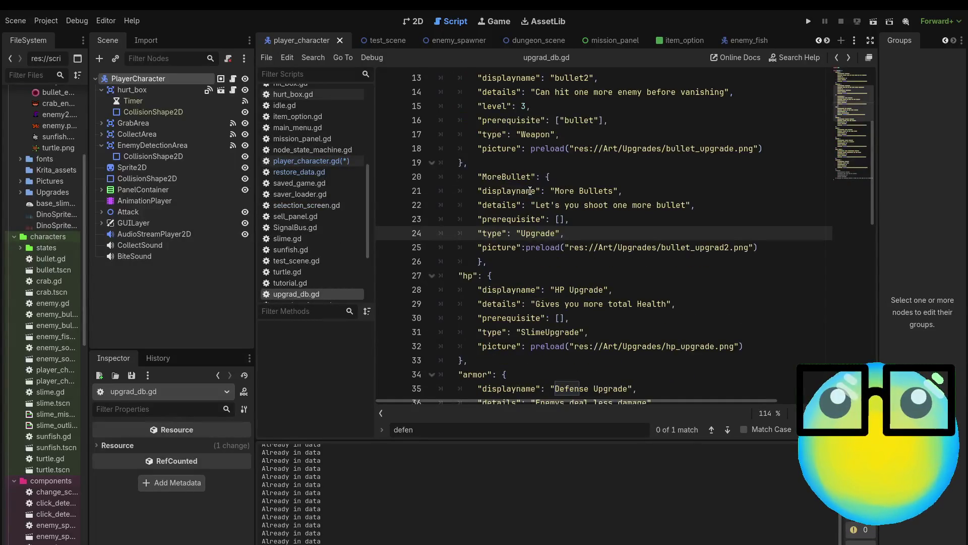
- Back in player_character.gd, retype pass under the Weapon elif on line 311
left_click(312, 161)
double_click(679, 233)
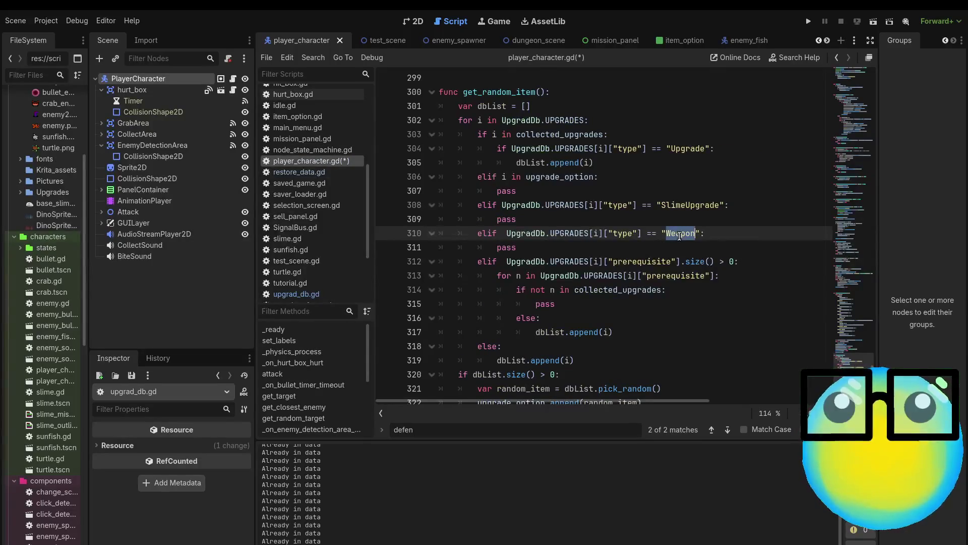
key("End")
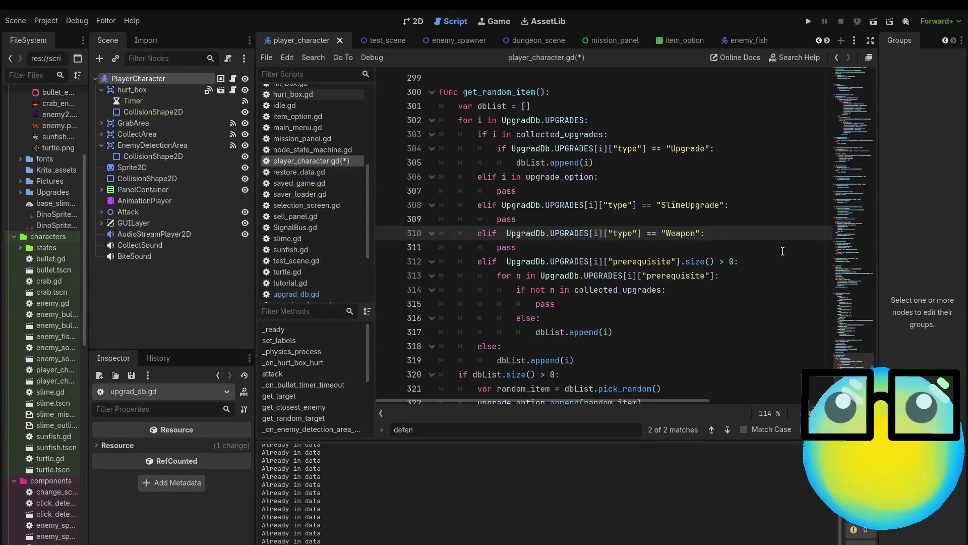
left_click(544, 249)
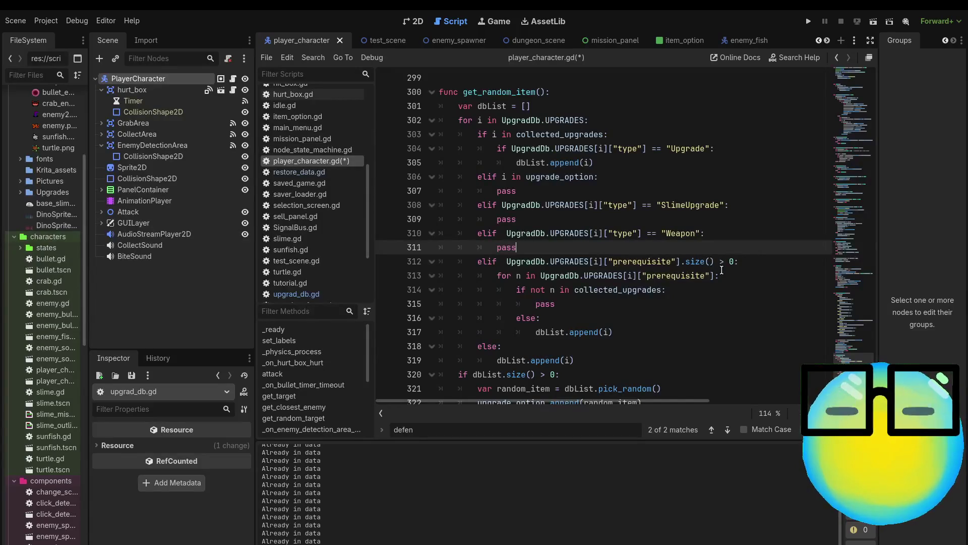
key("BackSpace")
key("BackSpace")
key("BackSpace")
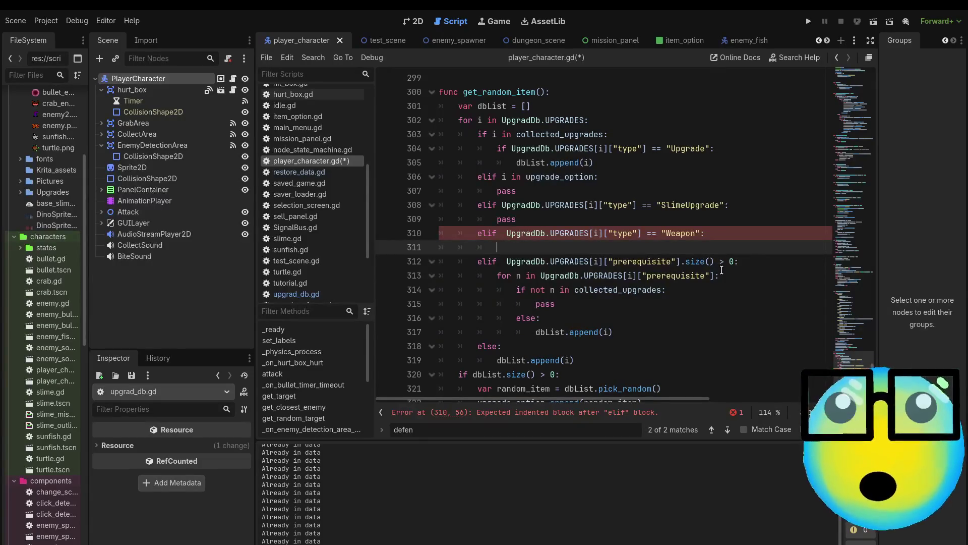
type("pass")
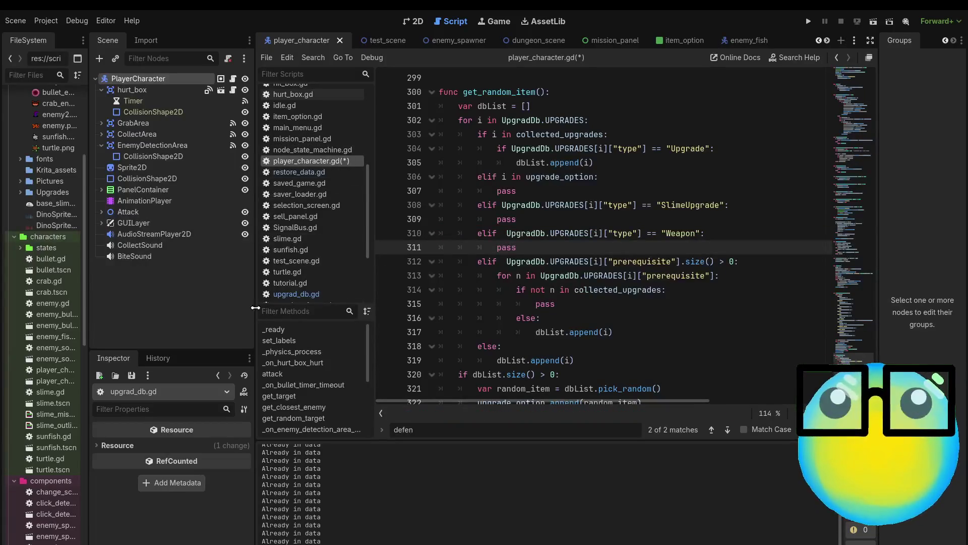
- Reopen upgrad_db.gd and bring the top of the UPGRADES list into view
left_click(288, 295)
scroll(691, 231, "up", 1)
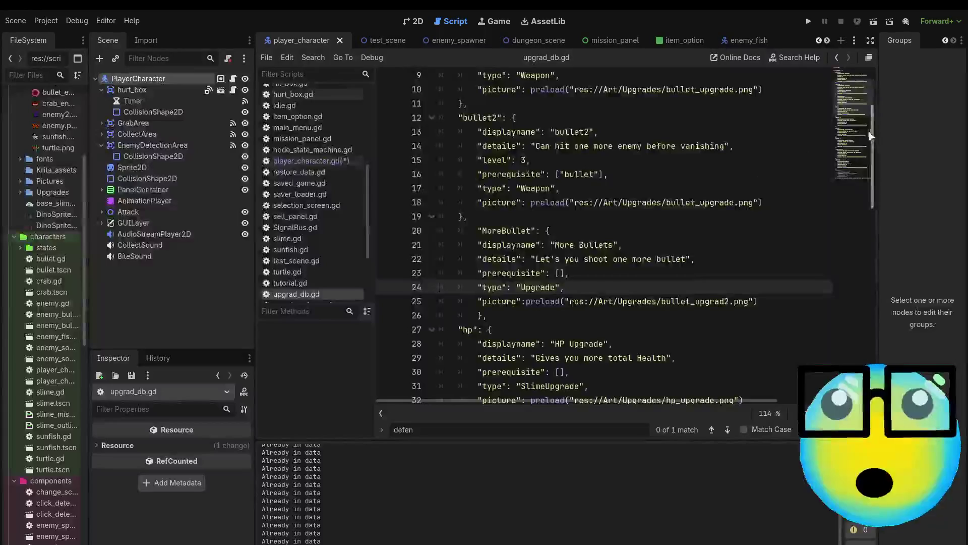
left_click(854, 140)
left_click(860, 81)
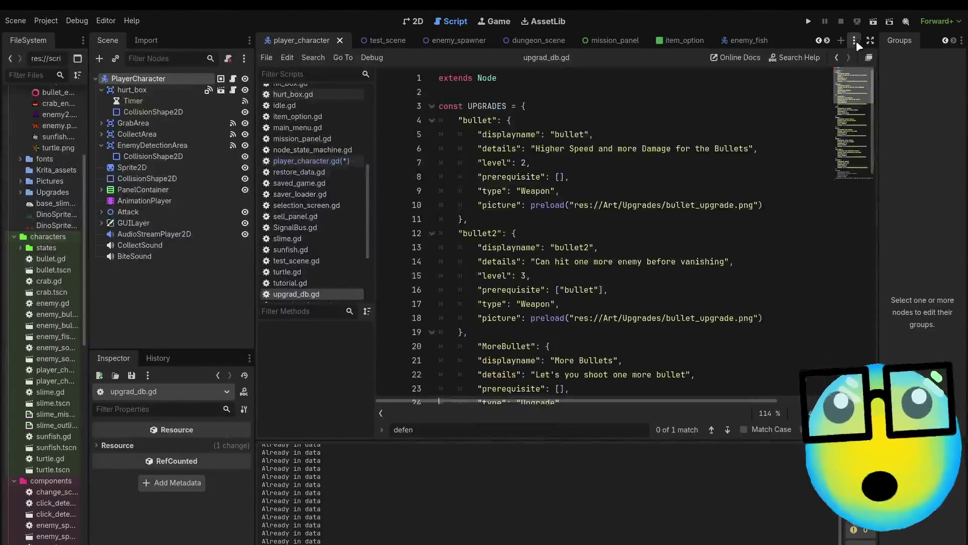
left_click(557, 160)
left_click(544, 276)
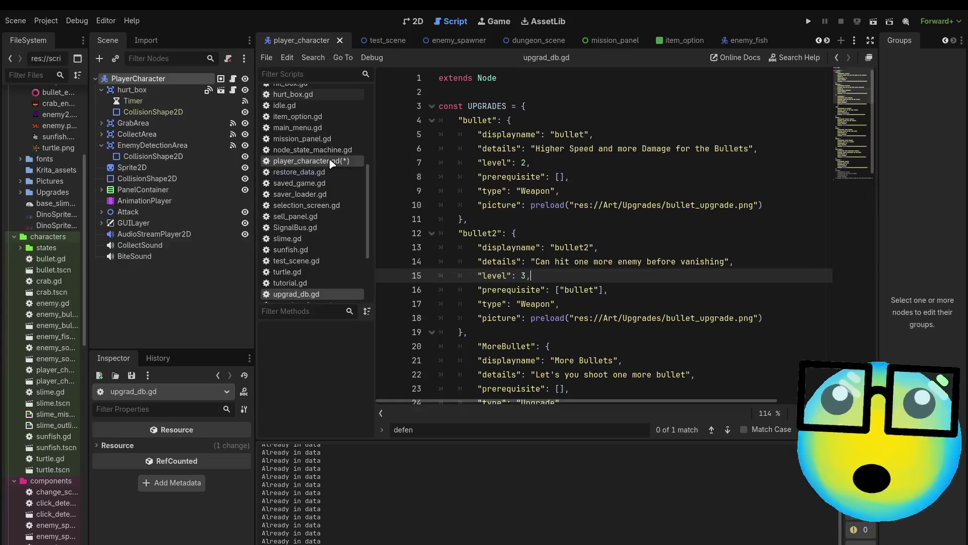
- Replace pass on line 311 with an if testing UpgradDb.UPGRADES[i]["level"]
left_click(332, 161)
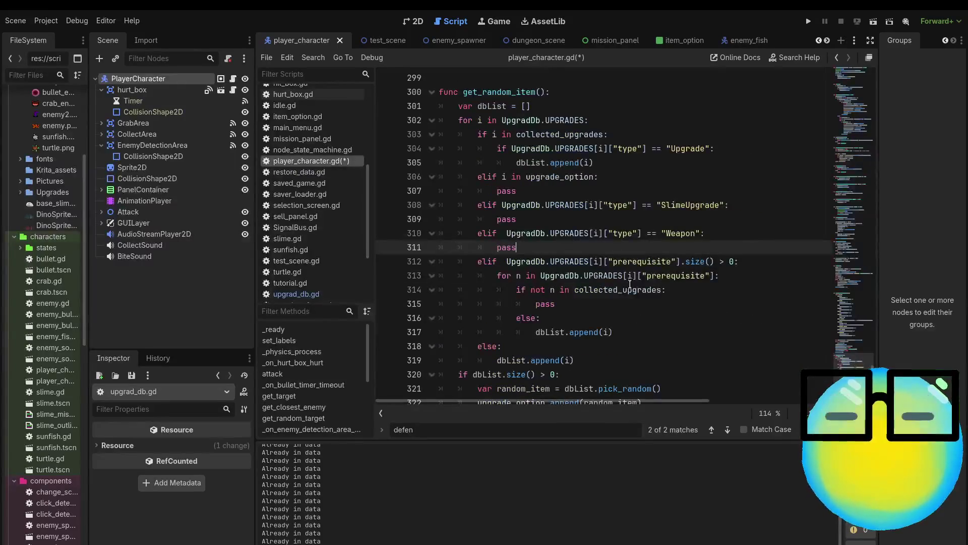
key("BackSpace")
key("BackSpace")
key("BackSpace")
type("if bu")
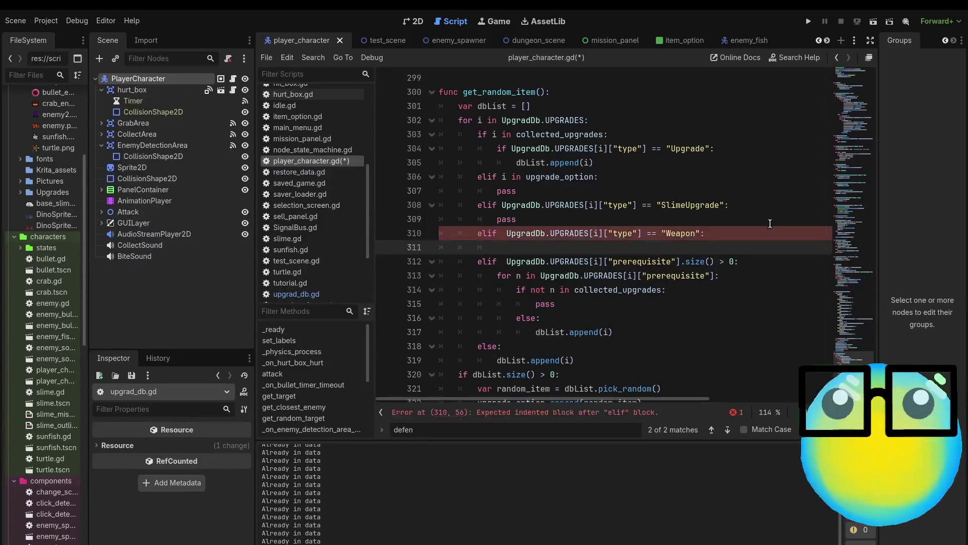
type("ll")
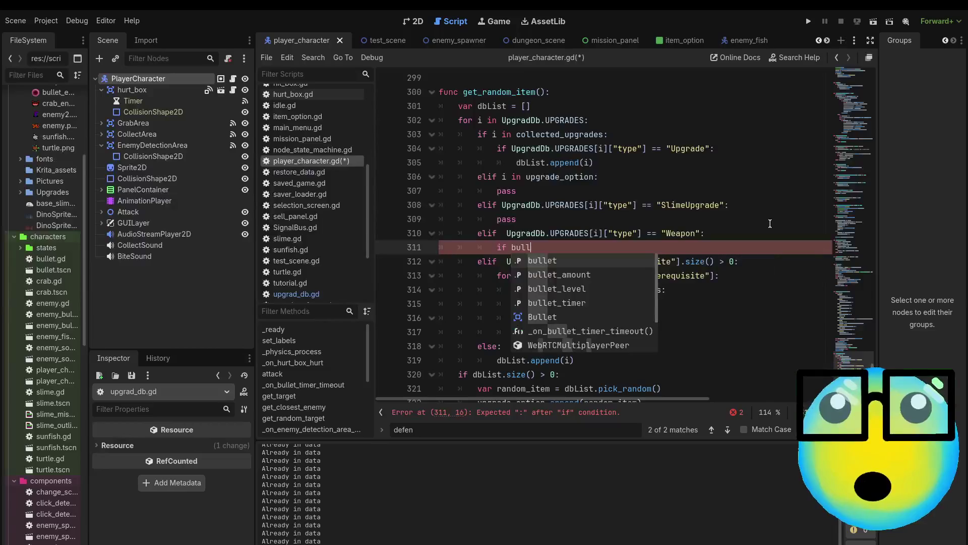
key("Down")
key("Down")
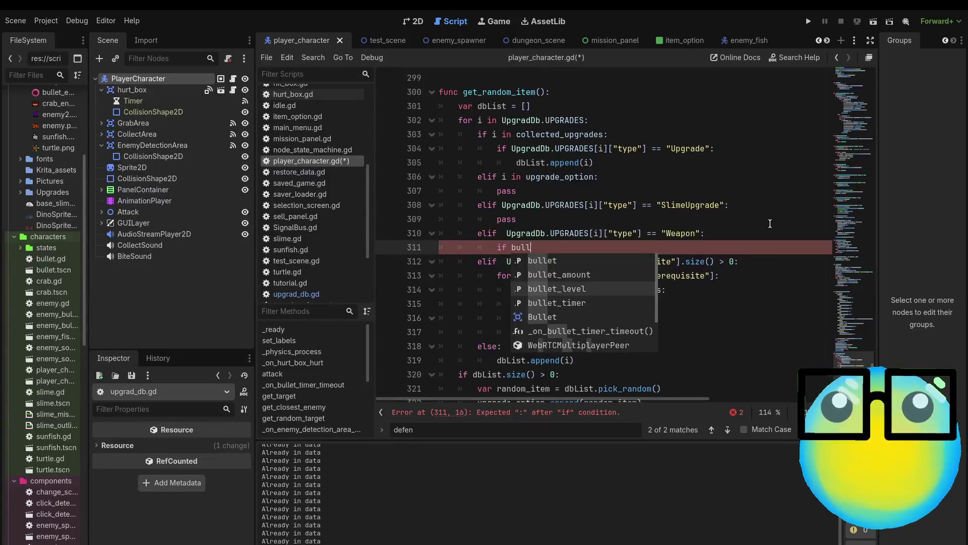
key("BackSpace")
key("BackSpace")
key("BackSpace")
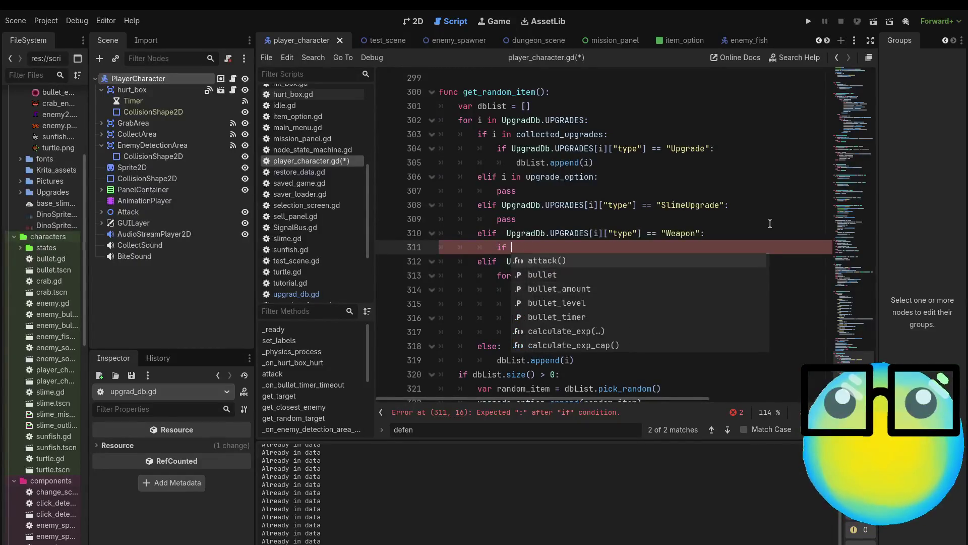
type("UPg")
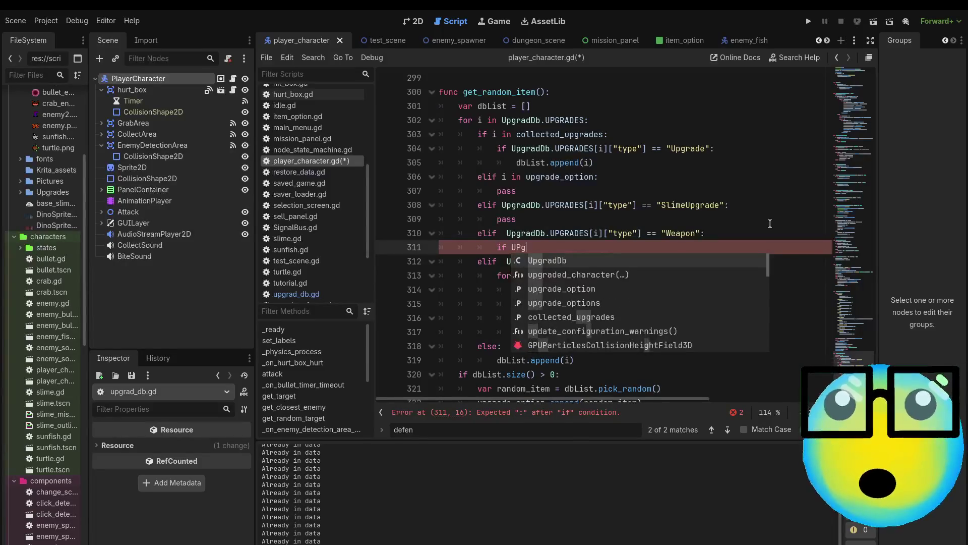
key("Return")
type(".UP")
key("Return")
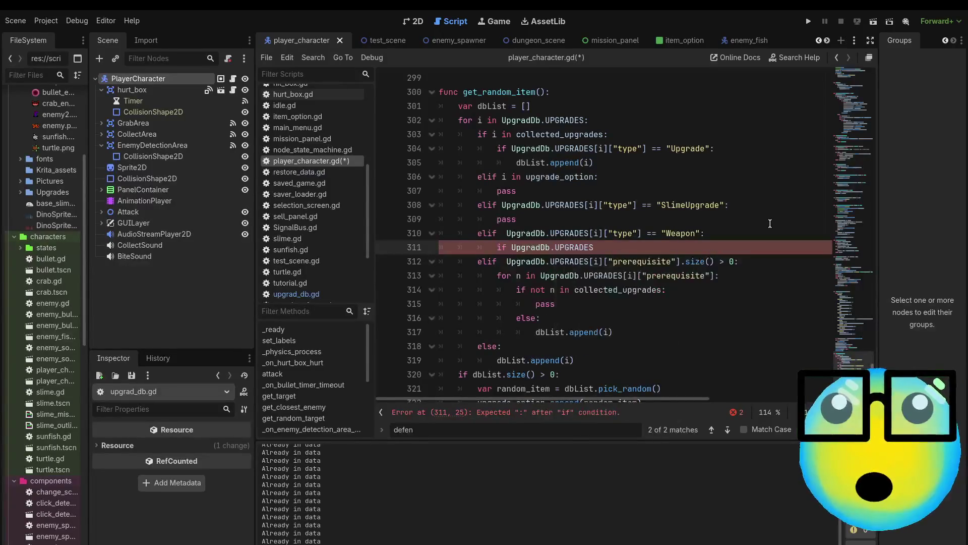
type("[i]")
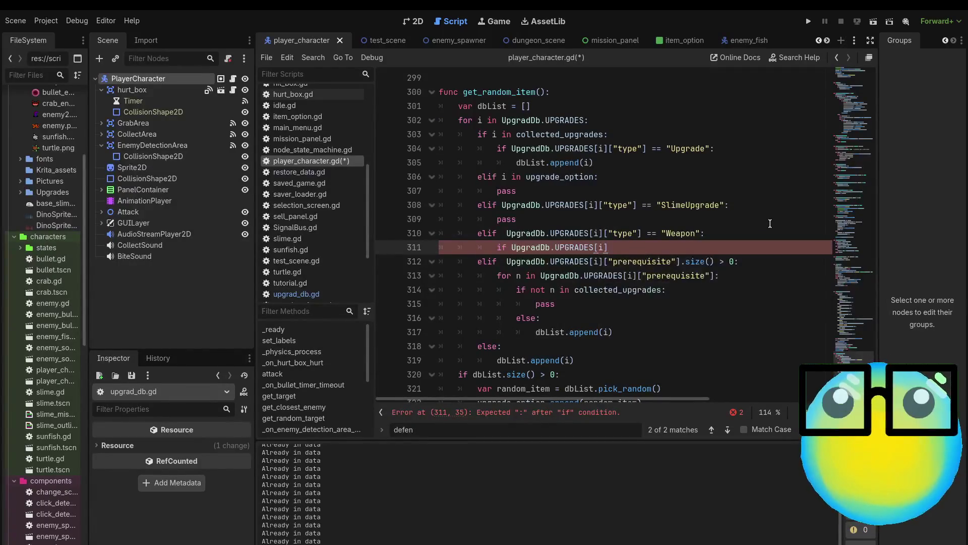
type("[")
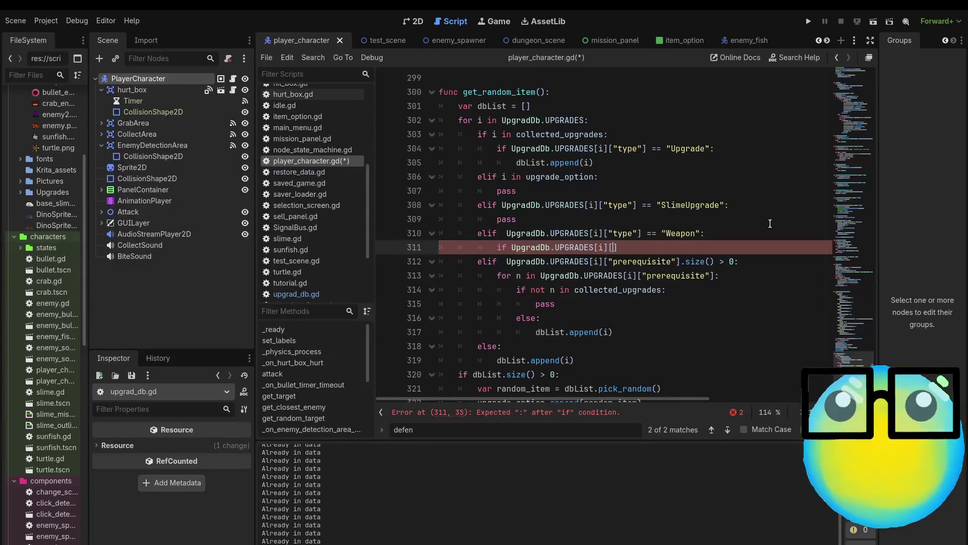
type("\"level")
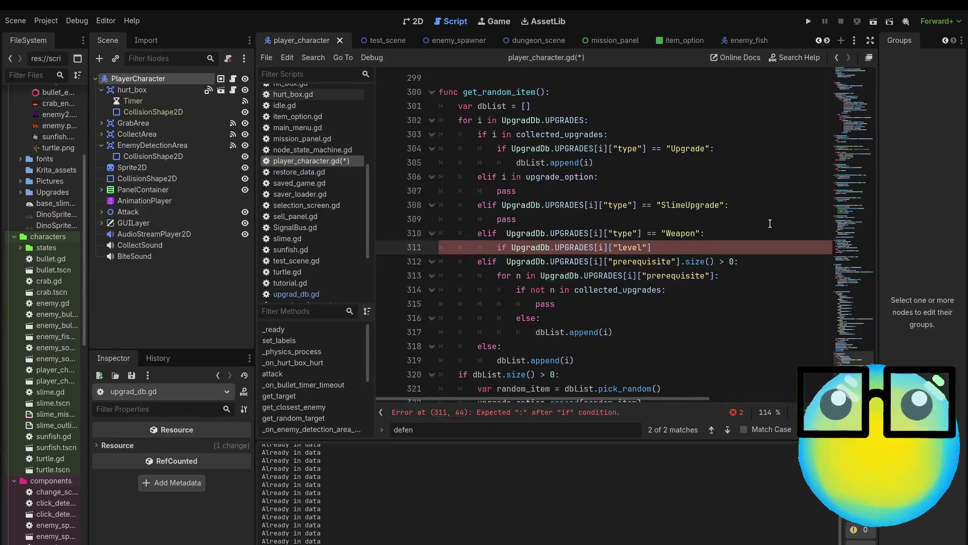
key("End")
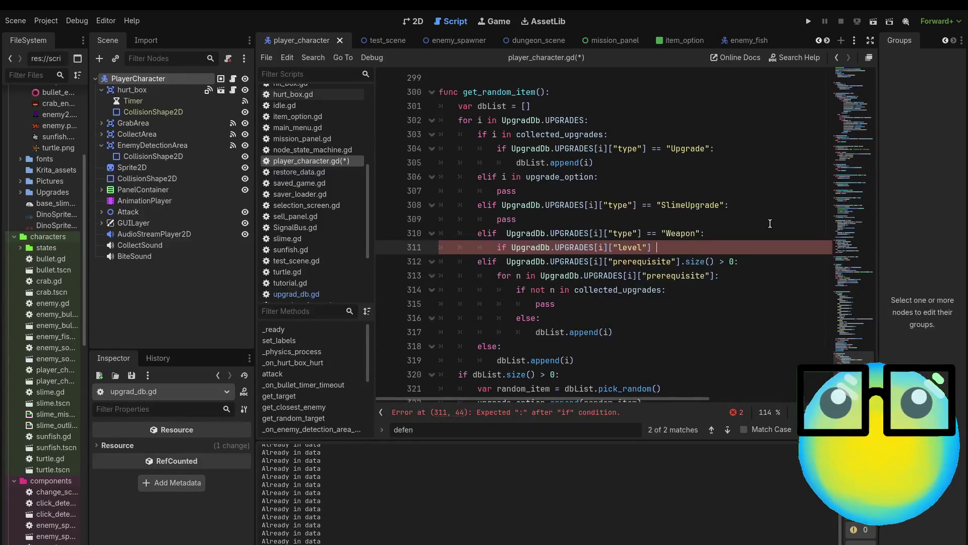
- Complete the condition as == 2 and bullet_level == 1, with pass beneath it
type("== ")
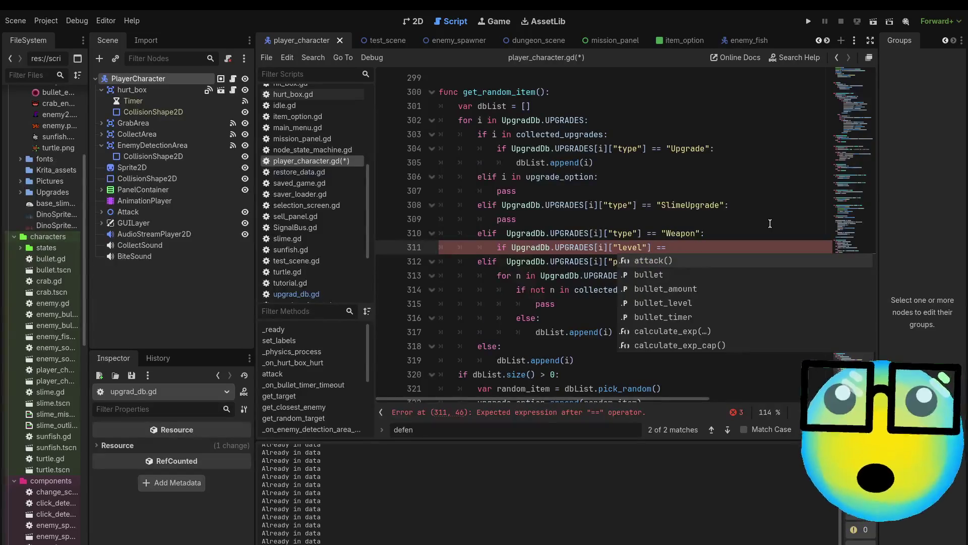
type("2 and ")
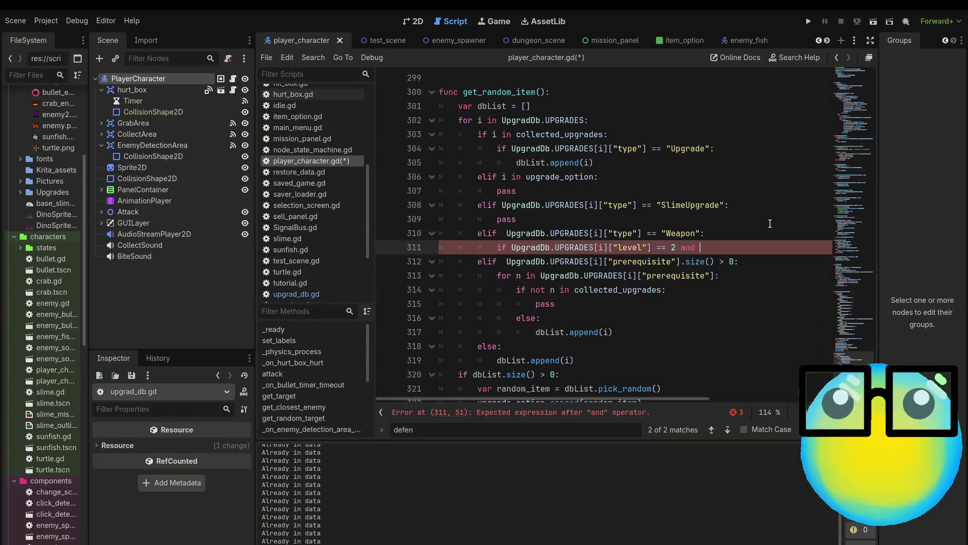
type("bull")
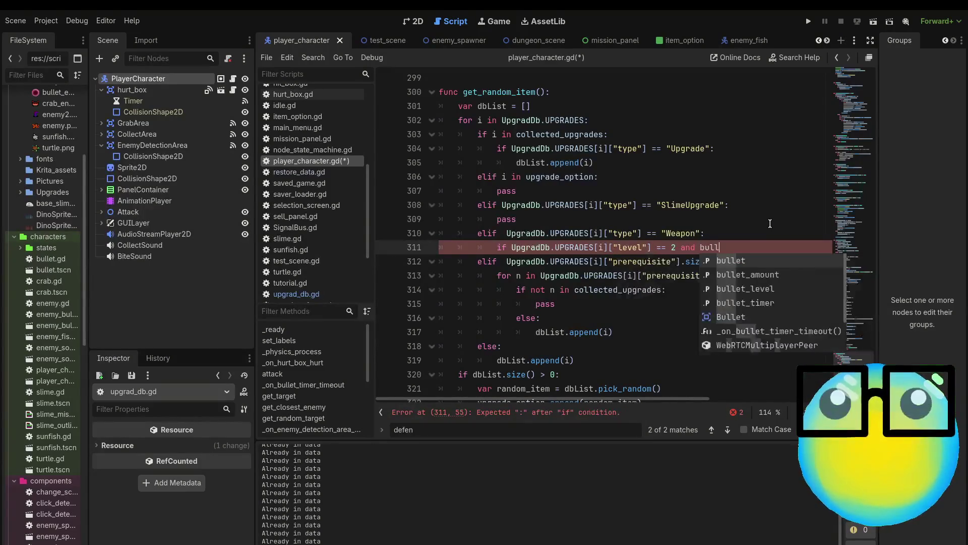
key("Down")
key("Down")
key("Return")
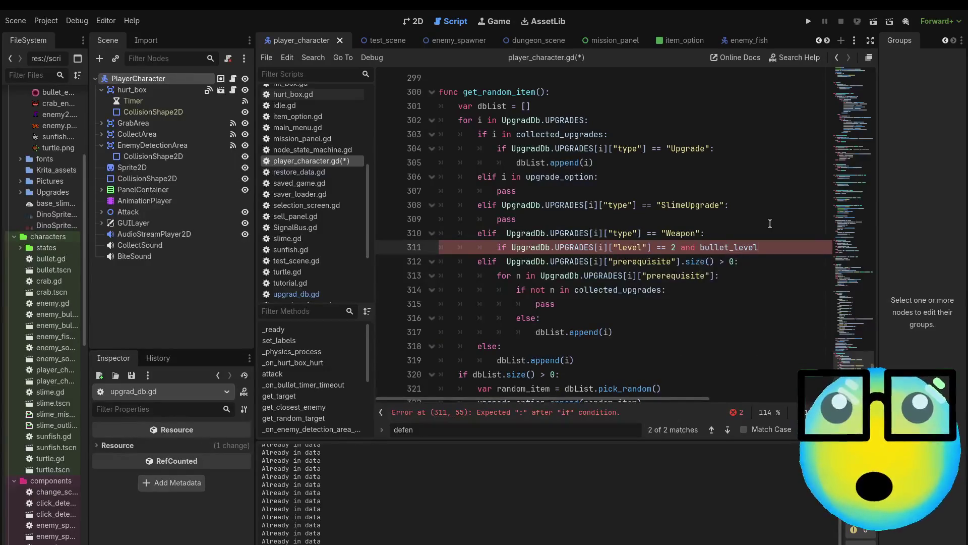
type("== 1:")
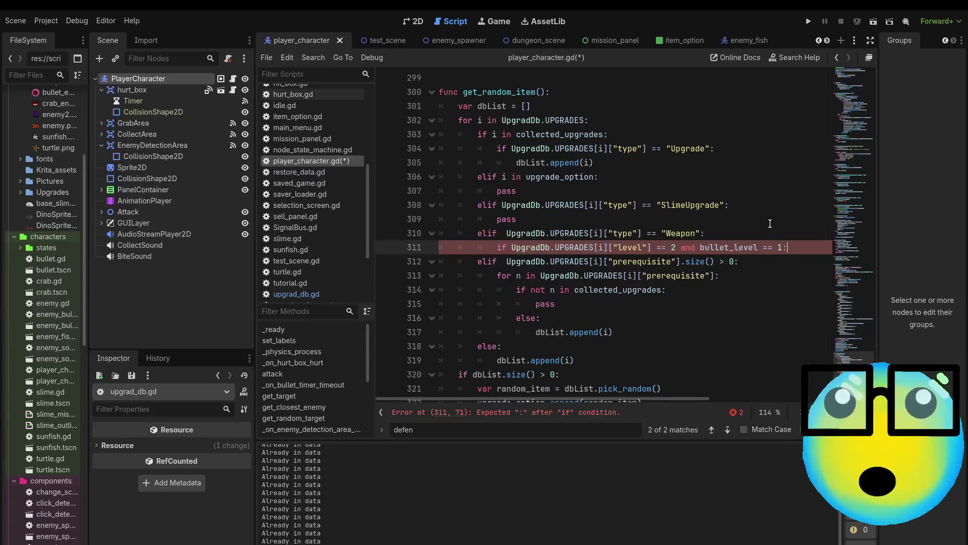
key("Return")
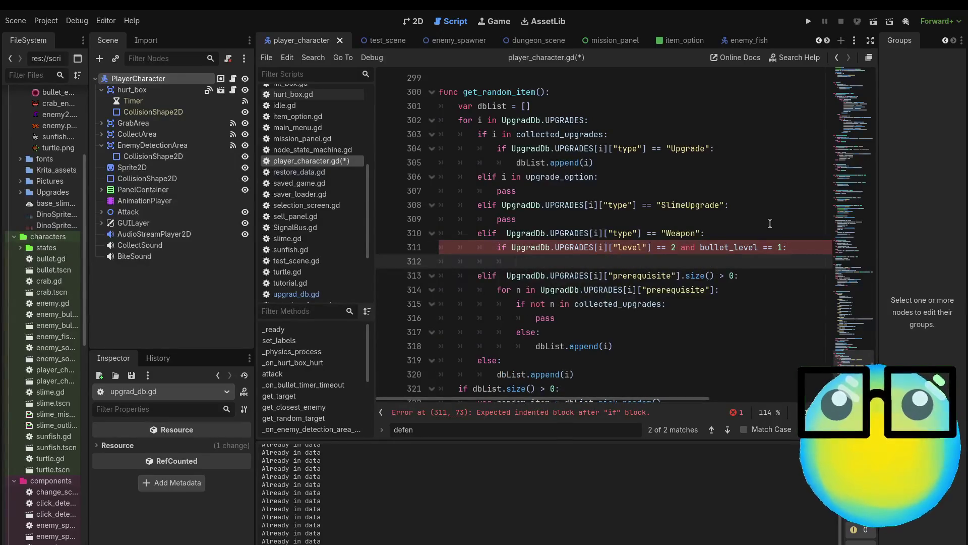
type("db")
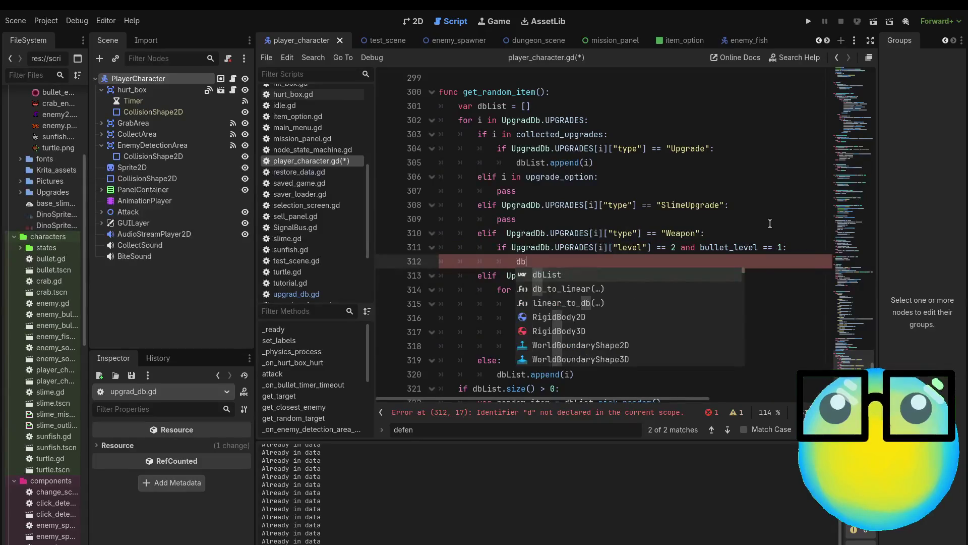
key("BackSpace")
key("BackSpace")
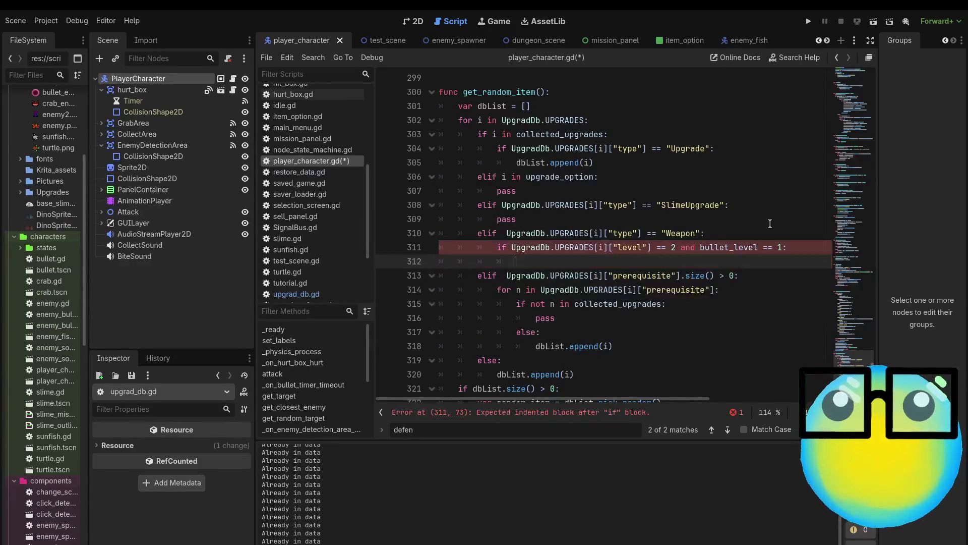
type("pass")
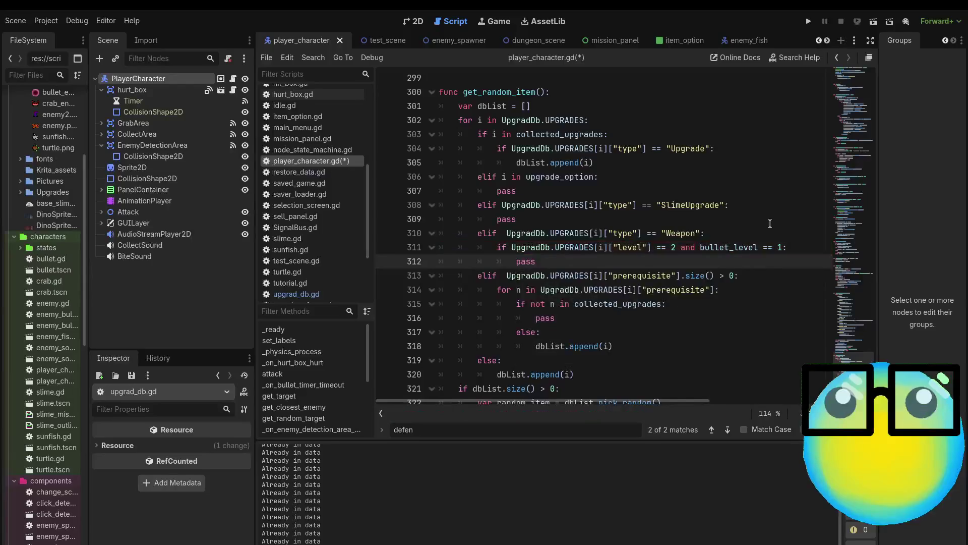
key("Return")
- Begin the new elif on line 313 and copy line 311's UpgradDb.UPGRADES[i]["level"] == check
type("if Upg")
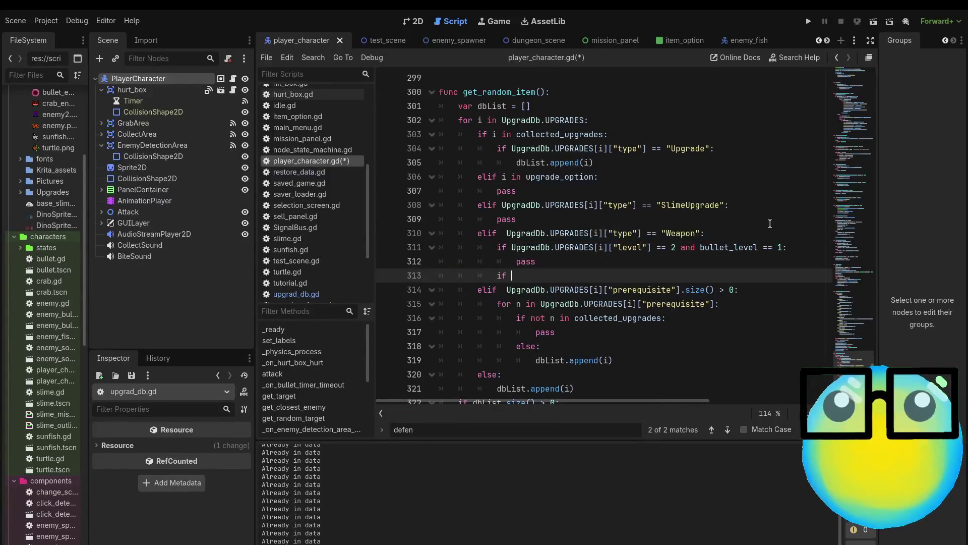
key("Return")
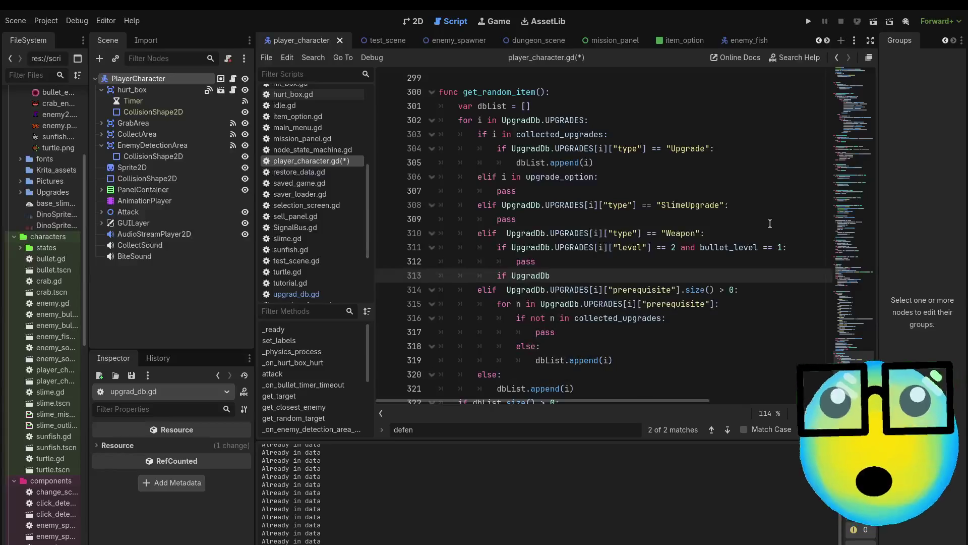
type(".")
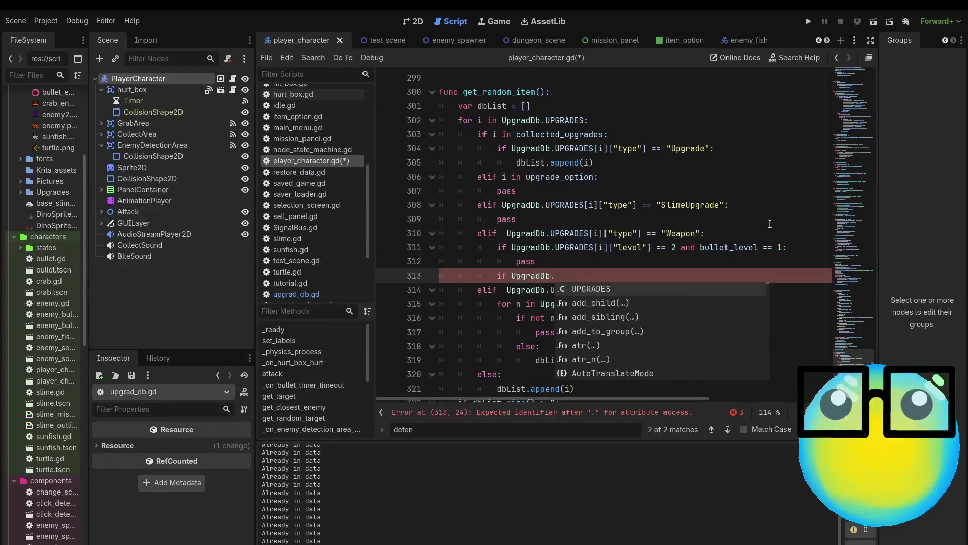
key("Return")
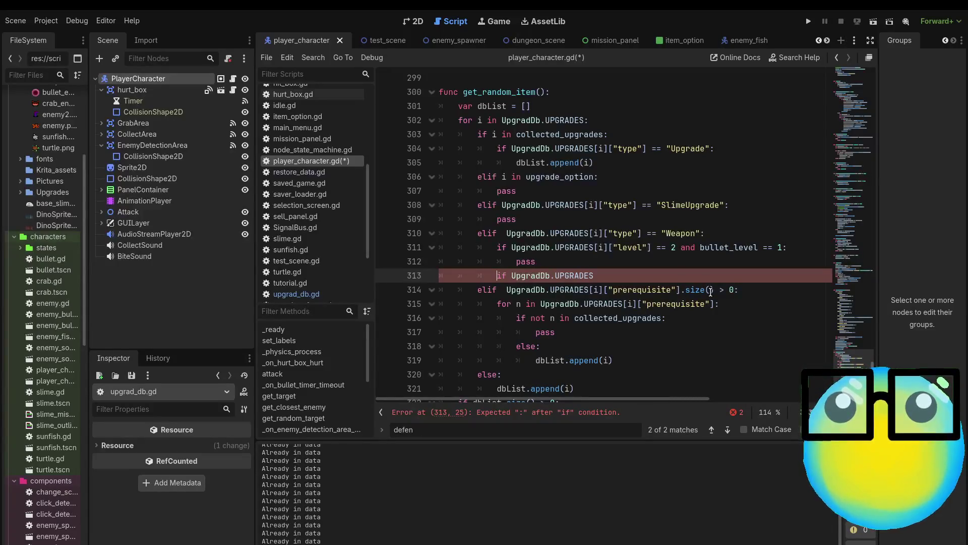
type("el")
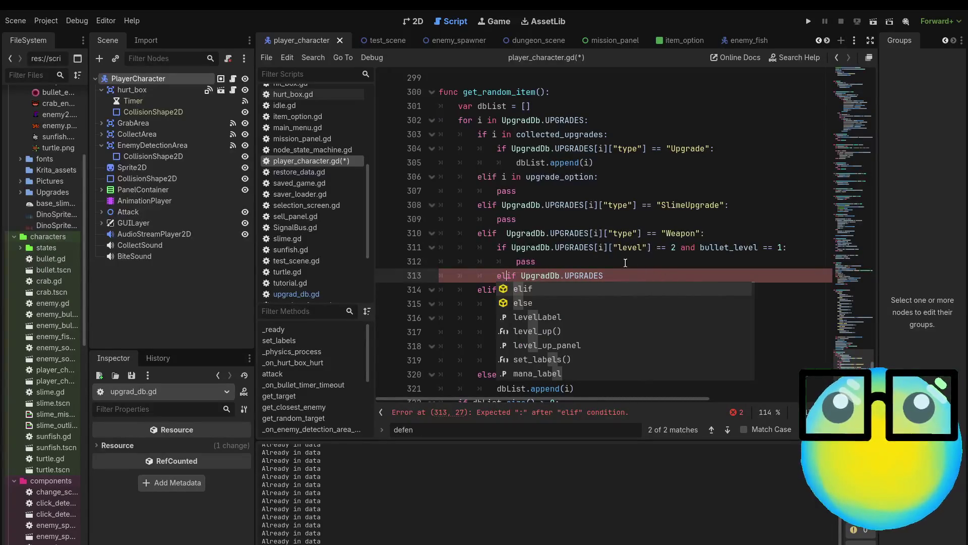
left_click(616, 277)
left_click_drag(652, 247, 530, 247)
left_click_drag(681, 247, 498, 248)
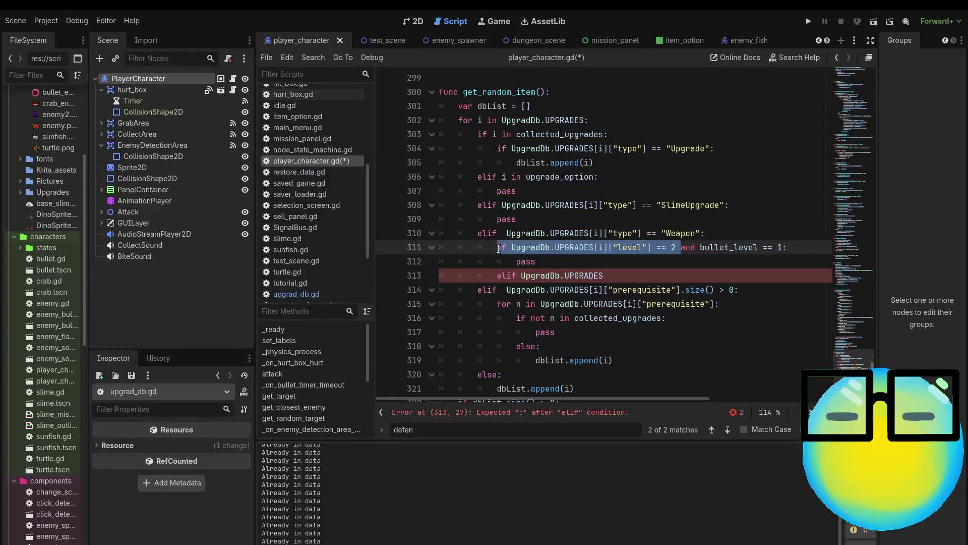
double_click(511, 247)
left_click(677, 246, "shift")
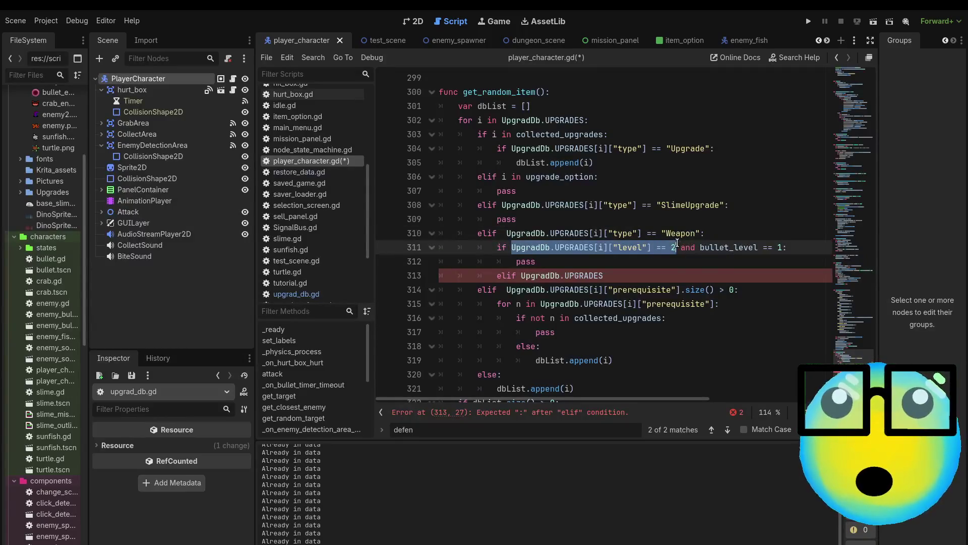
left_click_drag(604, 275, 521, 275)
- Finish the elif condition as level == 3 and bullet_level == 2, with pass beneath
type("UpgradDb.UPGRADES[i][\"level\"] == 2")
key("BackSpace")
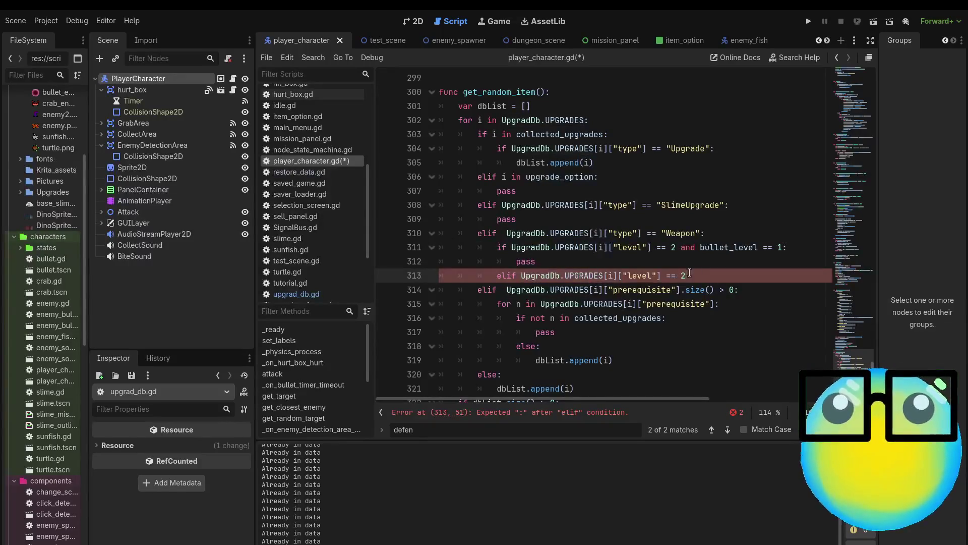
type("3 and")
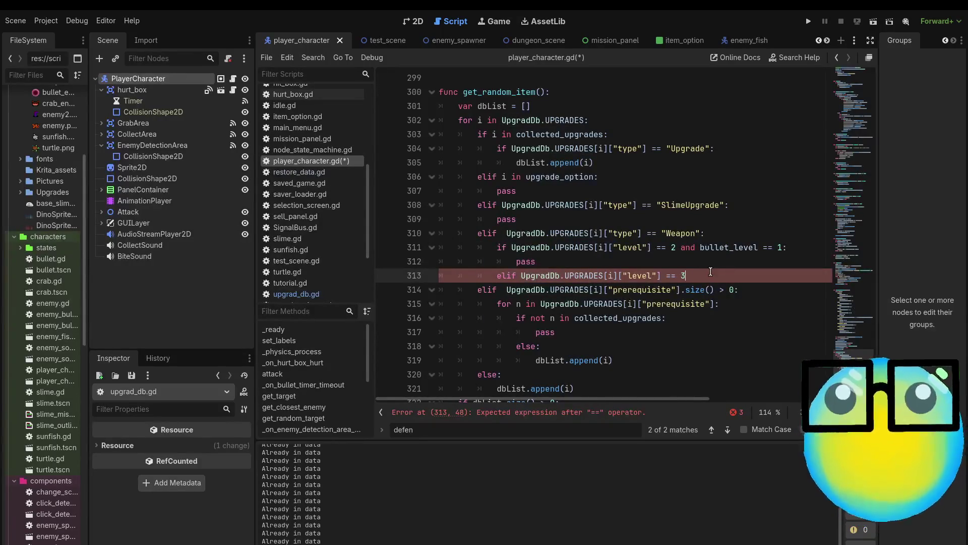
type(" bull")
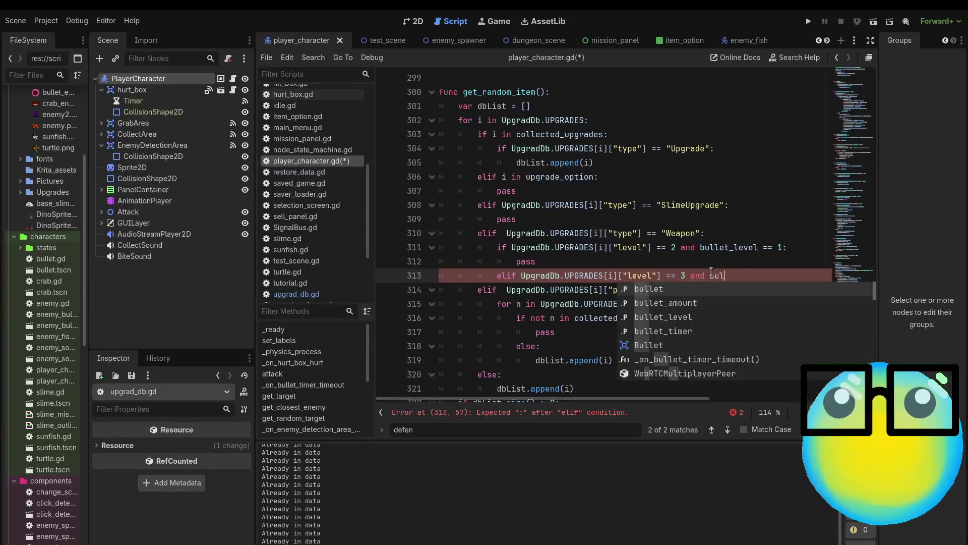
key("Down")
key("Down")
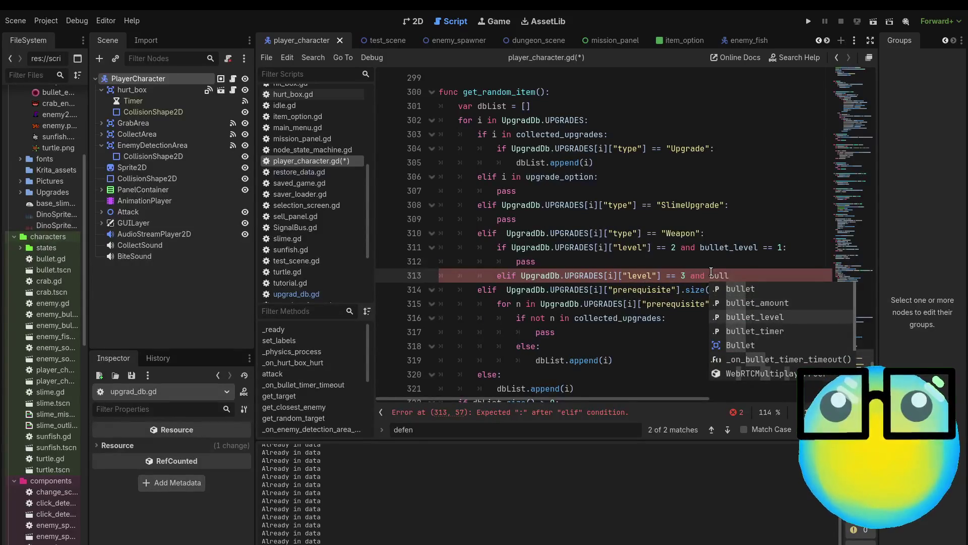
key("Return")
type("== ")
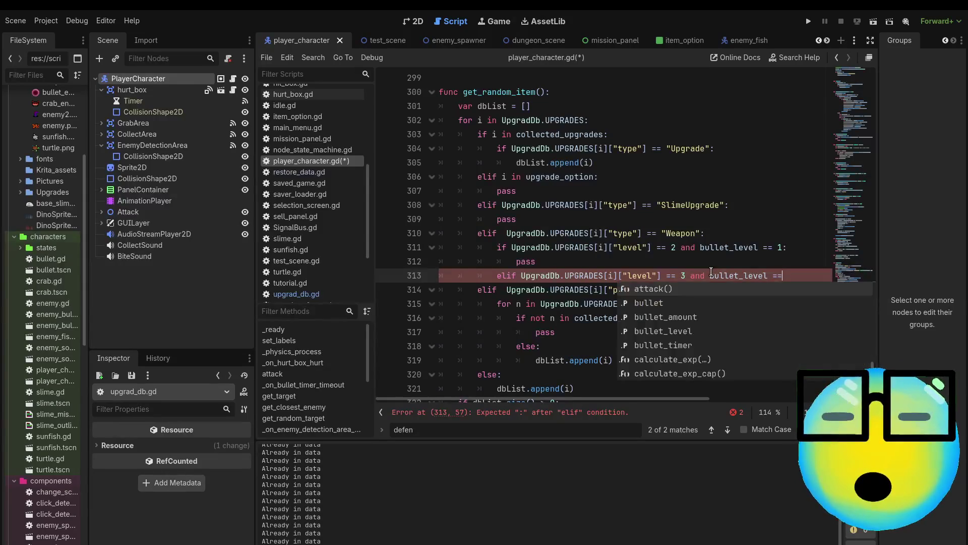
type("2:")
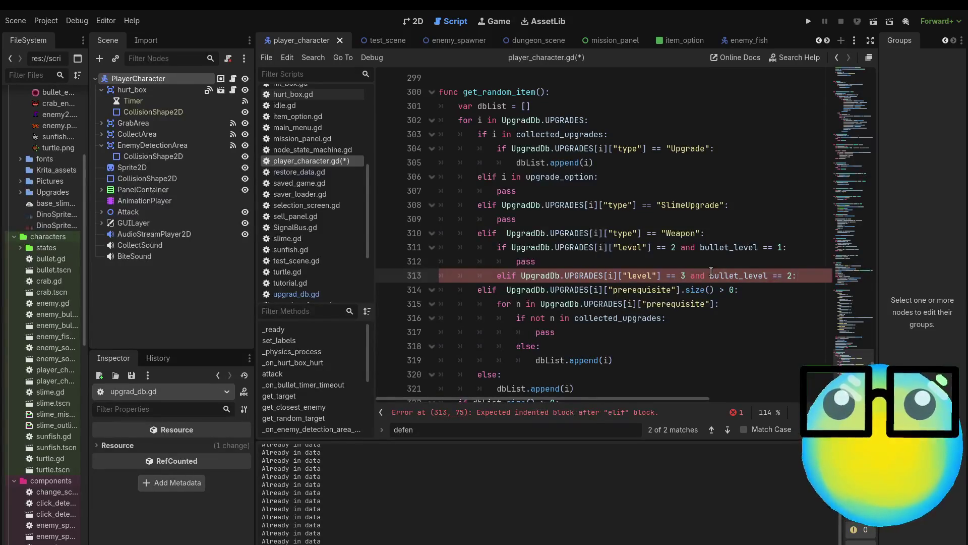
key("Return")
type("pass")
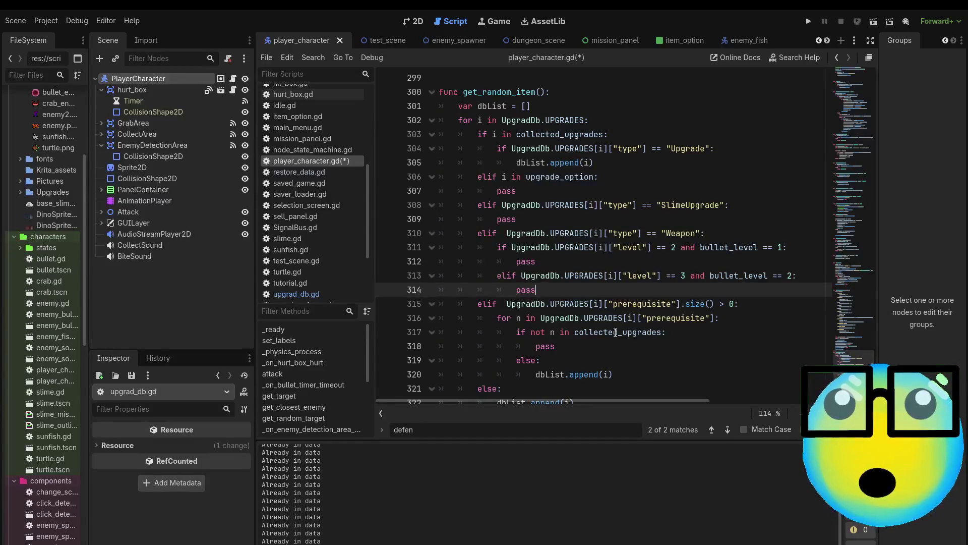
double_click(698, 317)
left_click(719, 335)
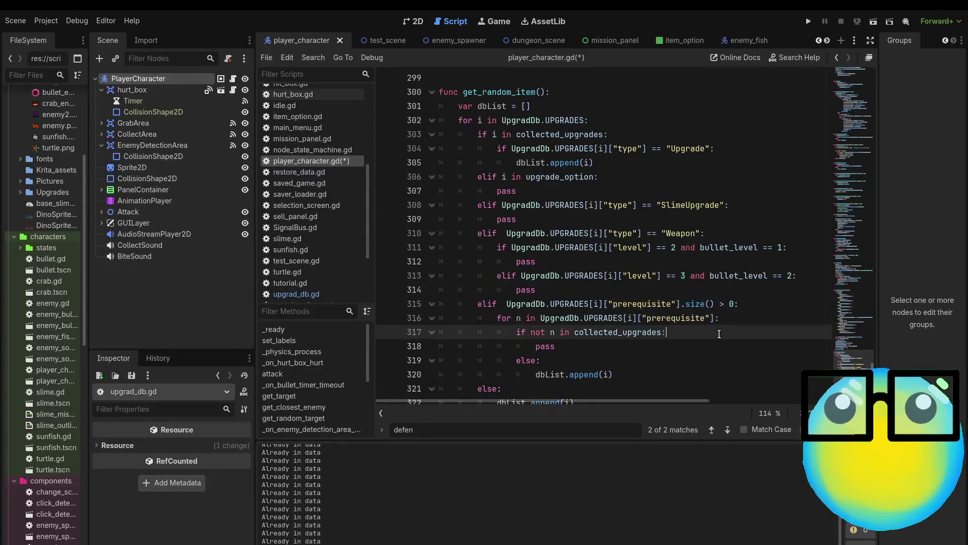
scroll(719, 335, "down", 2)
scroll(720, 325, "up", 2)
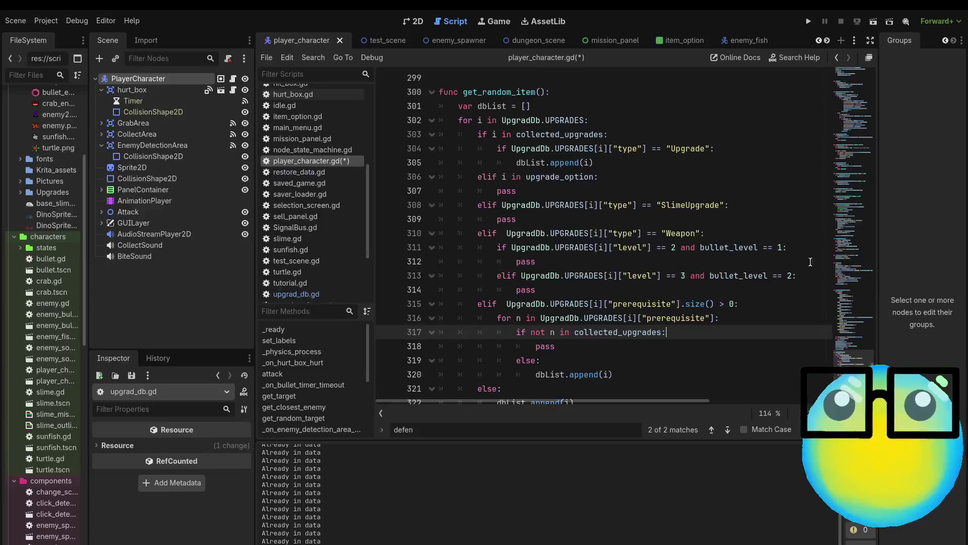
left_click(494, 304)
left_click(530, 304)
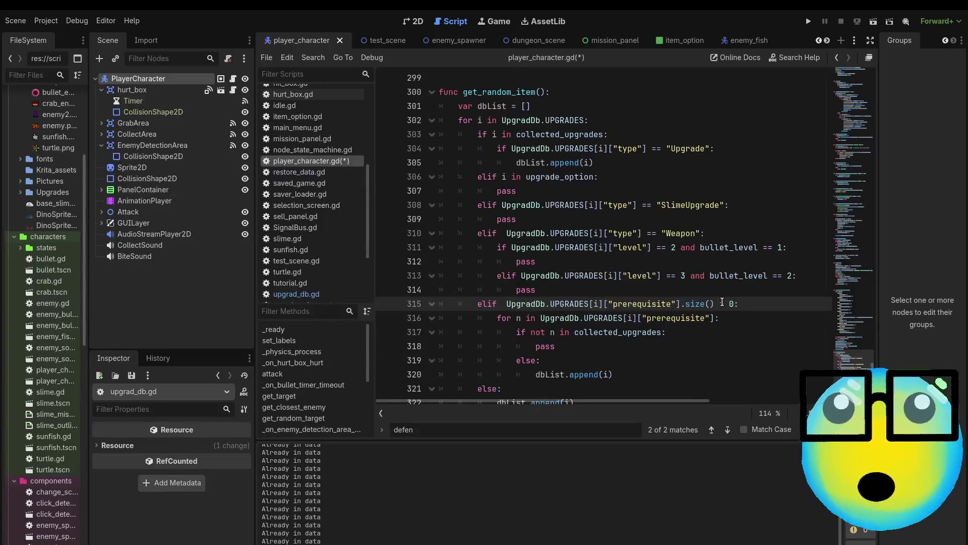
left_click(731, 305)
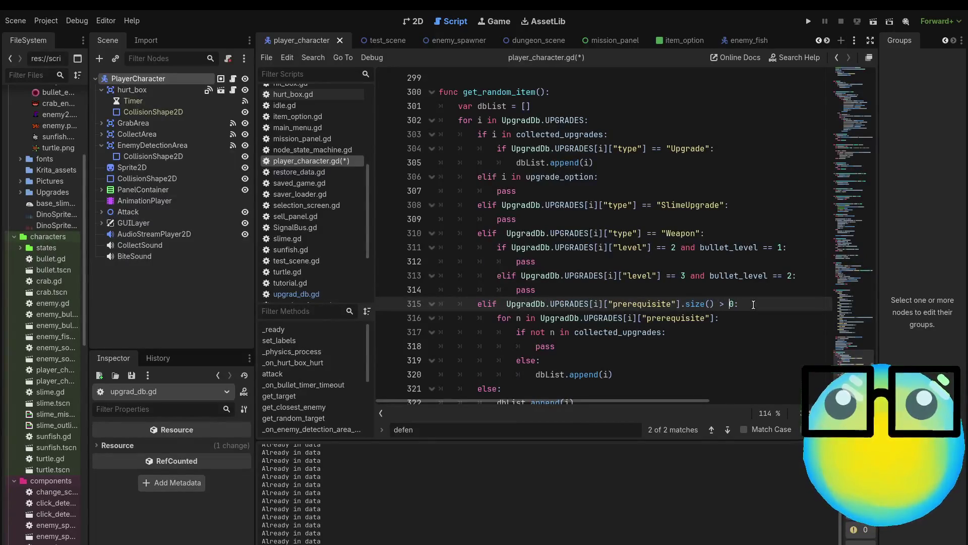
left_click(728, 316)
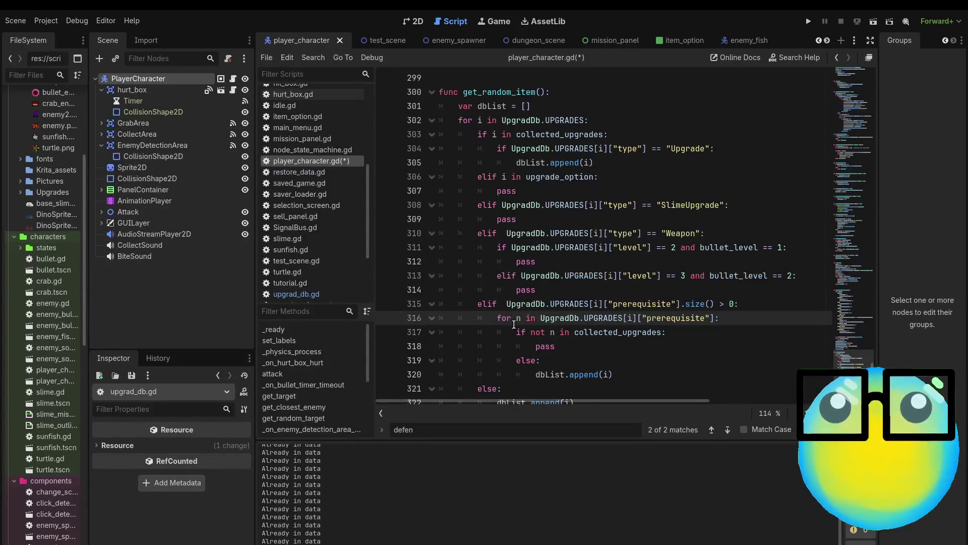
double_click(545, 345)
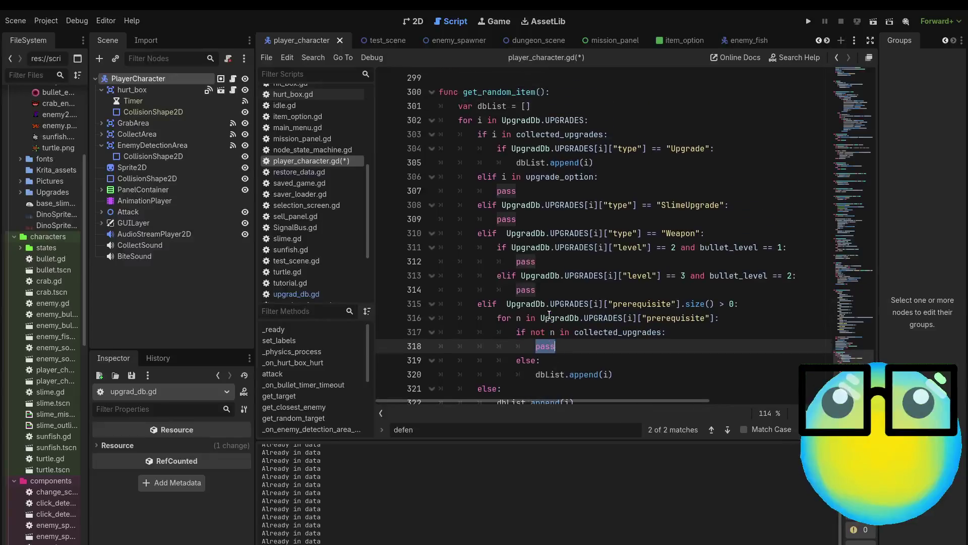
scroll(549, 314, "down", 1)
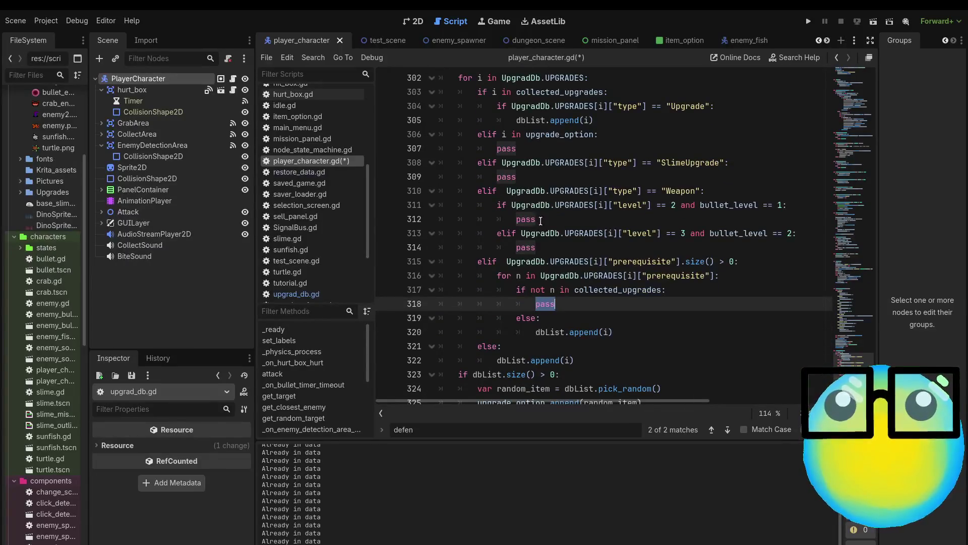
left_click(555, 220)
- Replace the pass placeholders on lines 312 and 314 with dbList.append(i)
key("BackSpace")
key("BackSpace")
key("BackSpace")
type("db")
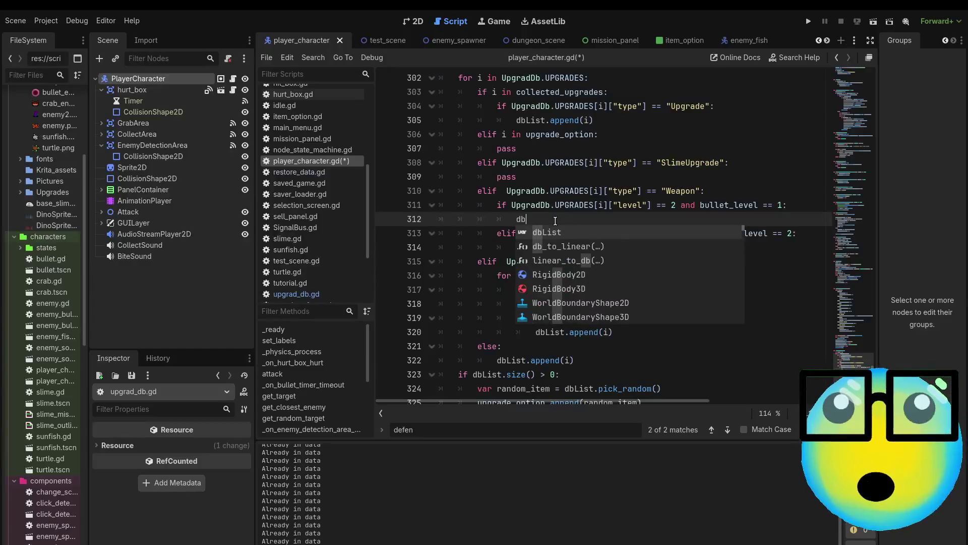
key("Return")
type("app")
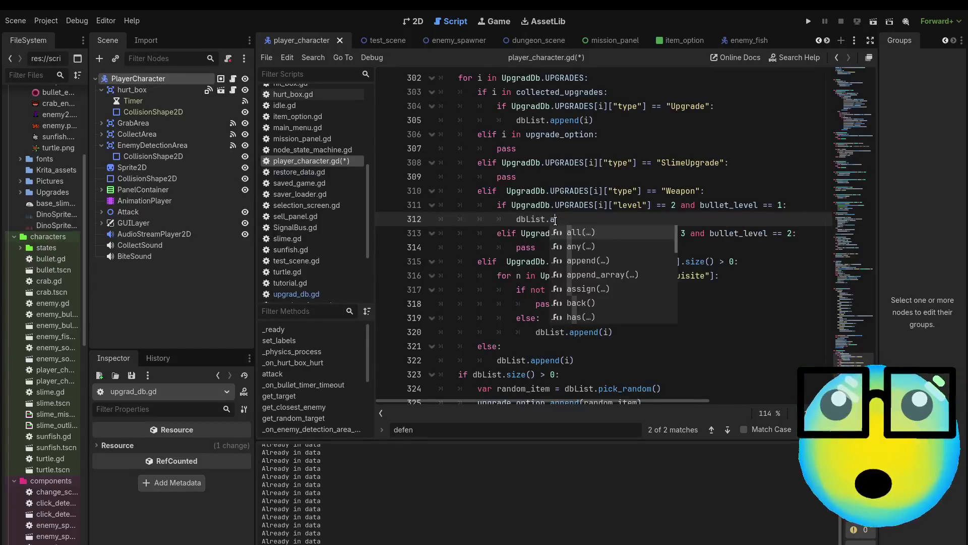
key("Return")
type("i")
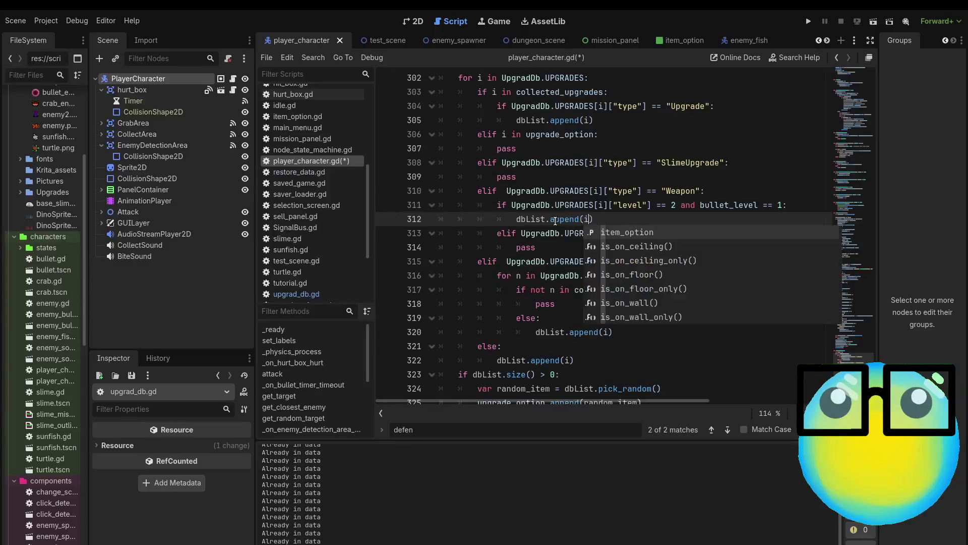
left_click(543, 247)
key("BackSpace")
key("BackSpace")
key("BackSpace")
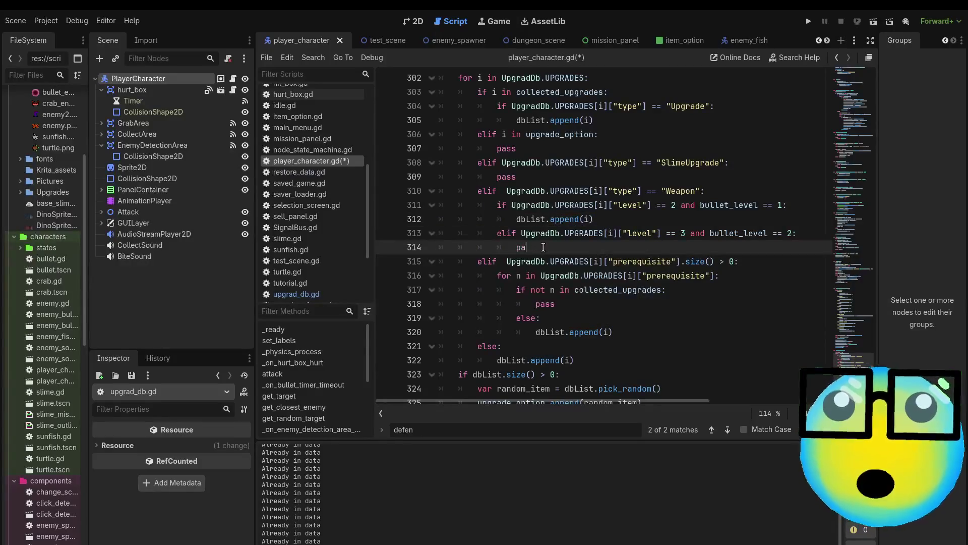
type("dbList.e")
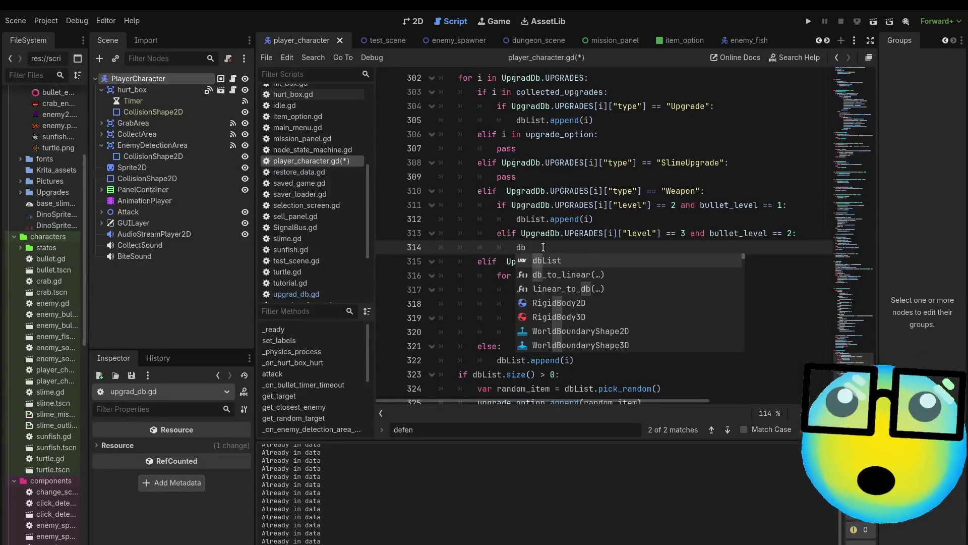
key("Return")
type(".ep")
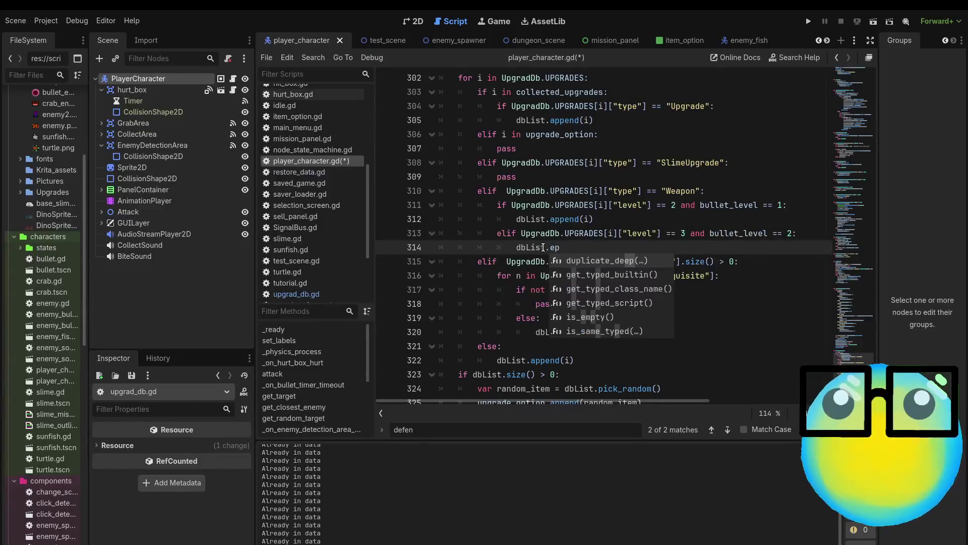
key("BackSpace")
key("BackSpace")
type("app")
key("Return")
type("i")
- Check the weapon-level conditions, correcting a bullet level value on line 313 to 2
left_click(589, 233)
left_click(487, 303)
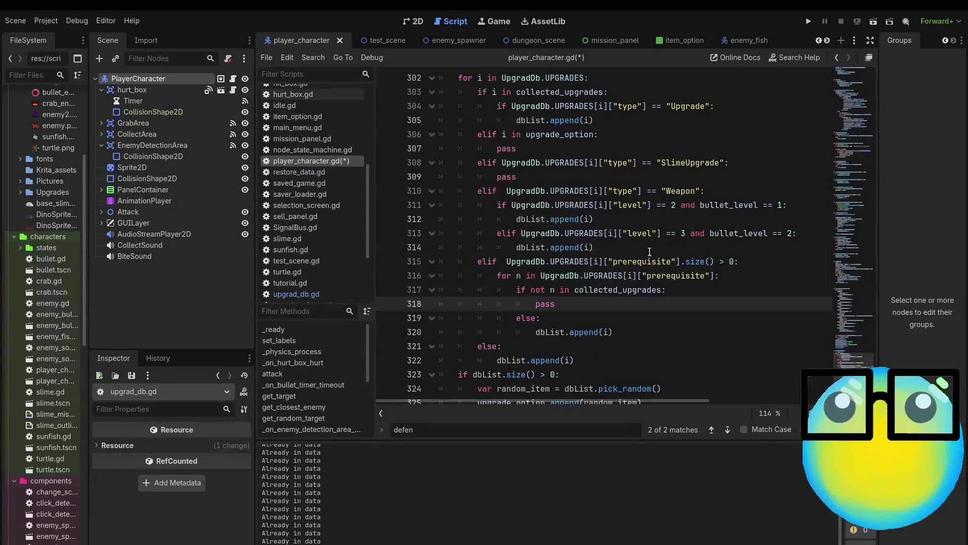
left_click(723, 193)
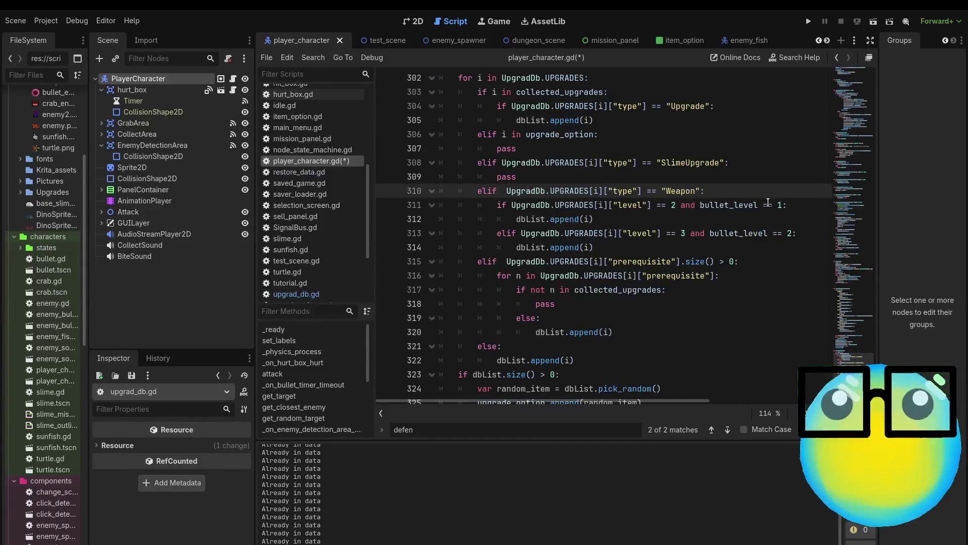
left_click(753, 207)
left_click(787, 204)
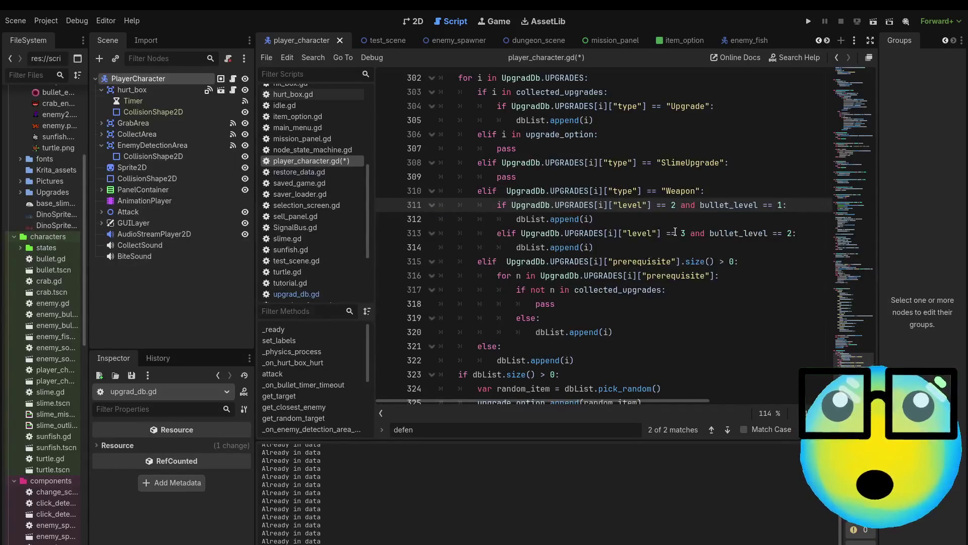
left_click(566, 223)
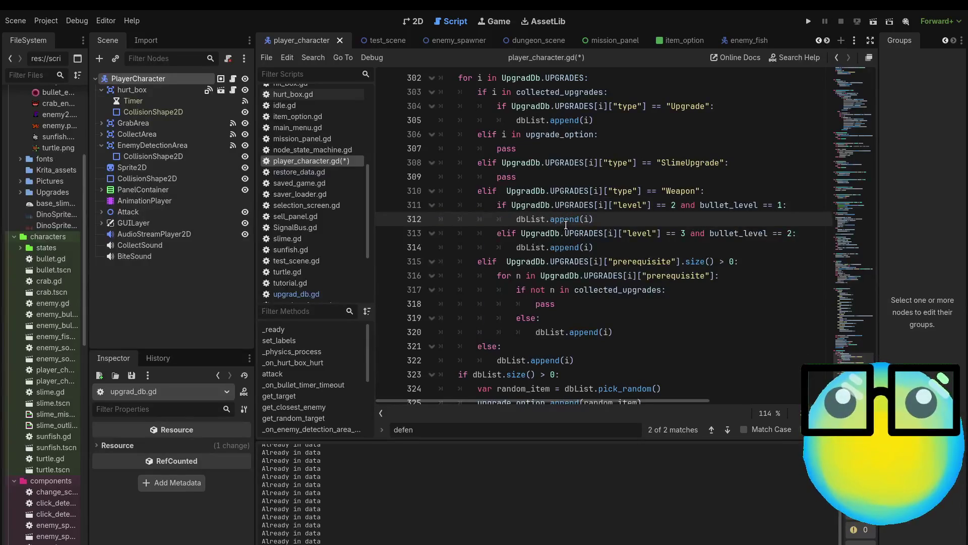
left_click(757, 208)
double_click(789, 233)
type("2")
left_click(796, 199)
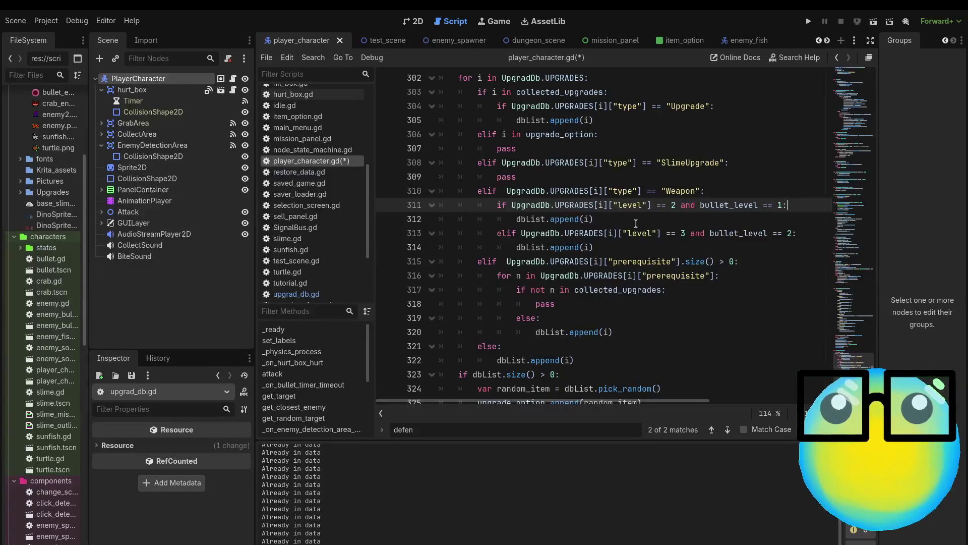
left_click(675, 235)
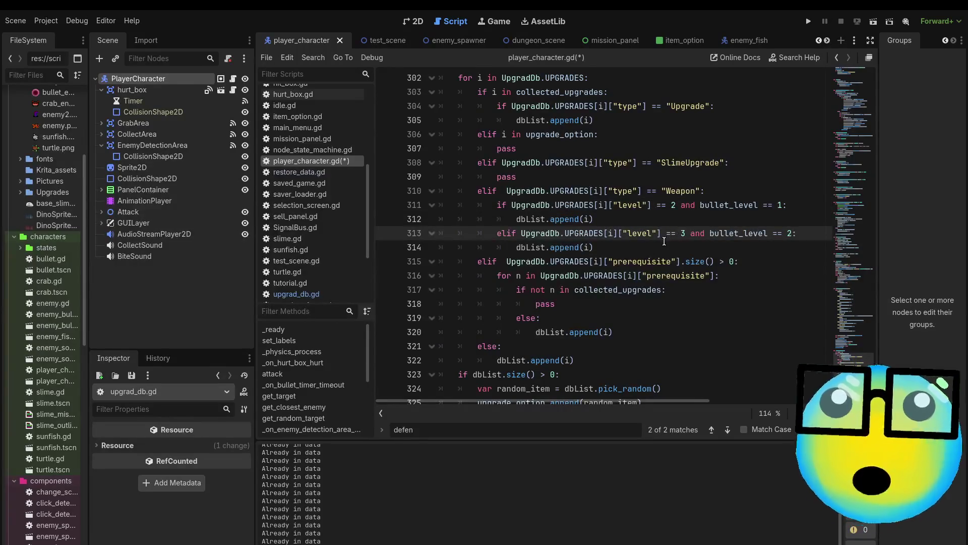
scroll(704, 247, "up", 1)
scroll(704, 248, "down", 1)
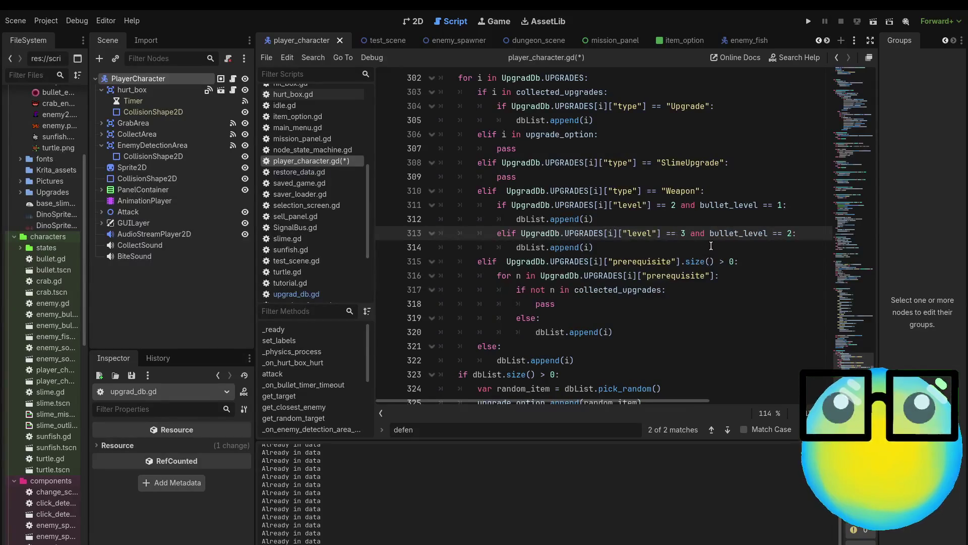
- Add an else: pass branch after the level 3 branch and save the script
left_click(777, 250)
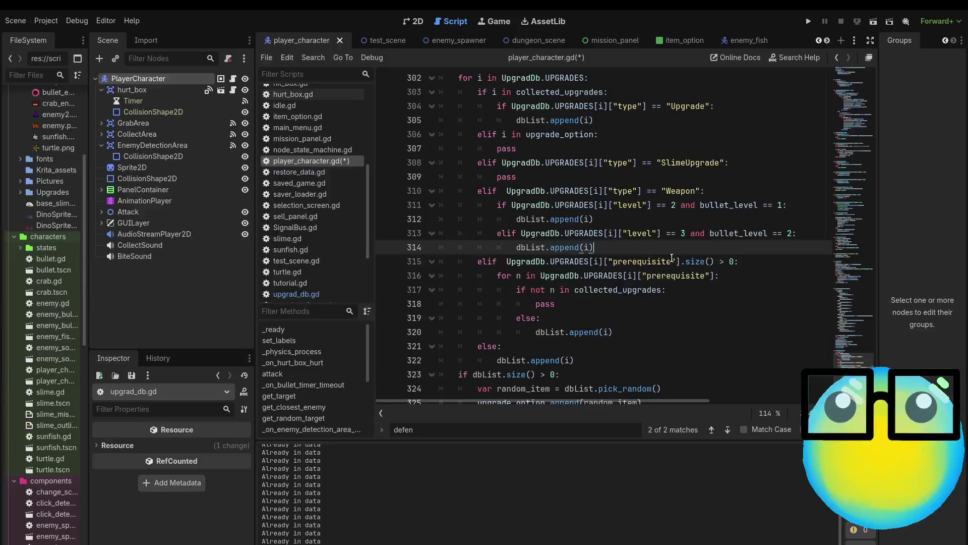
key("Return")
key("BackSpace")
type("eks")
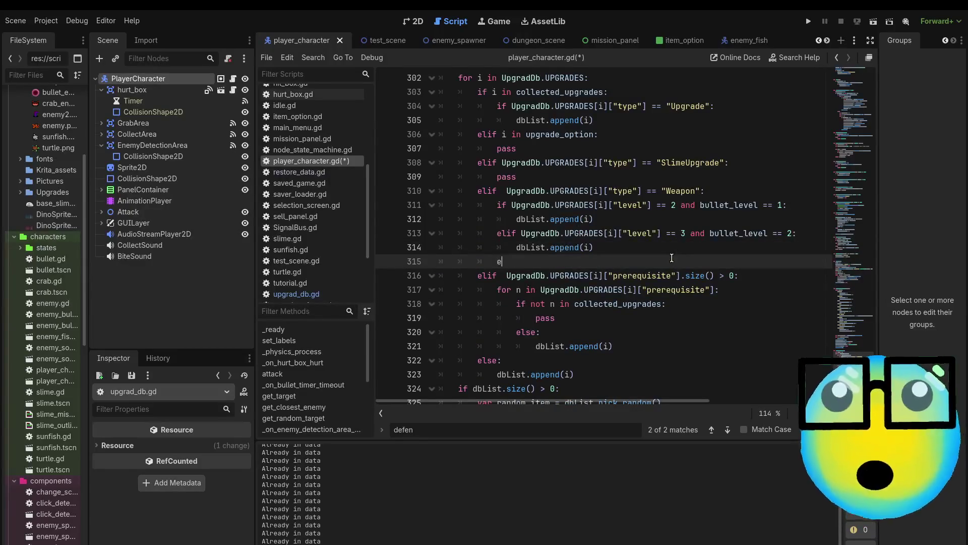
key("BackSpace")
key("BackSpace")
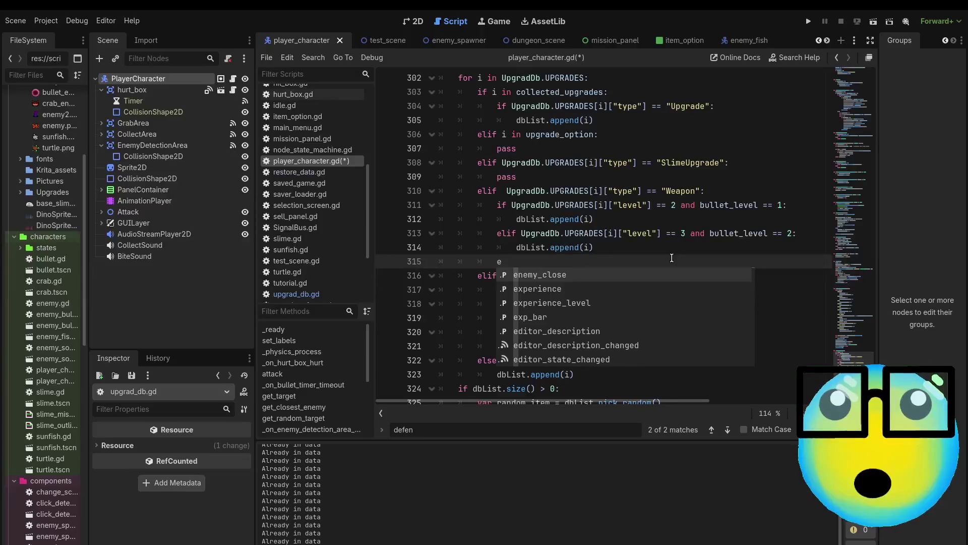
type("lse:")
key("Return")
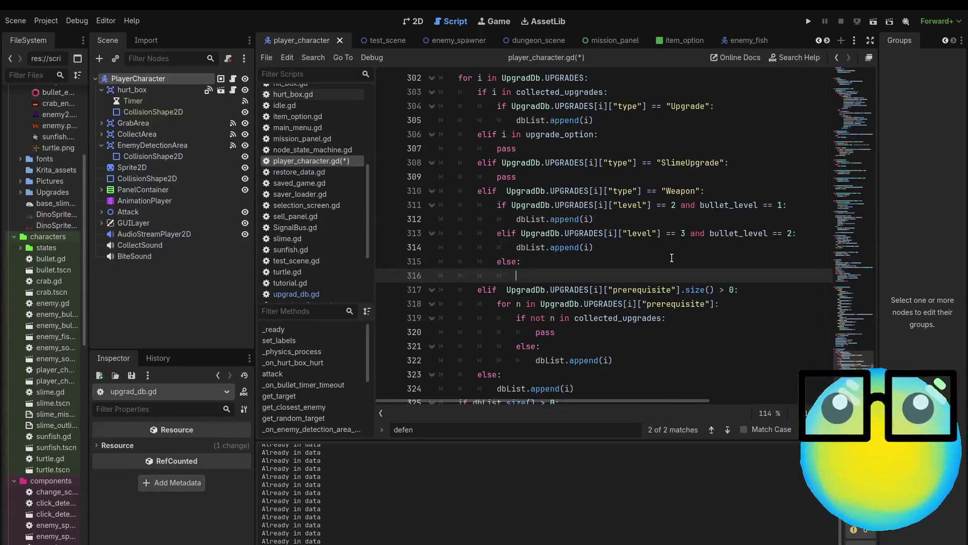
type("pass")
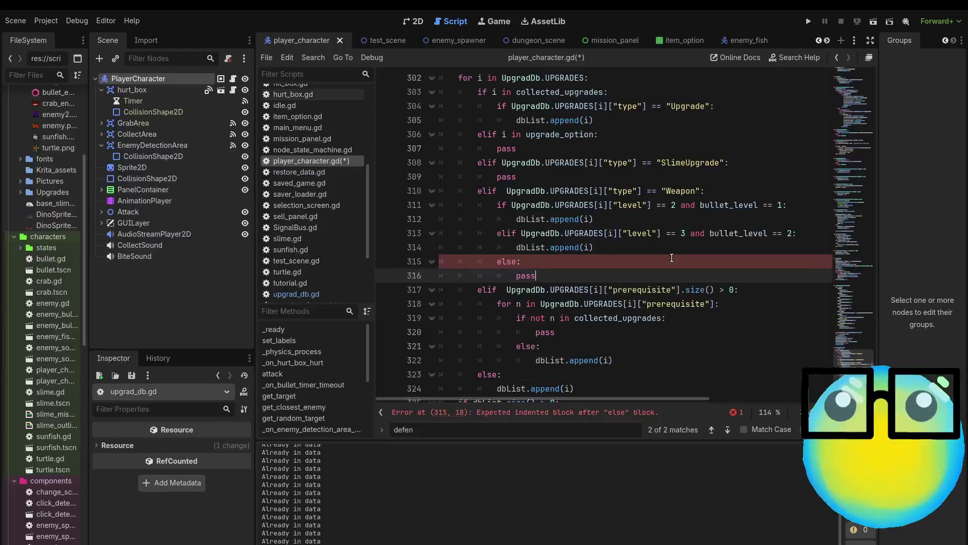
left_click(671, 257)
key("ctrl+s")
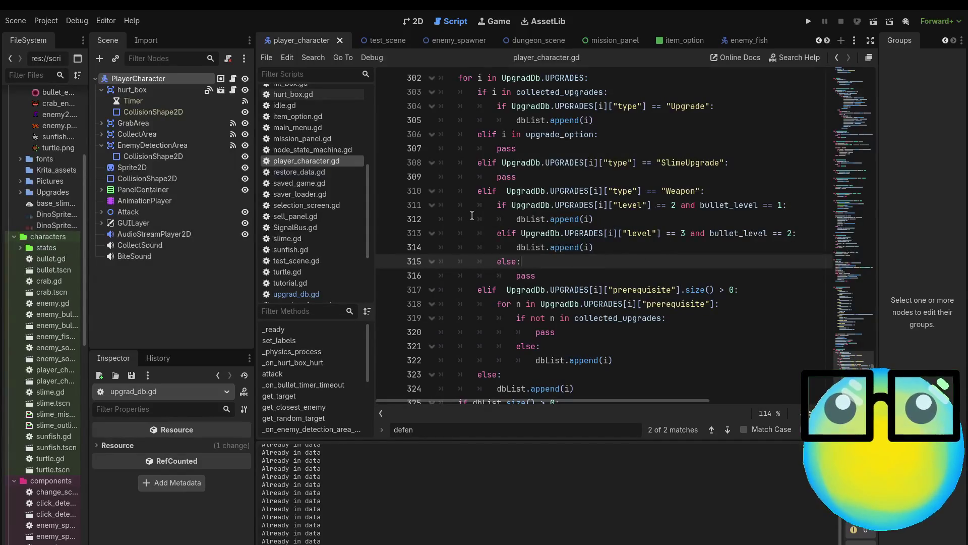
- Scroll through the script via the minimap and go to the end of line 317's prerequisite condition
mouse_move(841, 366)
left_mouse_down()
mouse_move(837, 137)
mouse_move(839, 172)
left_mouse_up()
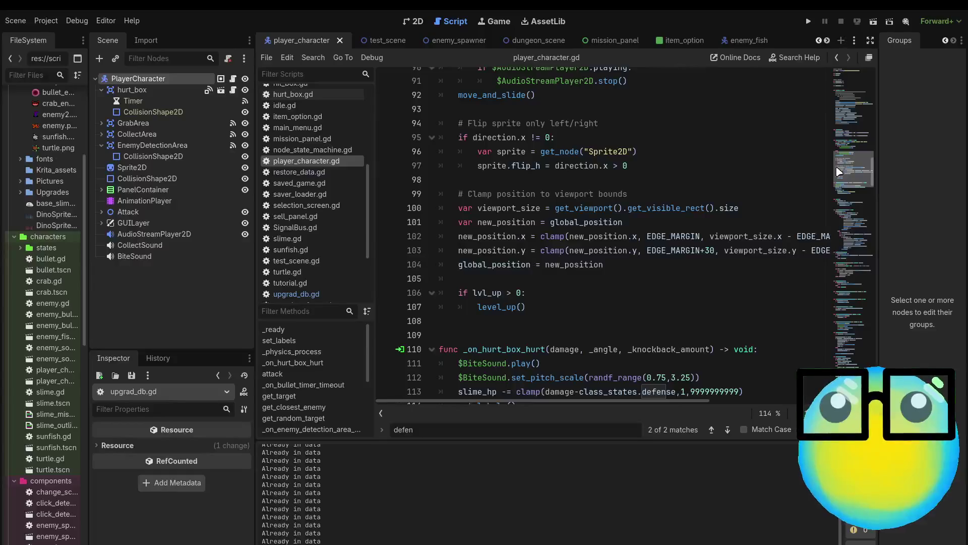
left_click_drag(839, 172, 819, 386)
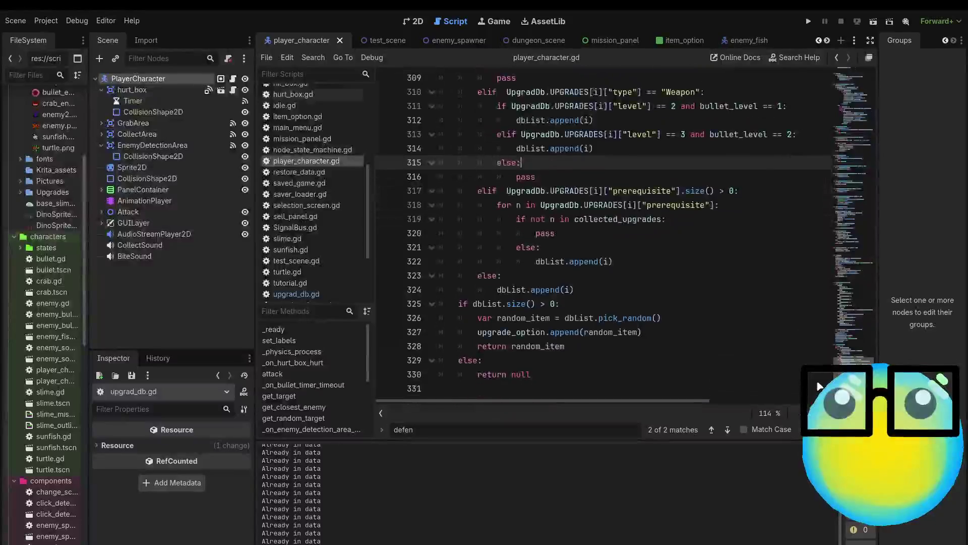
scroll(734, 217, "up", 1)
left_click(732, 225)
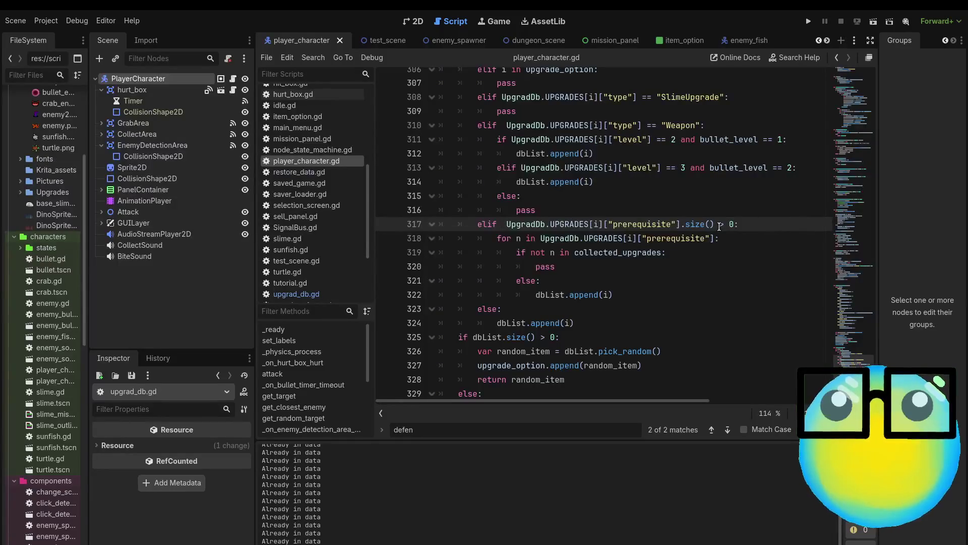
- Rewrite line 317's prerequisite size comparison as a not ...empty() check and save
type("not")
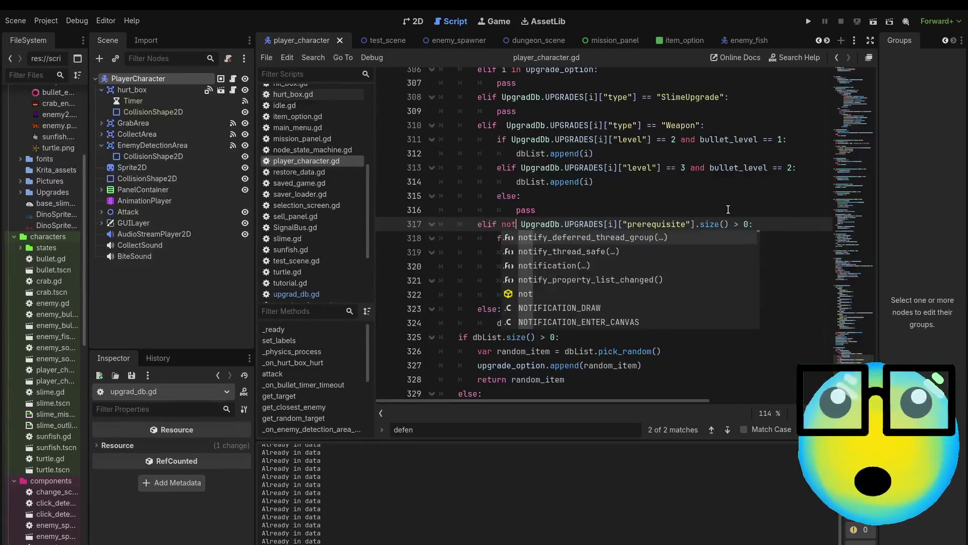
key("Escape")
key("Up")
left_click(746, 225)
left_click_drag(748, 225, 701, 225)
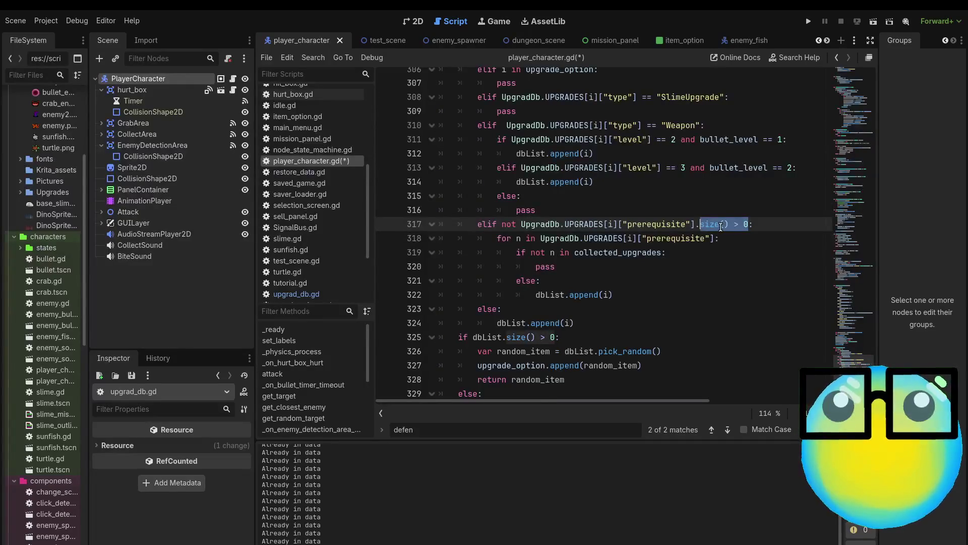
key("BackSpace")
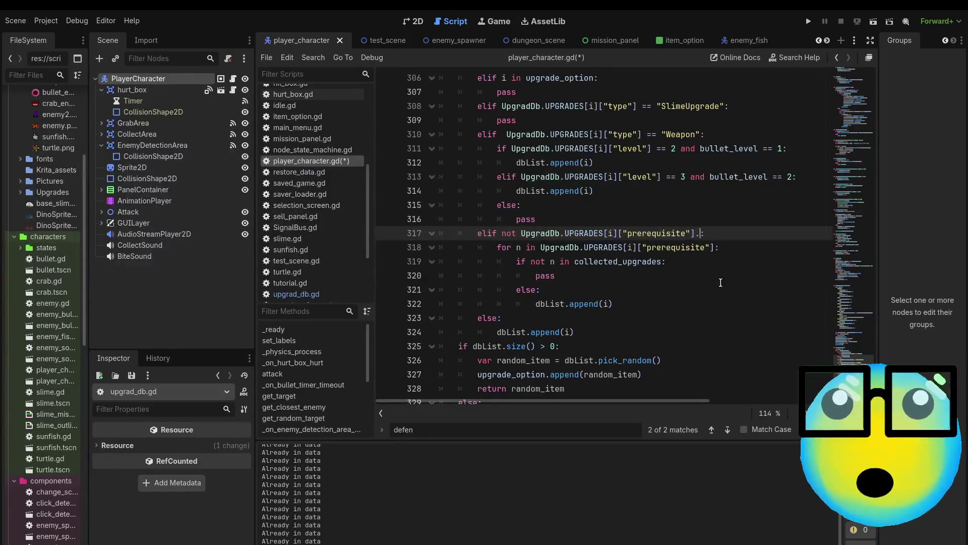
key("BackSpace")
key("BackSpace")
key("BackSpace")
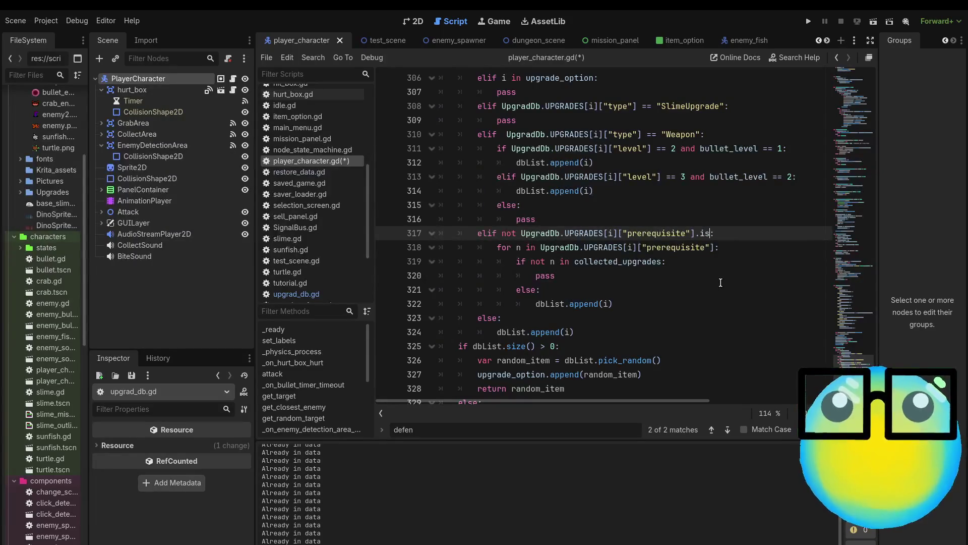
type("pty")
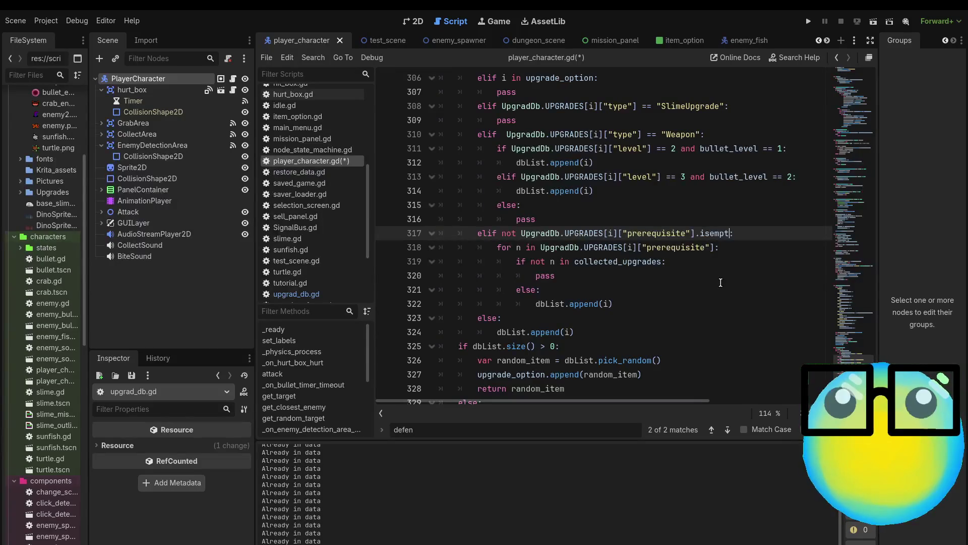
type("()")
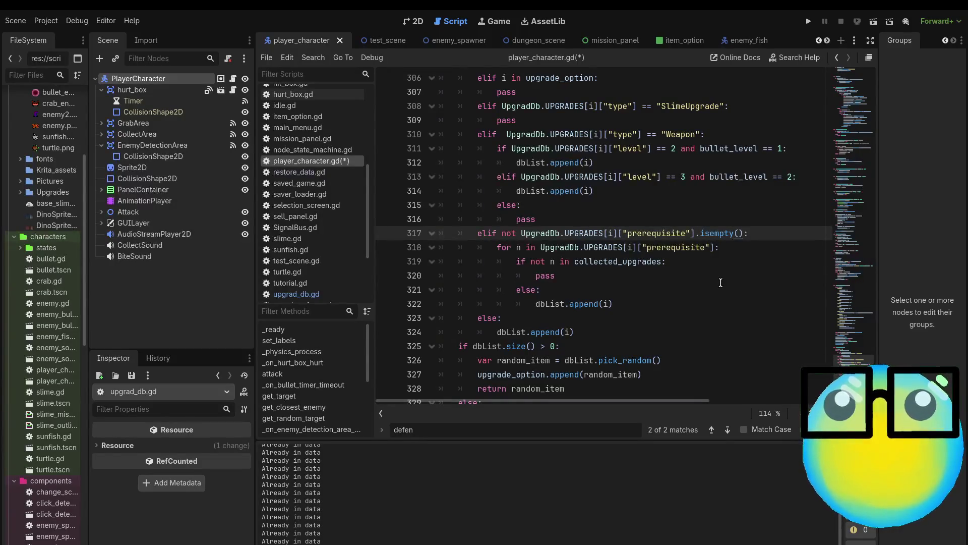
left_click(706, 234)
key("Delete")
key("BackSpace")
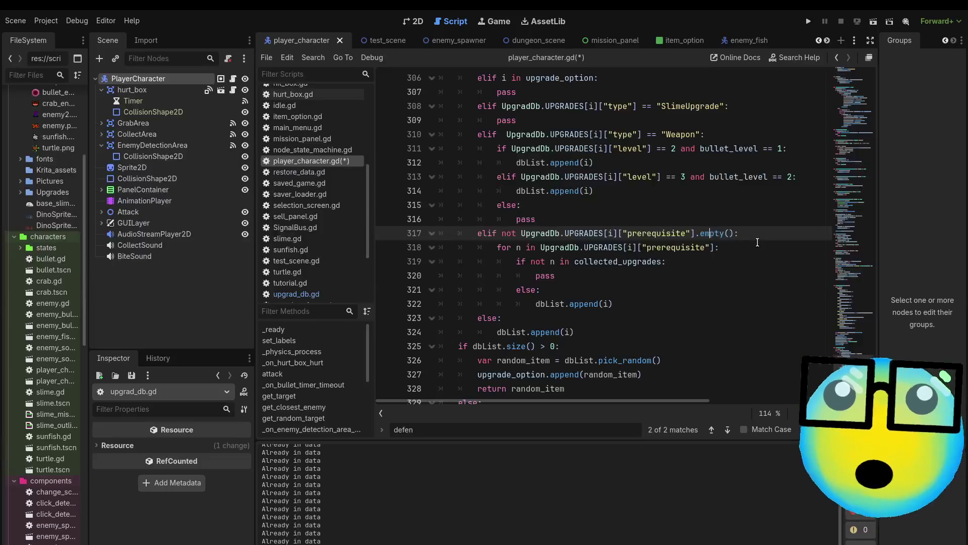
left_click(754, 233)
key("ctrl+s")
- Review line 317 and jump via search to the defense code on line 113
double_click(710, 233)
left_click(773, 237)
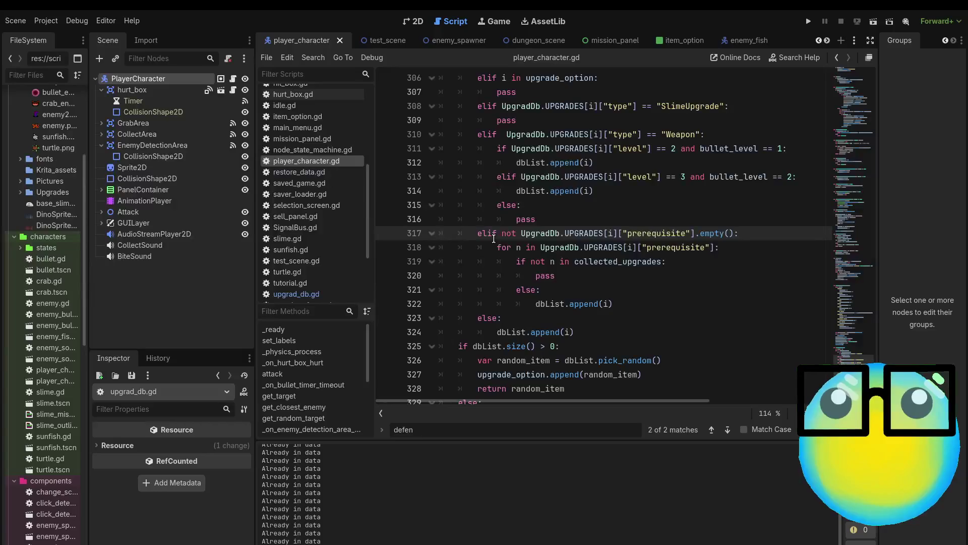
double_click(504, 235)
double_click(710, 233)
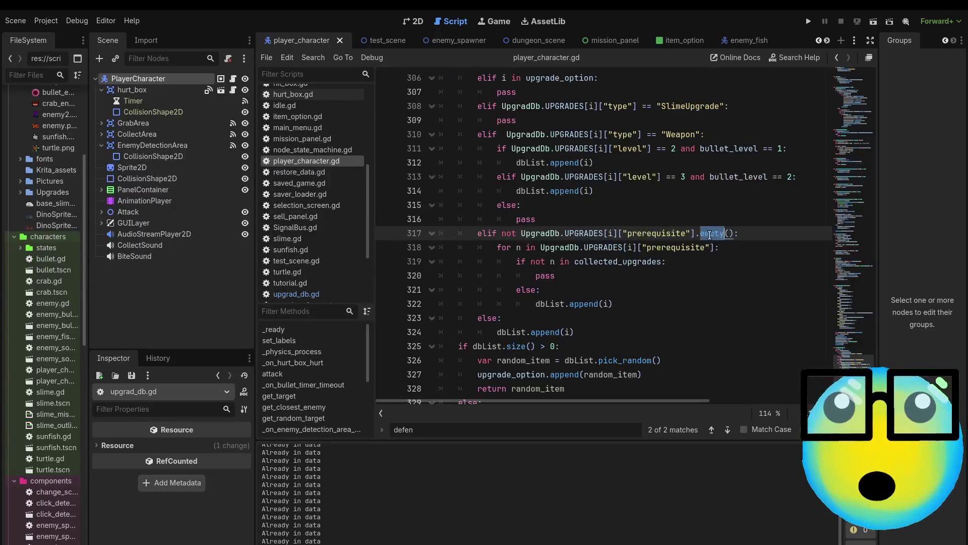
left_click(701, 259)
left_click(807, 241)
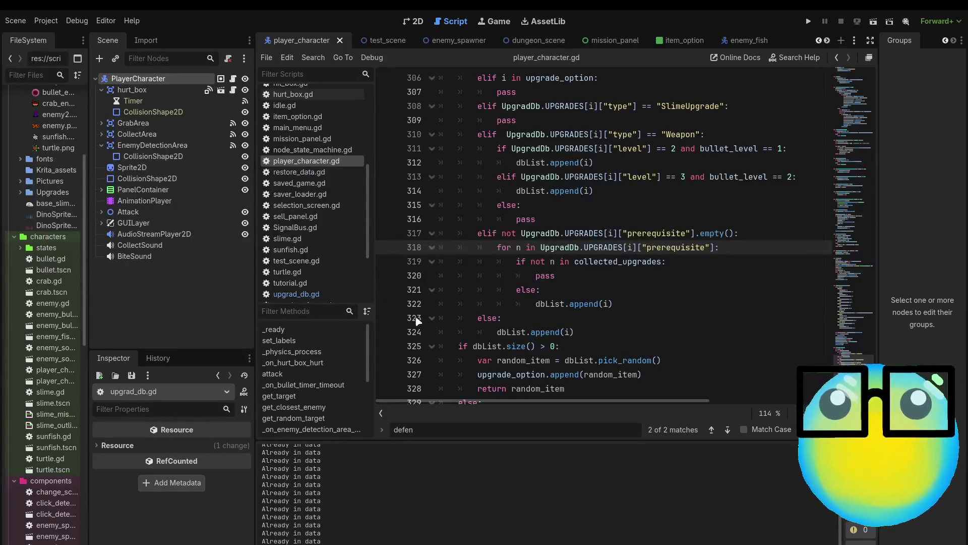
key("Return")
key("BackSpace")
key("BackSpace")
key("BackSpace")
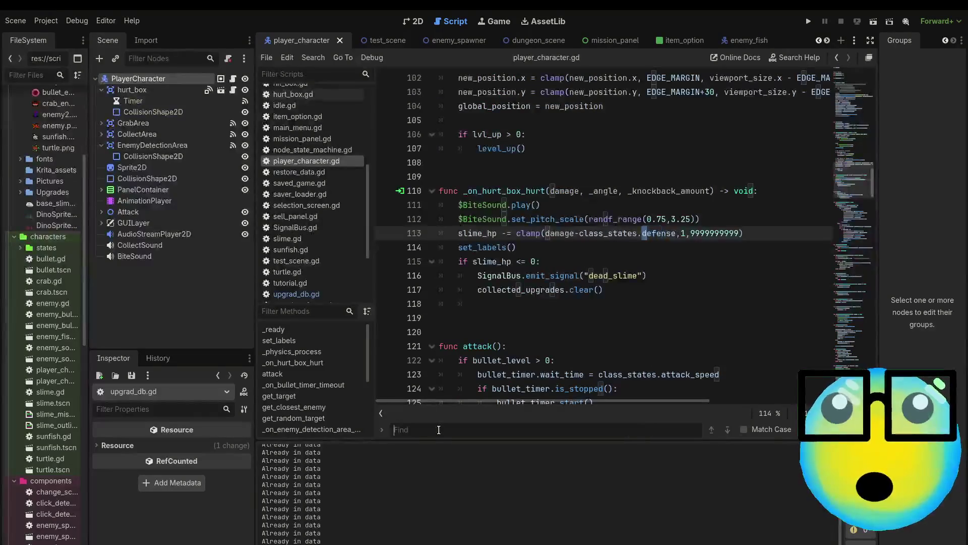
- Comment out the slime_hp damage line 113 and the mana cost on line 140
left_click(763, 237)
key("ctrl+k")
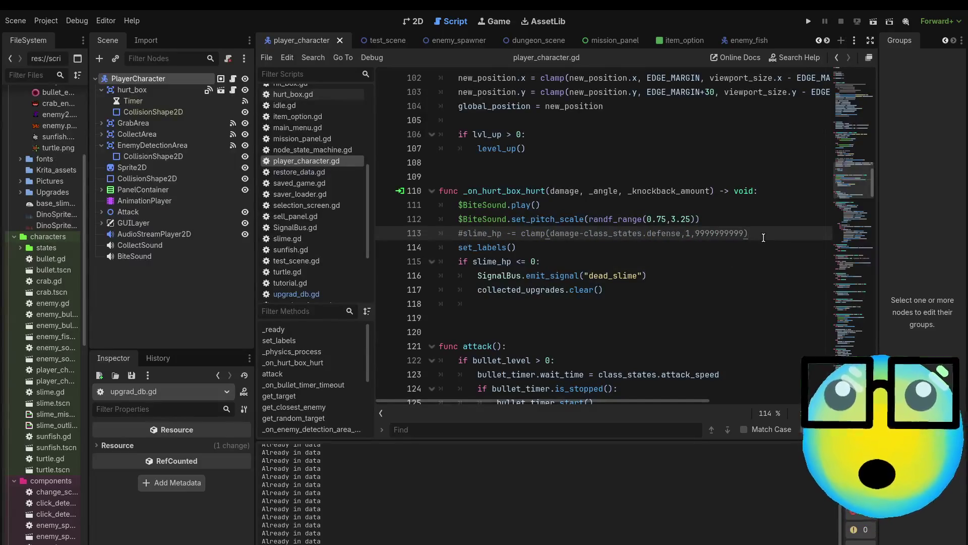
key("shift+Up")
key("shift+Up")
key("shift+Up")
key("ctrl+k")
scroll(722, 272, "down", 7)
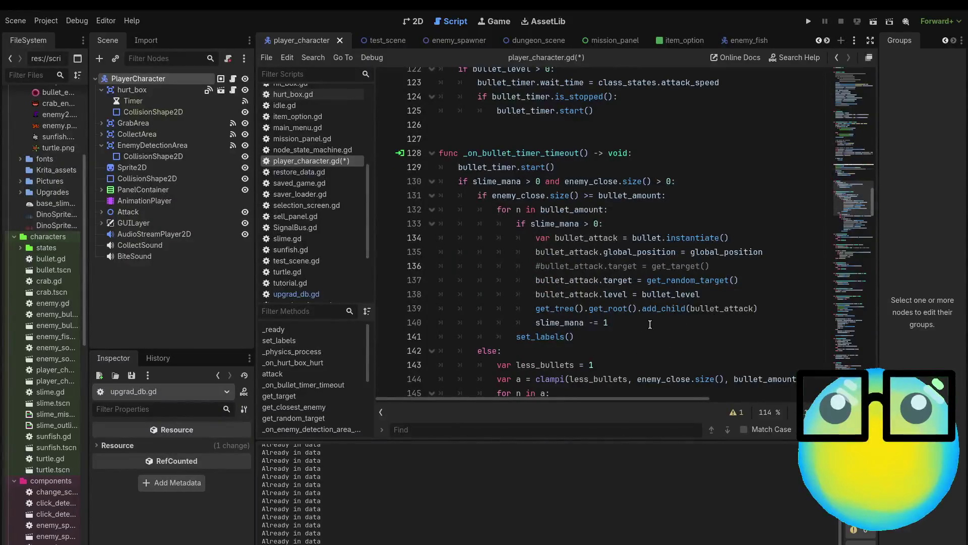
left_click(657, 320)
key("ctrl+k")
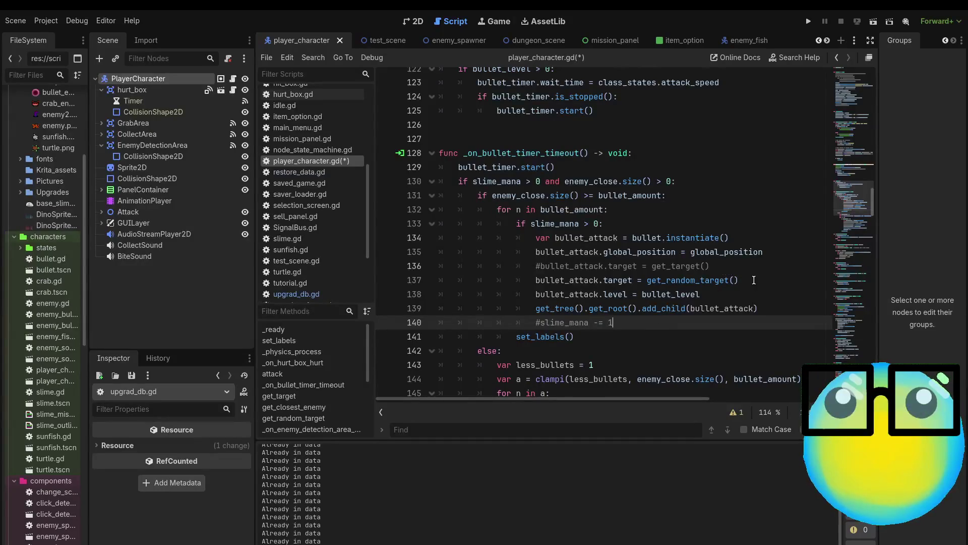
- Aim bullets with get_target() by commenting line 137 and uncommenting line 136
left_click(753, 280)
key("ctrl+k")
left_click(737, 265)
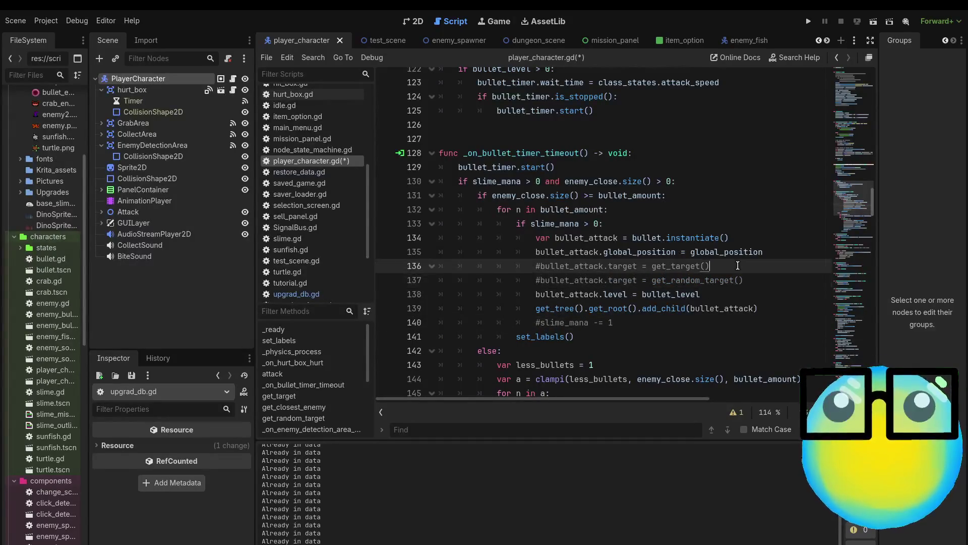
key("ctrl+k")
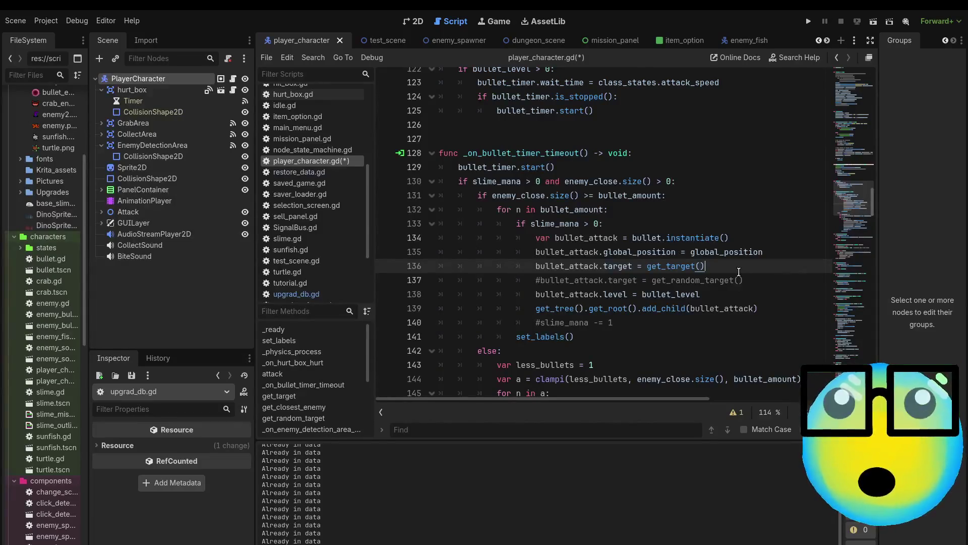
- Comment out the mana cost on line 153, then save and run the game
scroll(739, 272, "down", 4)
left_click(641, 337)
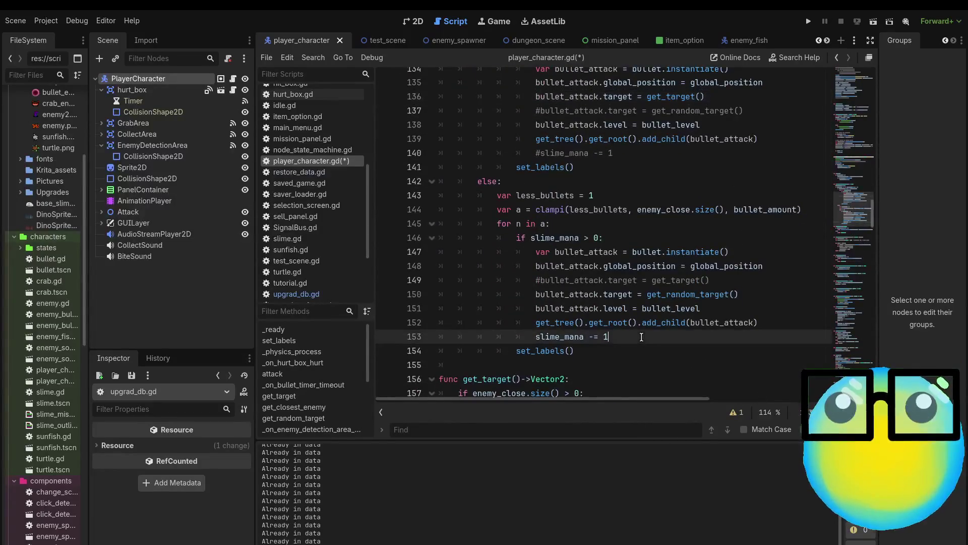
key("ctrl+k")
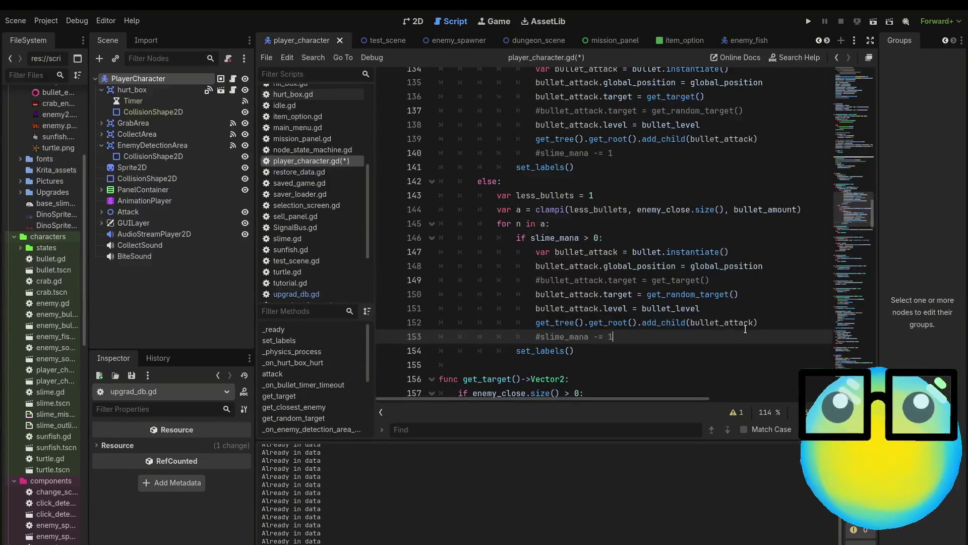
scroll(745, 329, "down", 1)
left_click(773, 323)
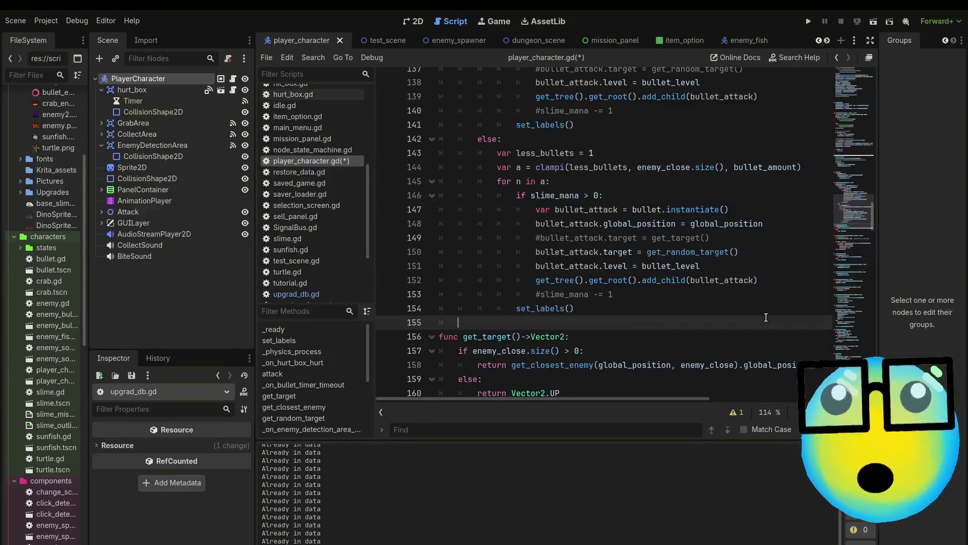
key("F5")
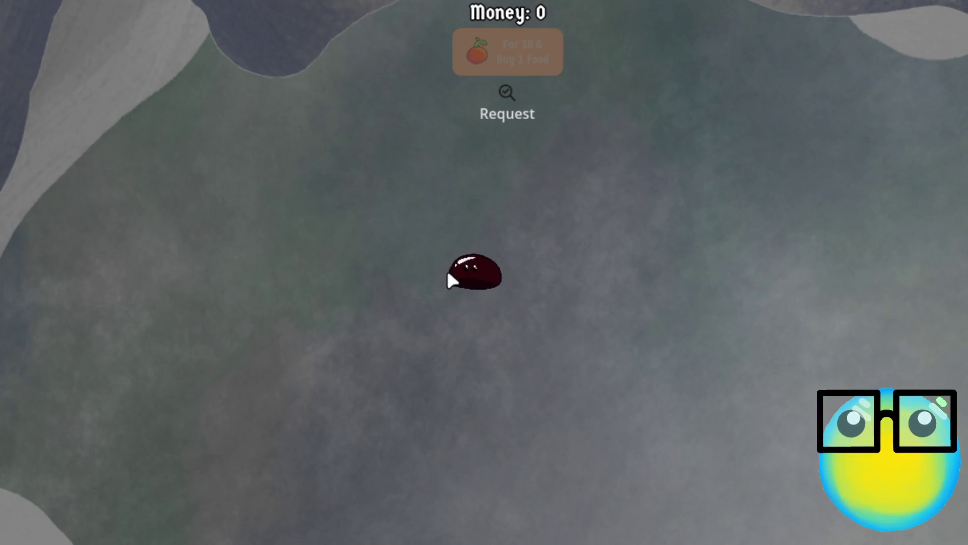
- Sell the slime for 17G, restart after game over, and send the black slime on its mission
left_click(449, 267)
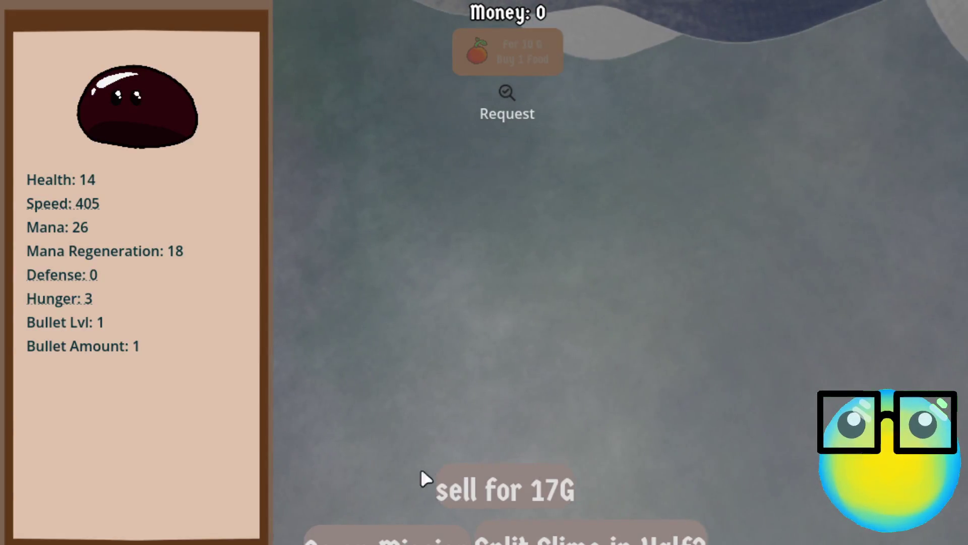
left_click(492, 485)
left_click(560, 348)
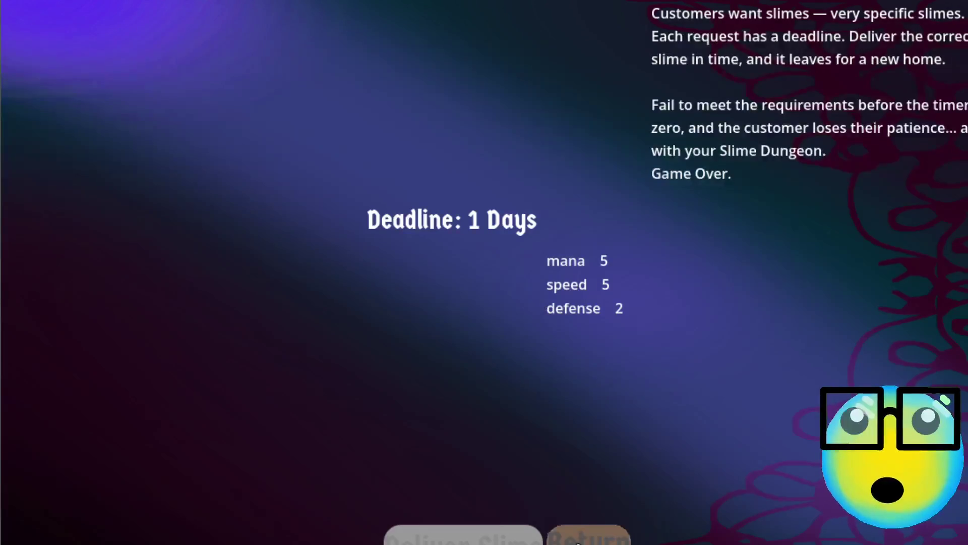
left_click(587, 535)
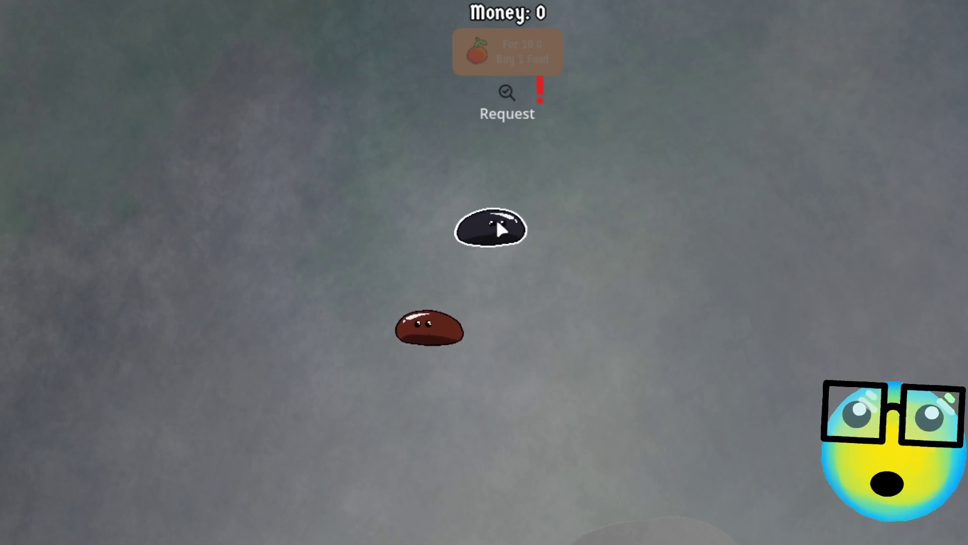
left_click(492, 226)
left_click(386, 534)
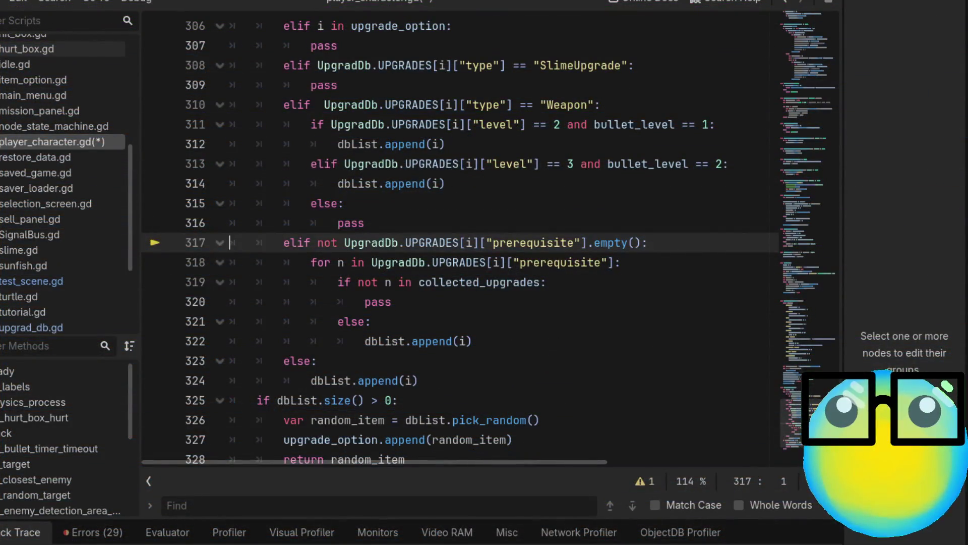
- Change line 317's check to is_empty(), save the script, and resume the paused game with F12
left_click(593, 243)
type("is")
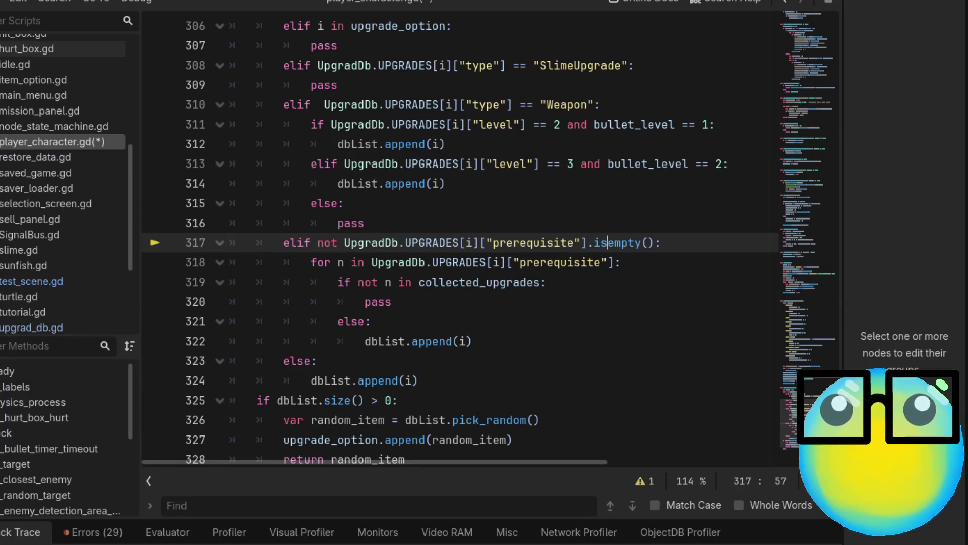
type("_")
left_click(606, 243)
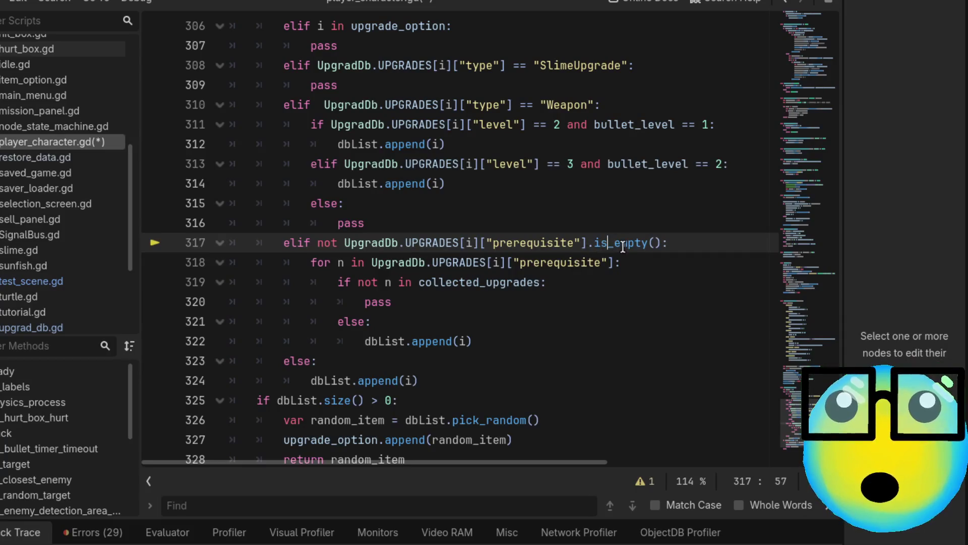
key("ctrl+s")
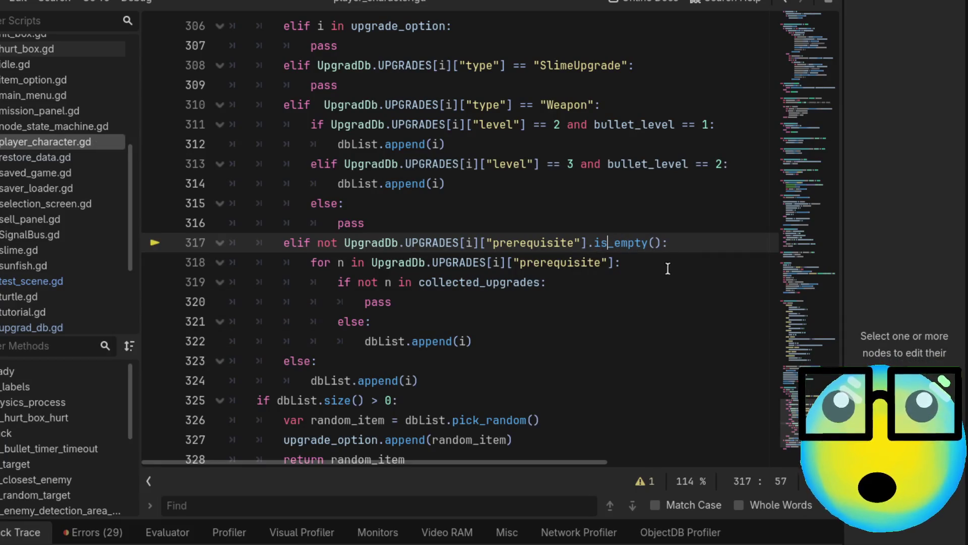
scroll(694, 245, "up", 2)
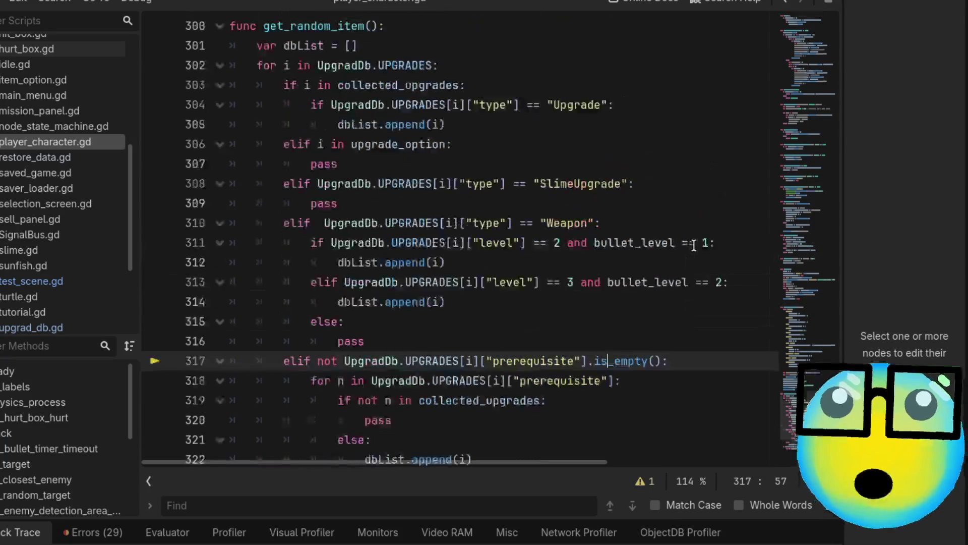
scroll(694, 245, "down", 3)
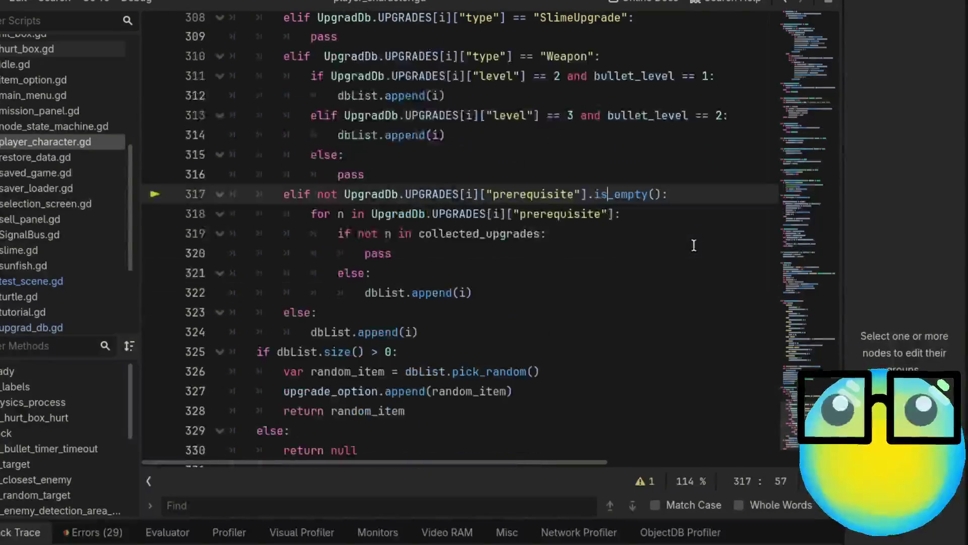
scroll(461, 237, "up", 1)
left_click(229, 242)
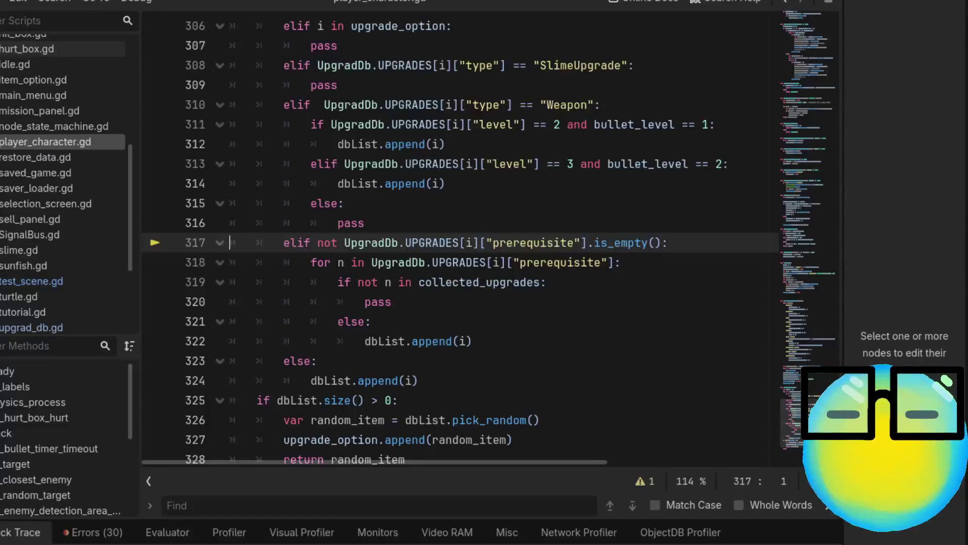
key("F12")
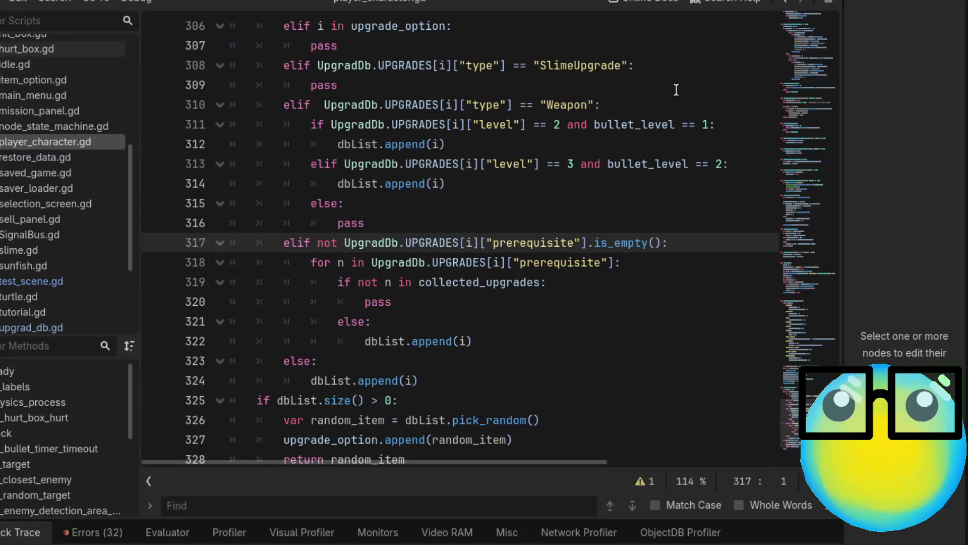
left_click(693, 202)
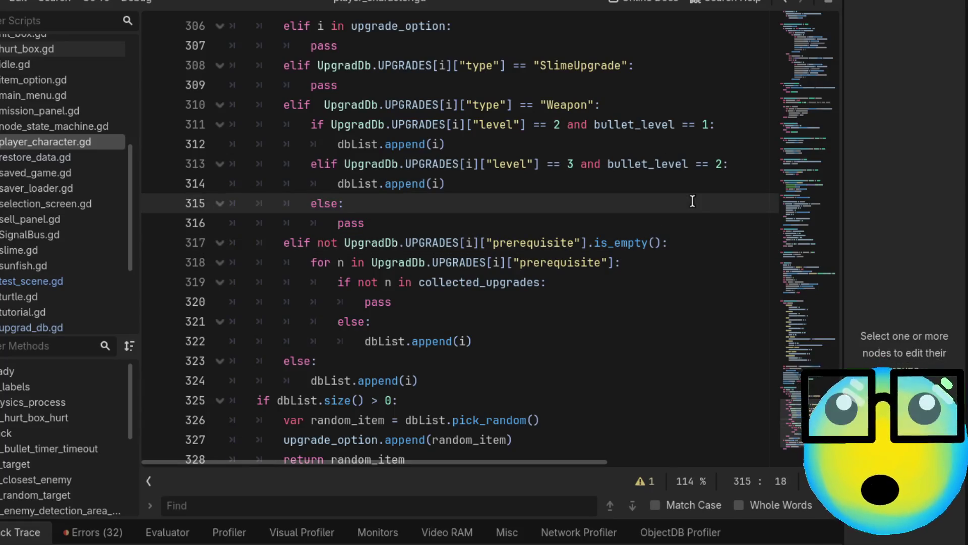
- Relaunch the game, start a new run, send the slime on a mission and pick More Bullets
key("F5")
left_click(530, 242)
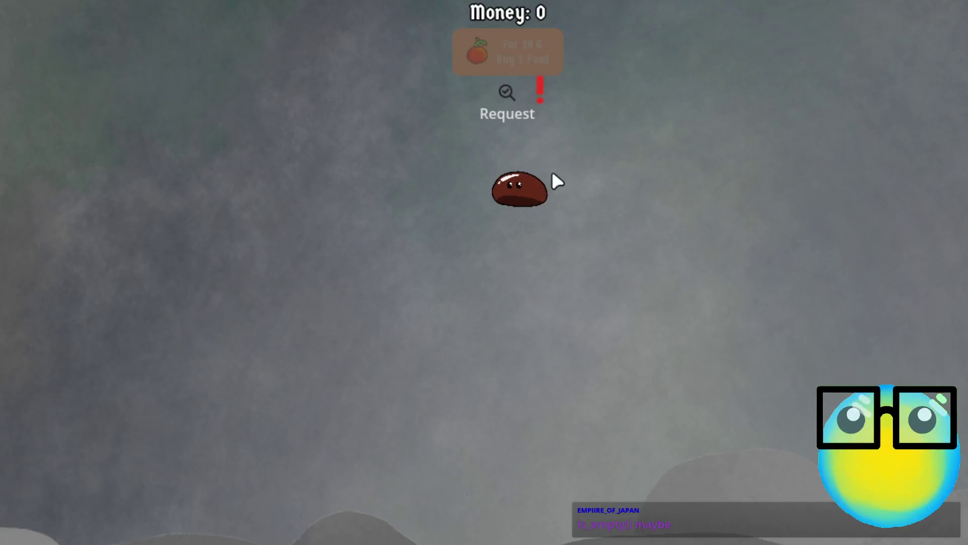
left_click(504, 194)
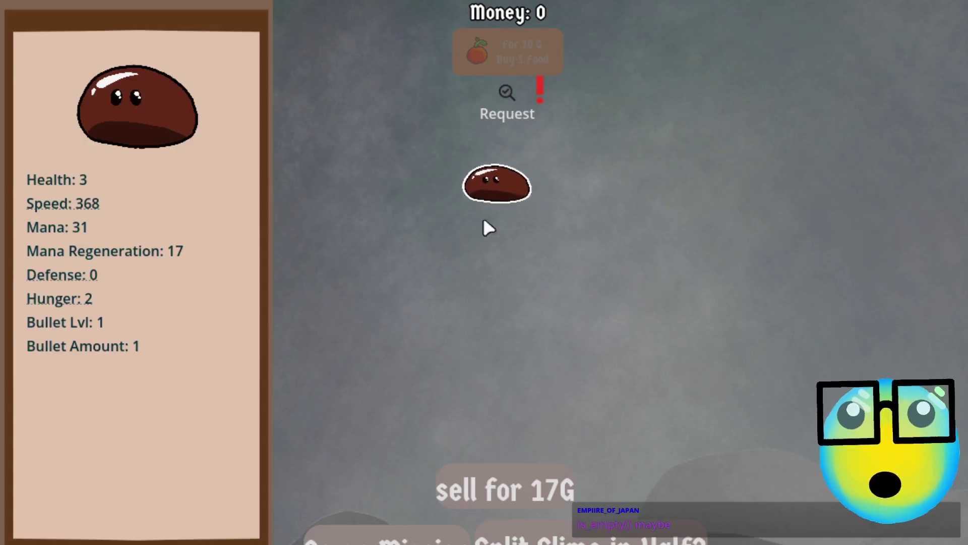
left_click(386, 536)
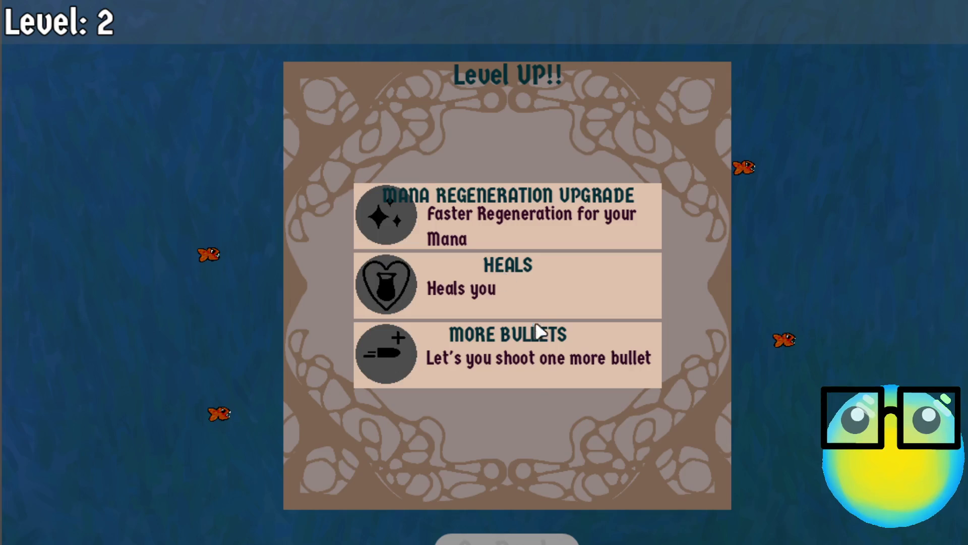
left_click(477, 348)
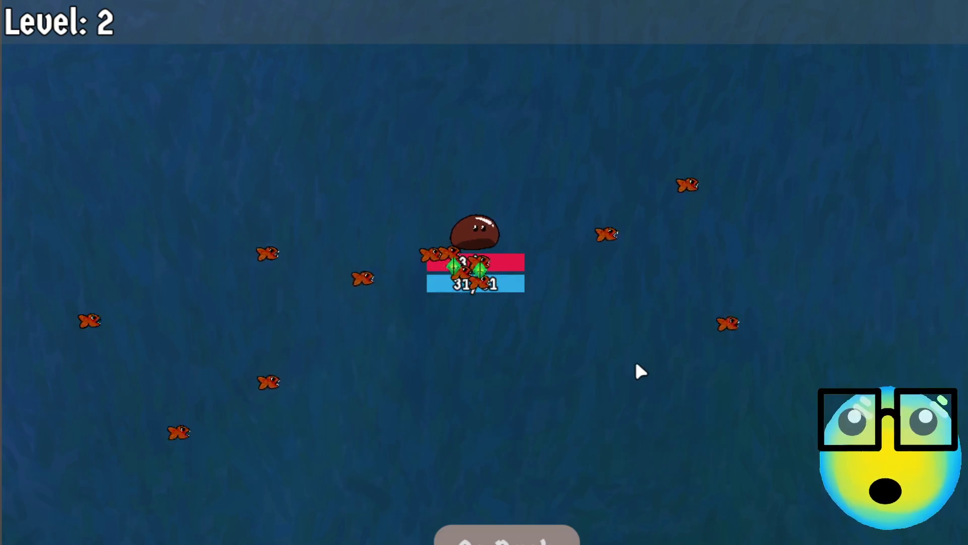
- Collect gems to reach level 3 and take the BULLET upgrade
key("a")
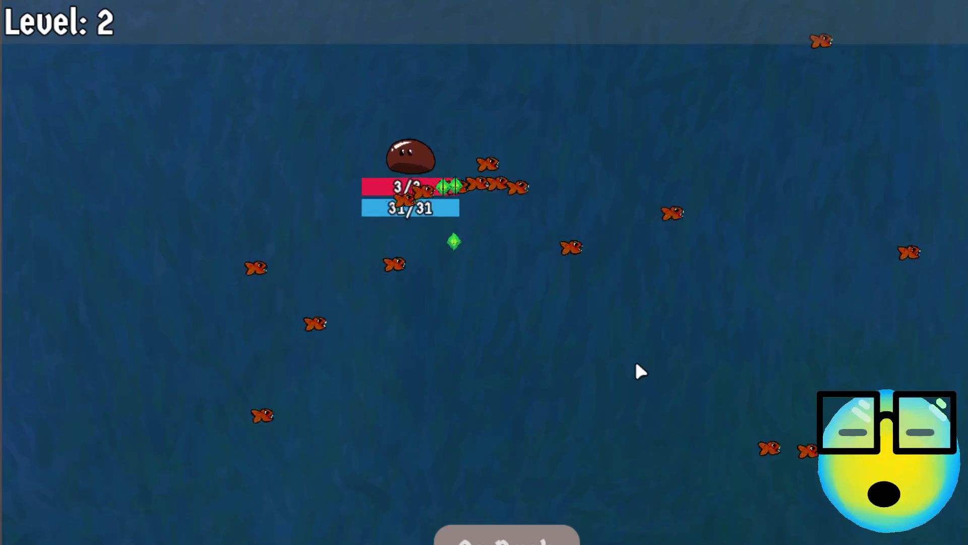
key("s")
key("s")
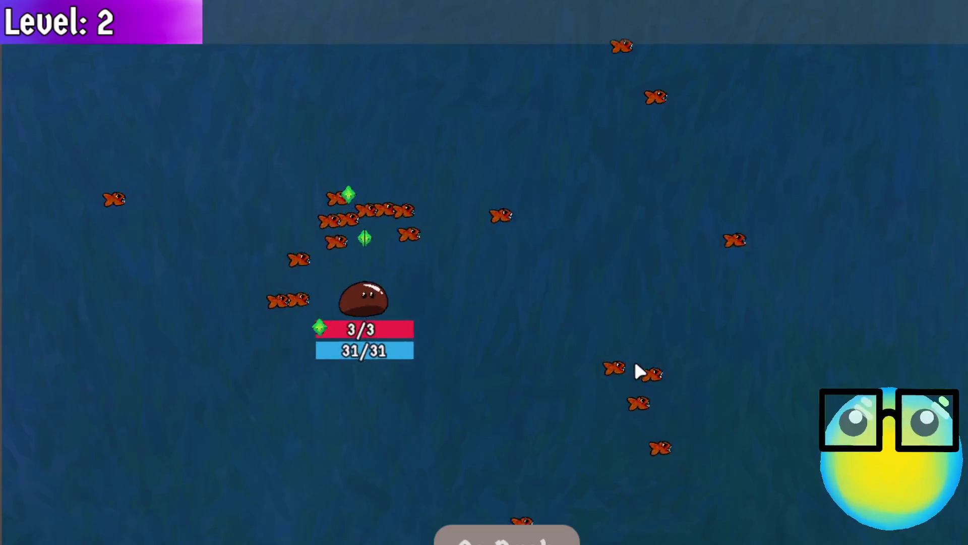
key("s")
key("w")
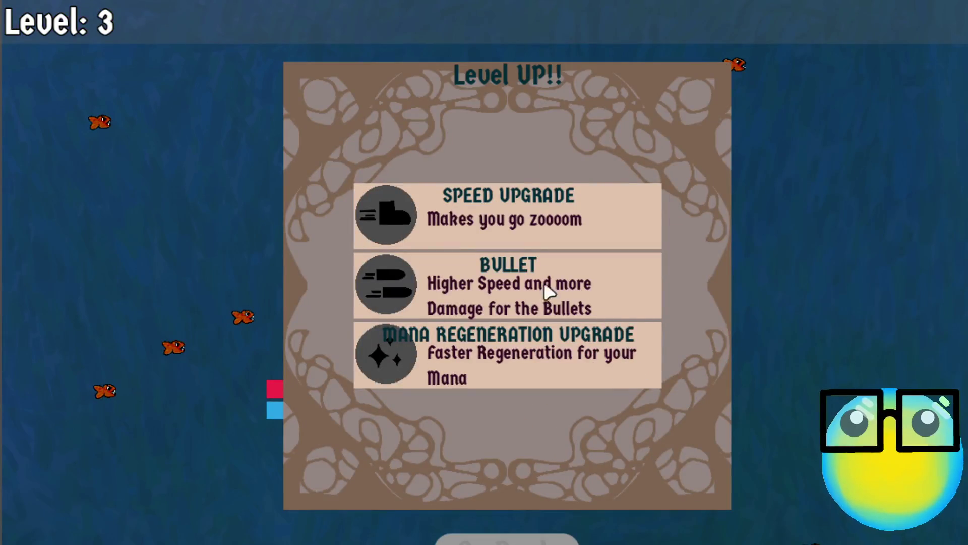
left_click(516, 282)
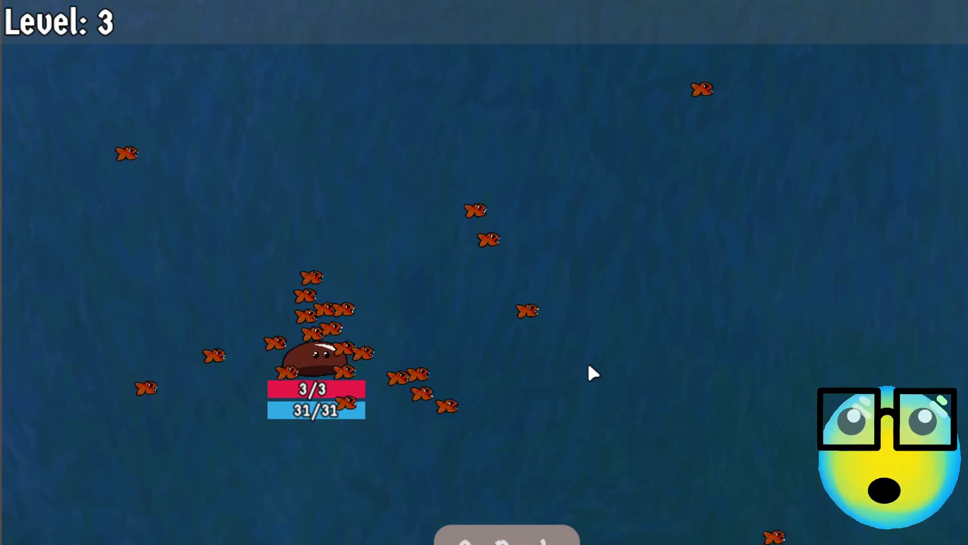
- Dodge the fish swarm and collect gems until the level 4 Level UP panel appears
key("s")
key("d")
key("w")
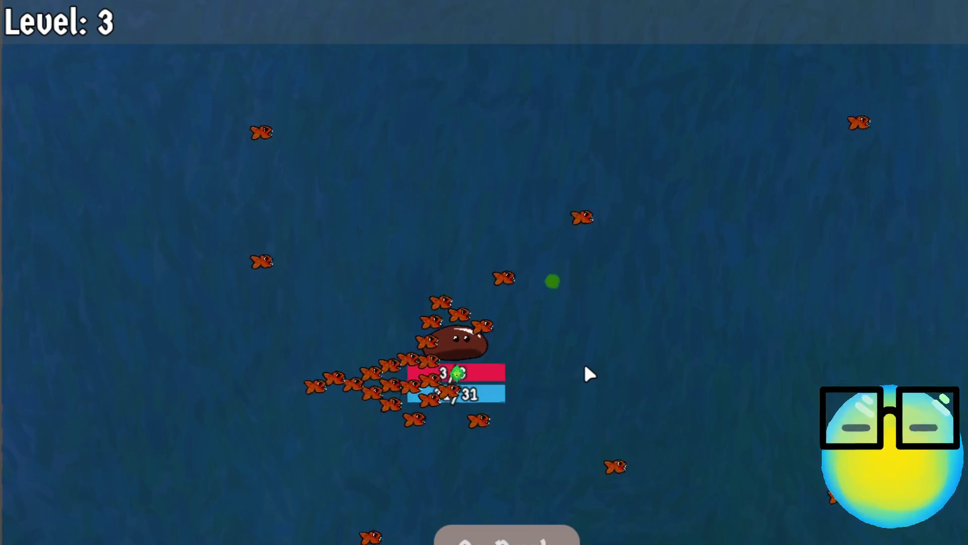
key("a")
key("a")
key("s")
key("d")
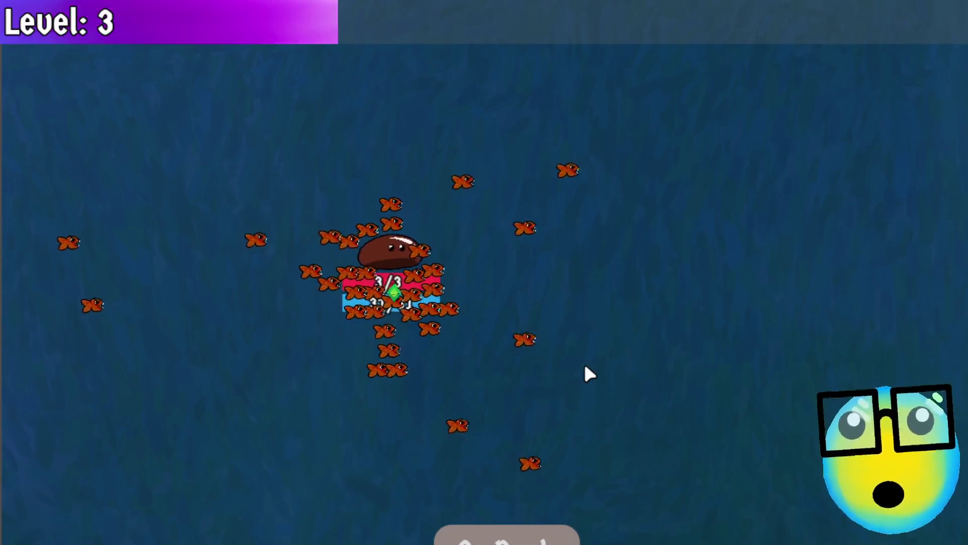
key("s")
key("d")
key("s")
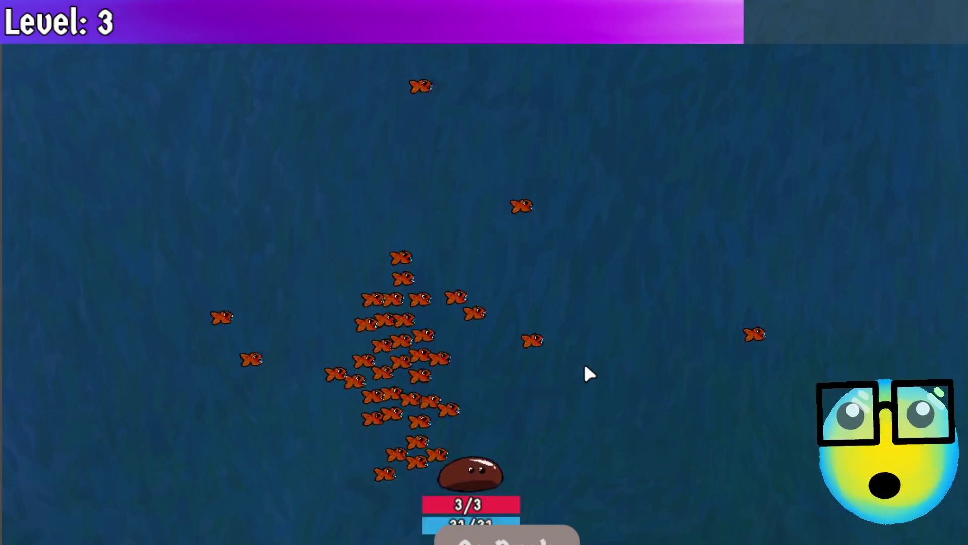
key("w")
key("w")
key("d")
key("a")
key("d")
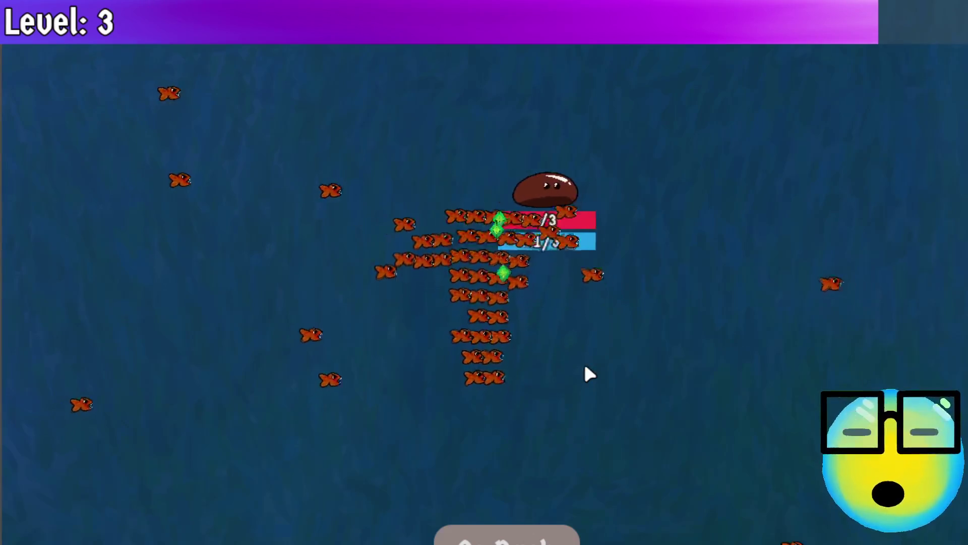
key("s")
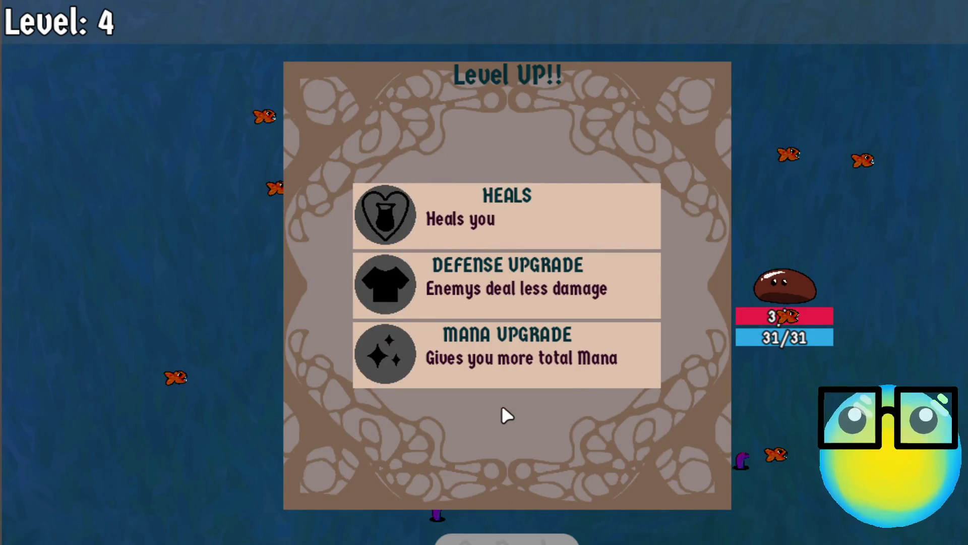
- Take the Defense Upgrade at level 4, then dodge enemies and collect gems until level 5
left_click(591, 290)
key("d")
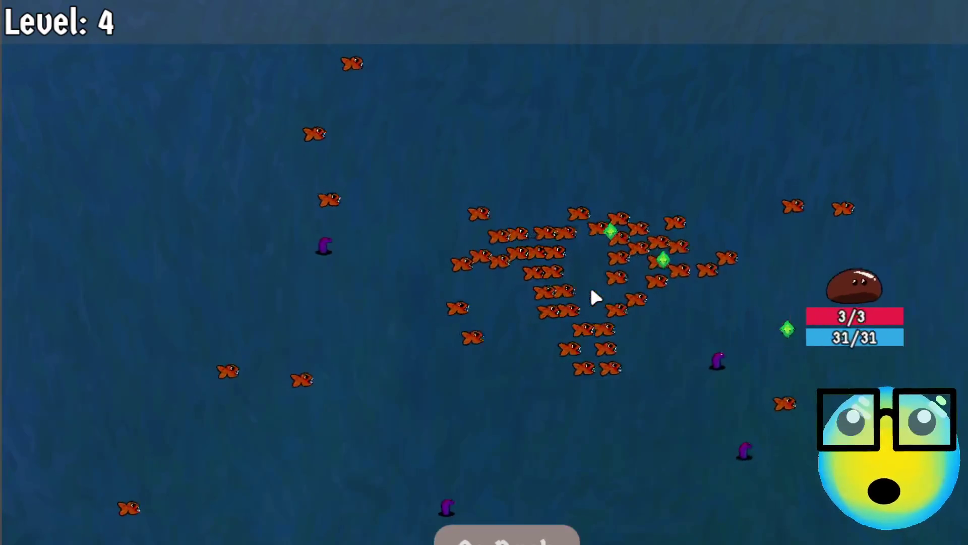
key("w")
key("a")
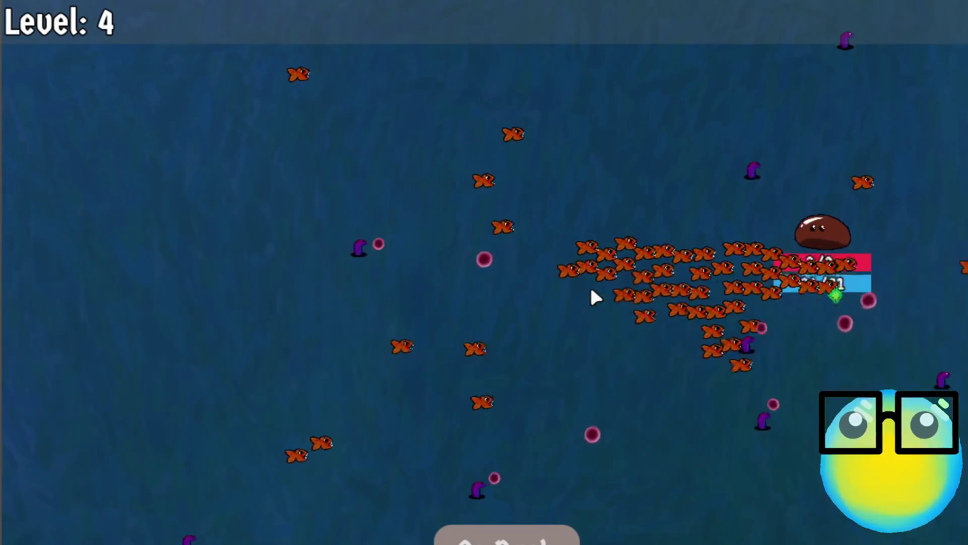
key("d")
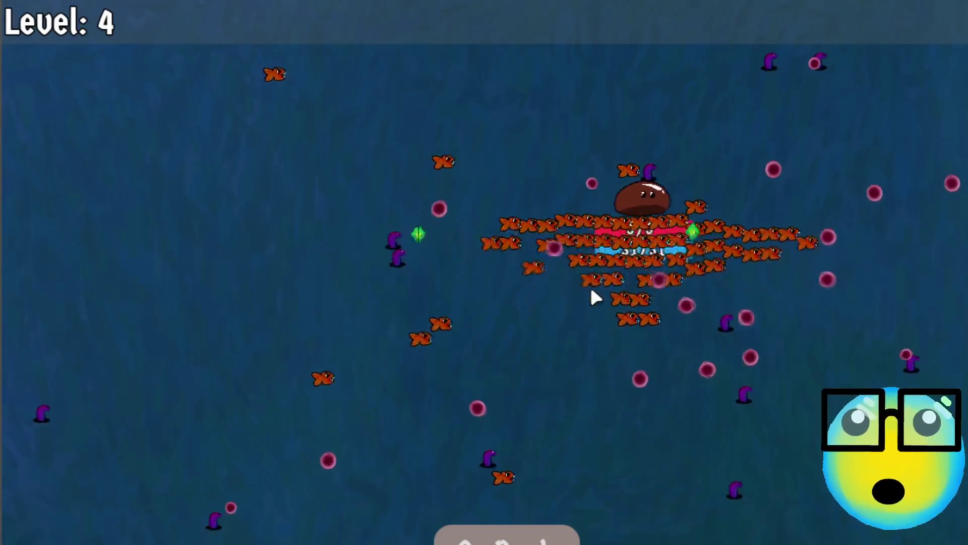
key("w")
key("a")
key("s")
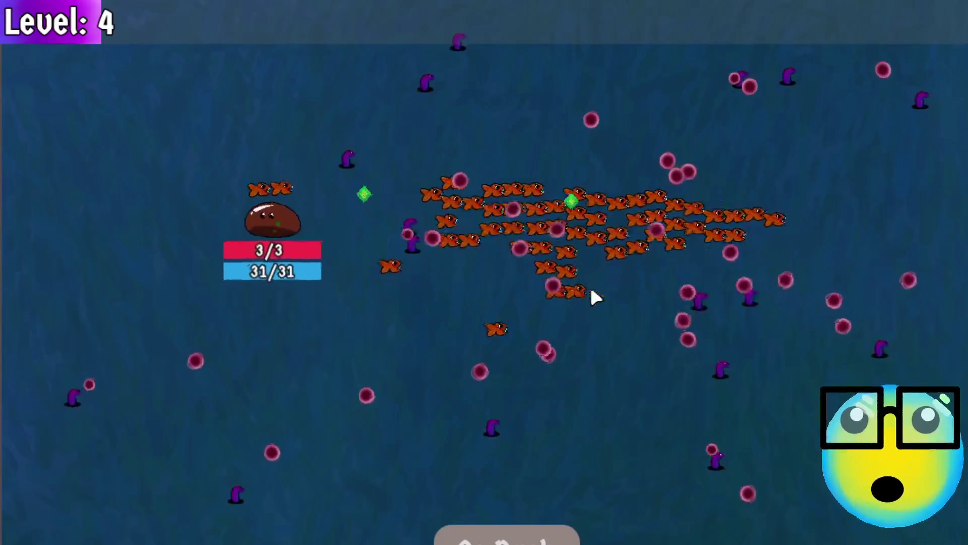
key("w")
key("s")
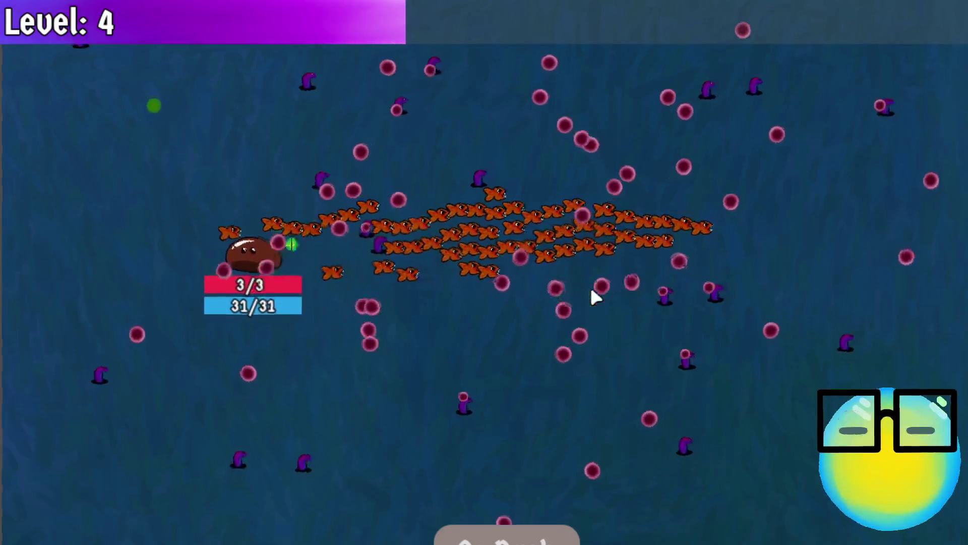
key("a")
key("d")
key("w")
key("s")
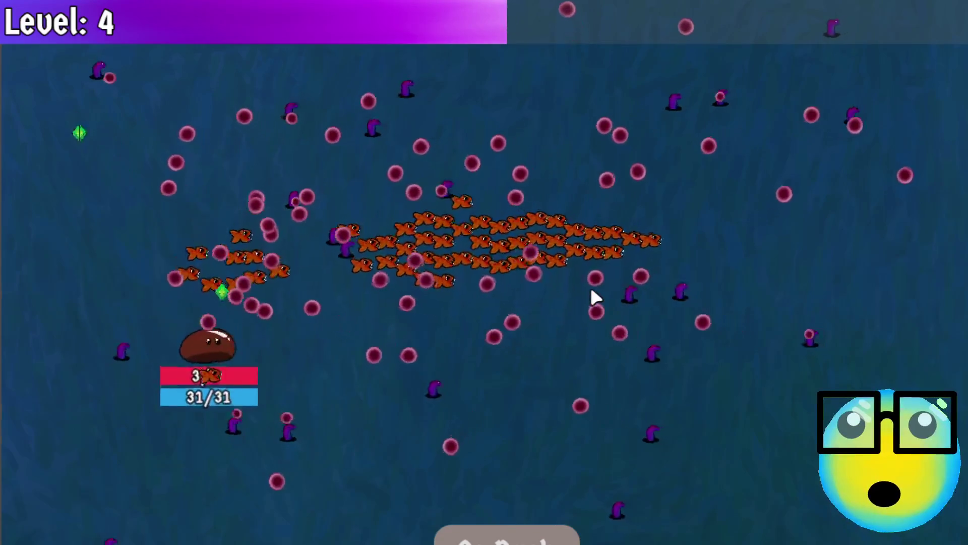
key("a")
key("w")
key("w")
key("a")
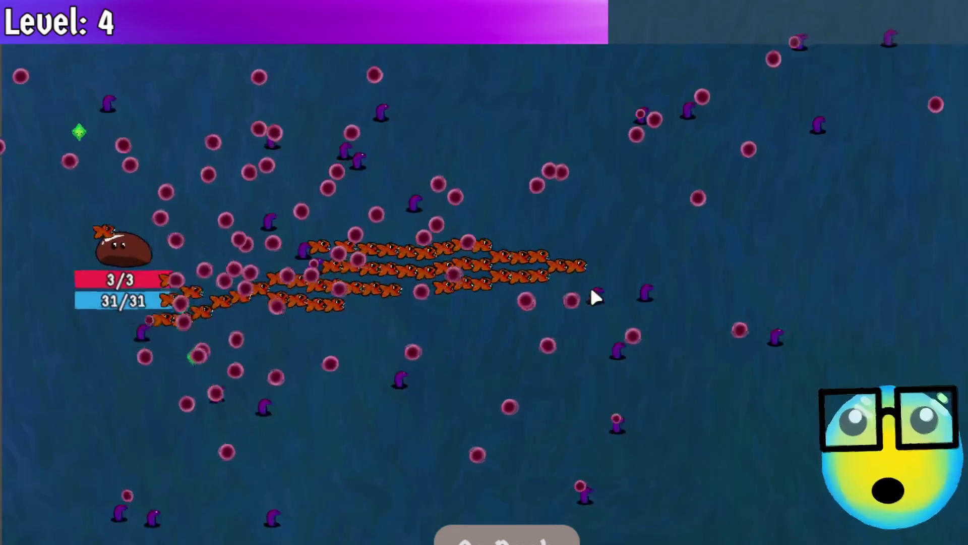
key("s")
key("d")
key("s")
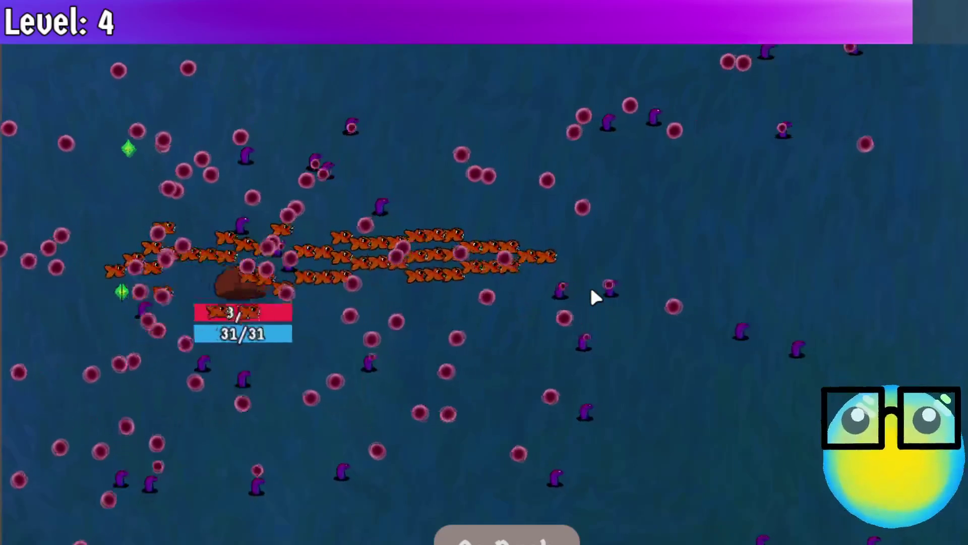
key("w")
key("a")
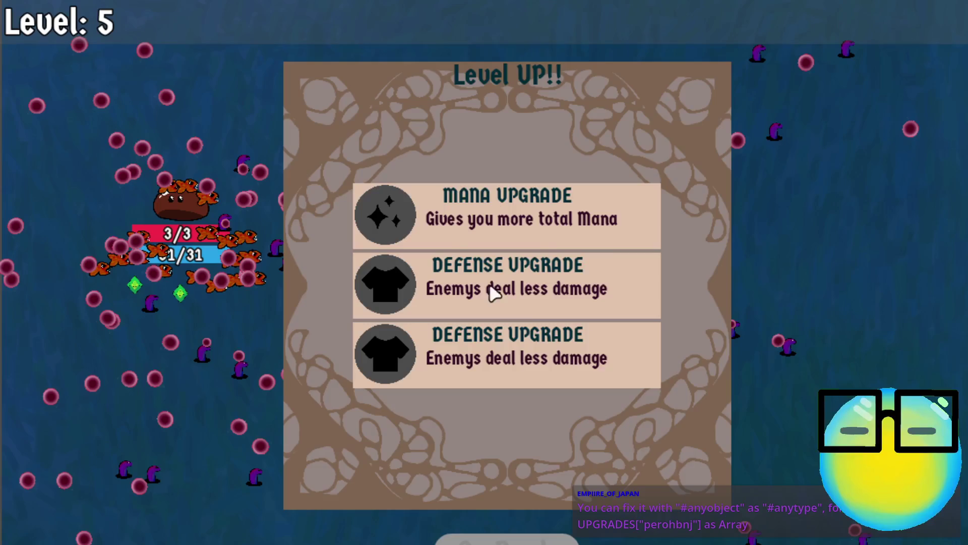
- Take the second Defense Upgrade at level 5 and play on until level 6 offers BULLET2
left_click(542, 295)
key("d")
key("s")
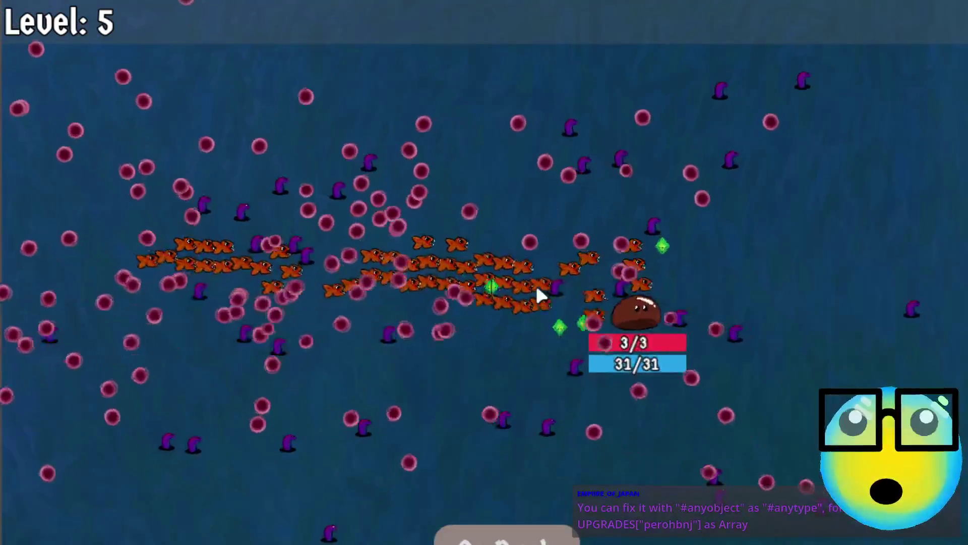
key("d")
key("s")
key("d")
key("d")
key("w")
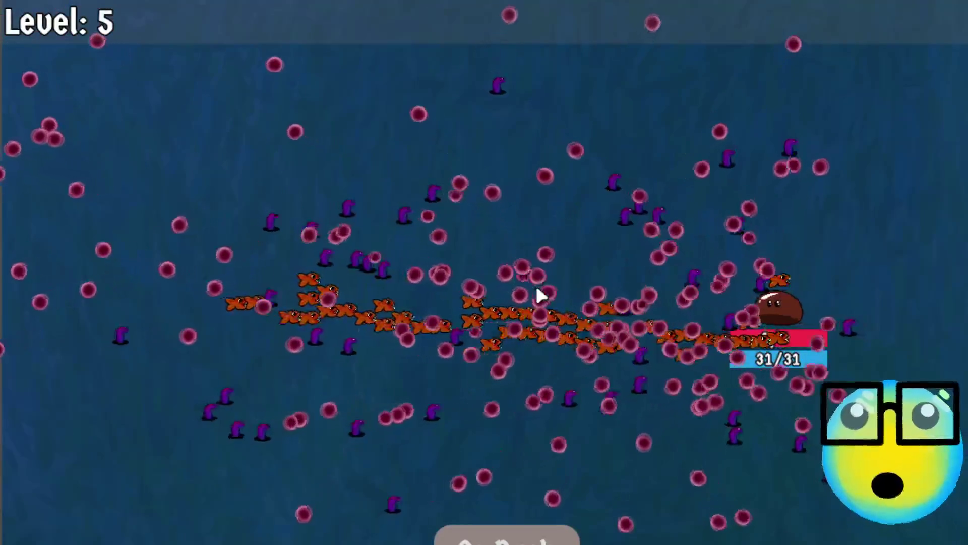
key("s")
key("d")
key("a")
key("w")
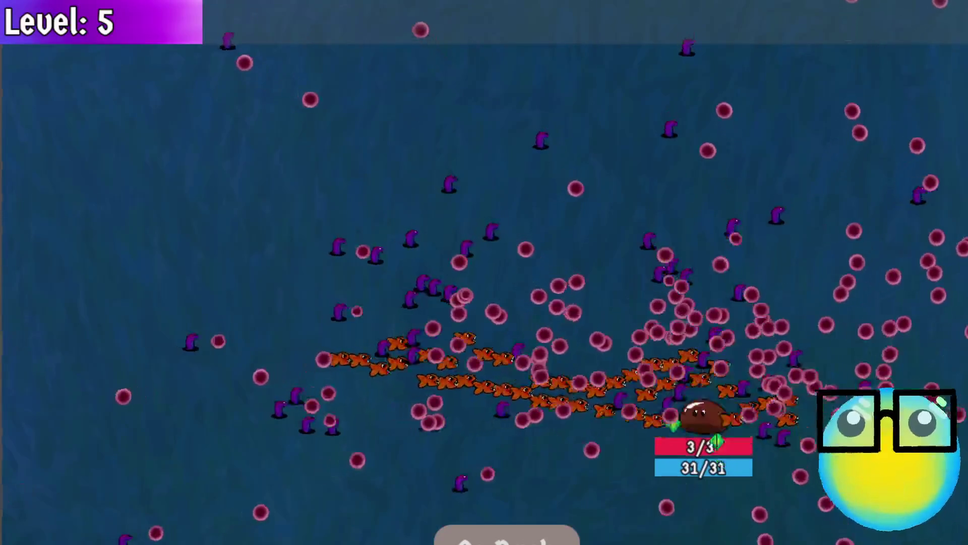
key("a")
key("w")
key("a")
key("w")
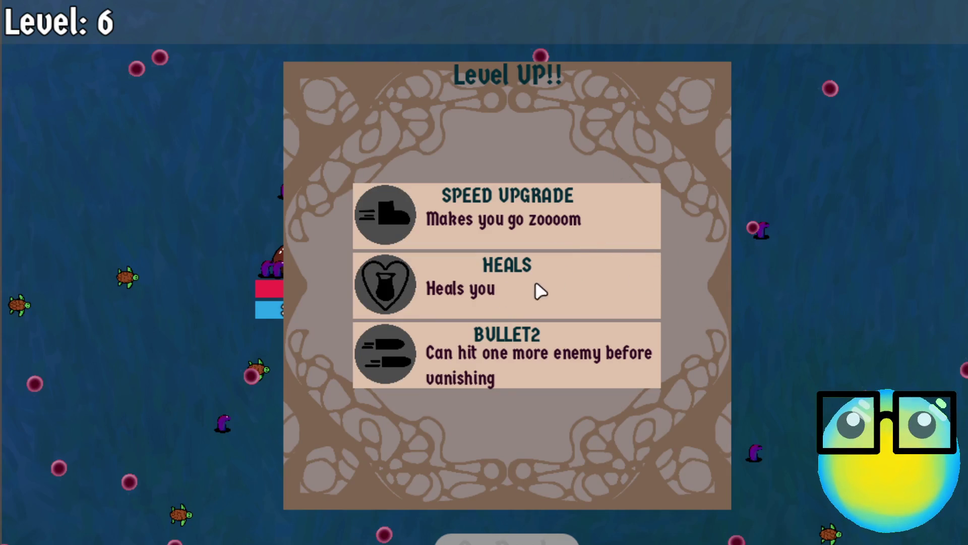
- Take the Speed Upgrade at level 6 and dodge the swarm while collecting gems to reach level 7
left_click(569, 221)
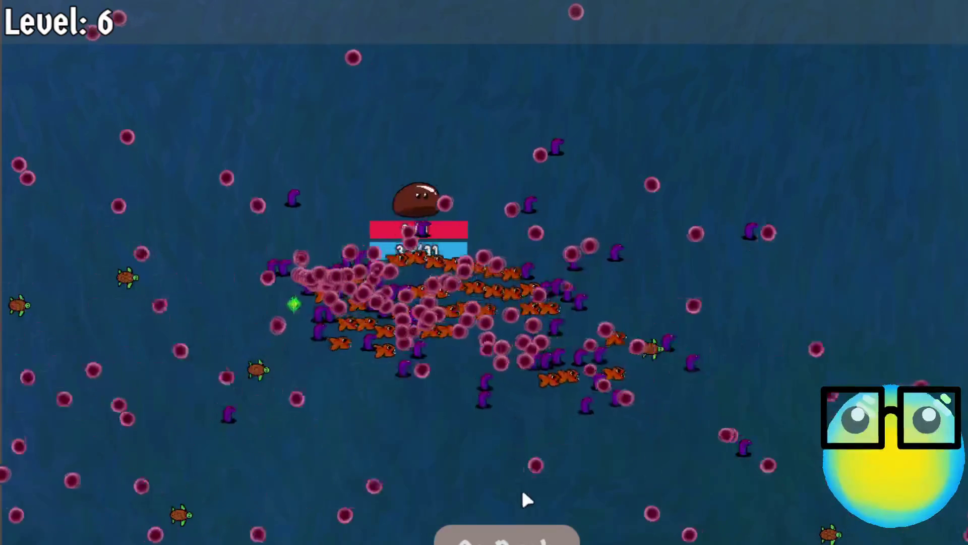
key("d")
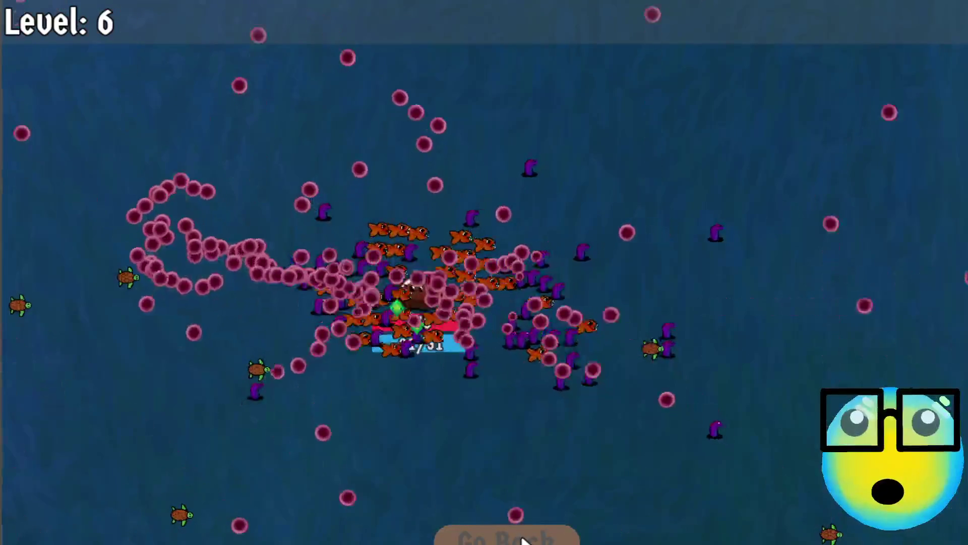
key("a")
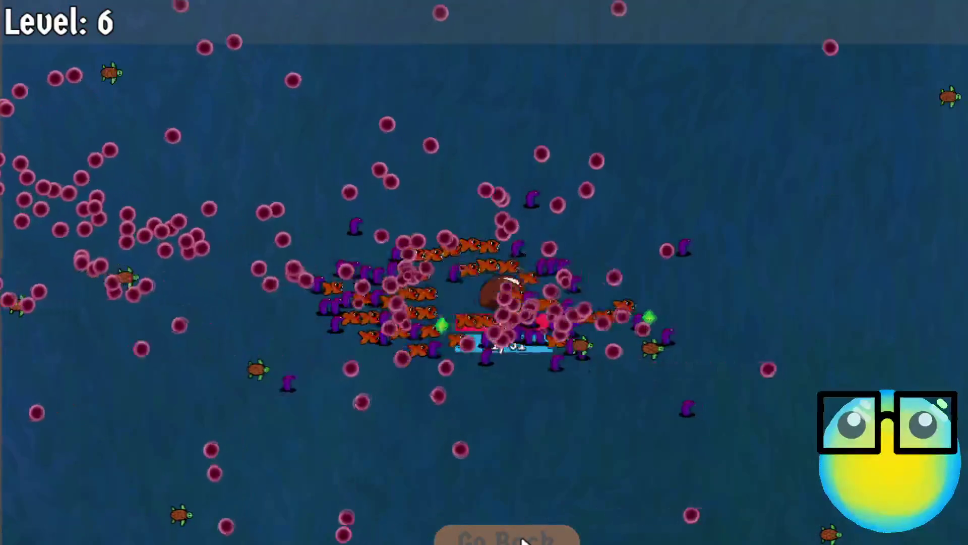
key("d")
key("a")
key("d")
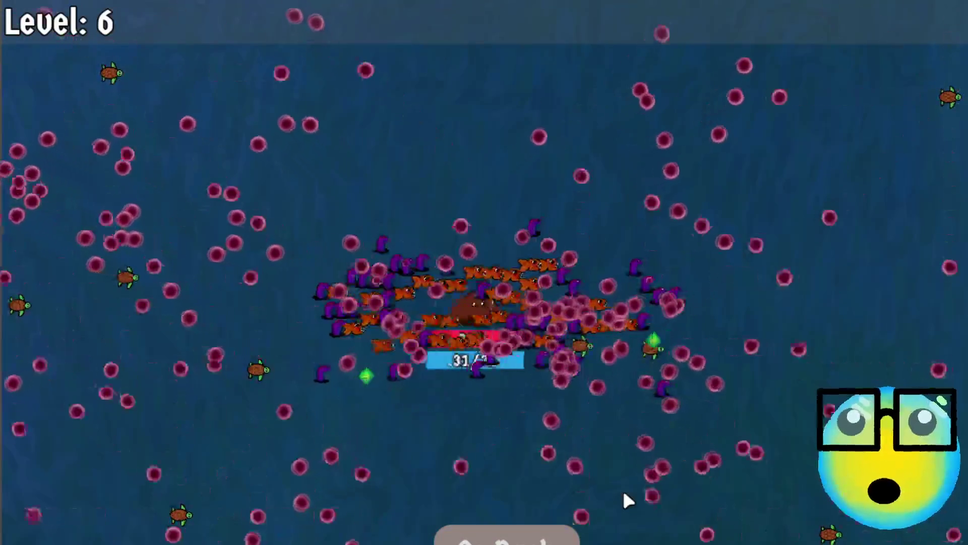
key("a")
key("a")
key("d")
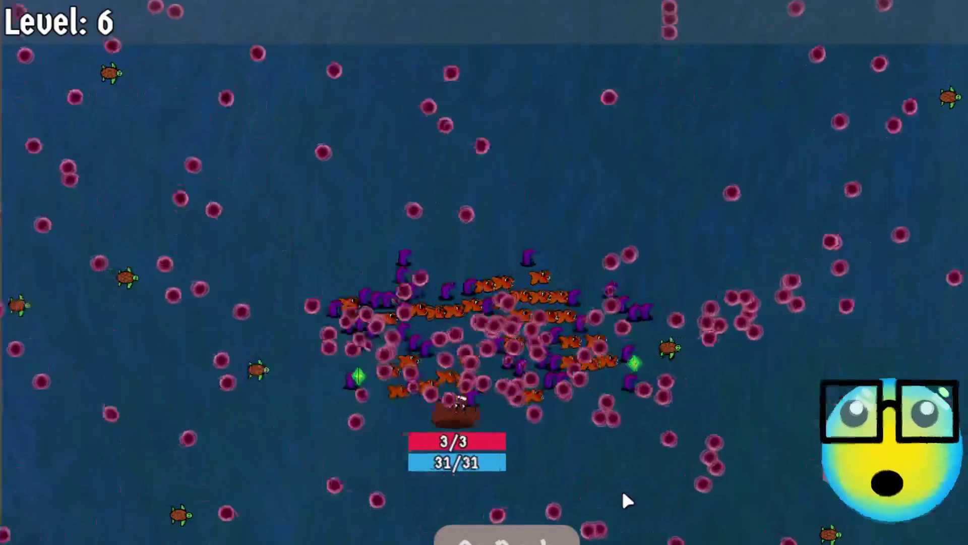
key("a")
key("d")
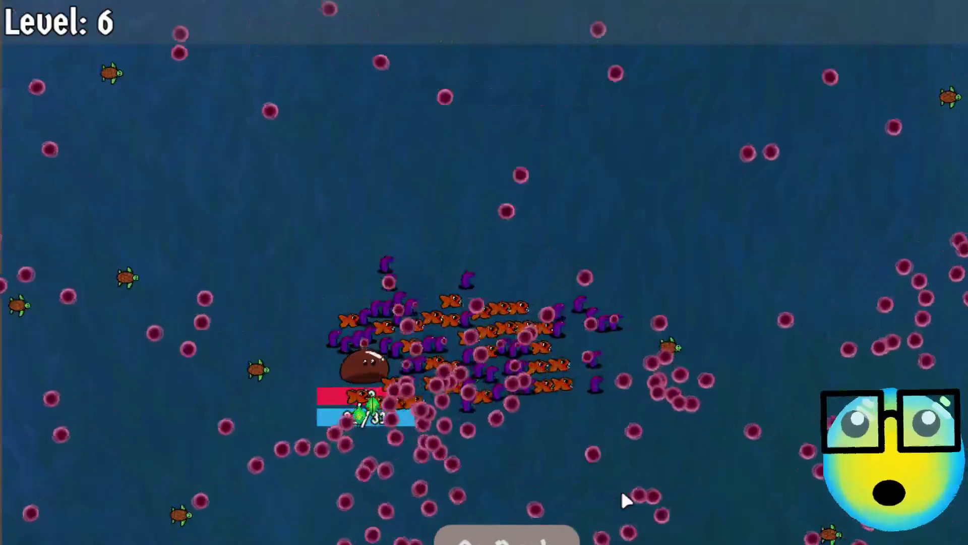
key("a")
key("d")
key("w")
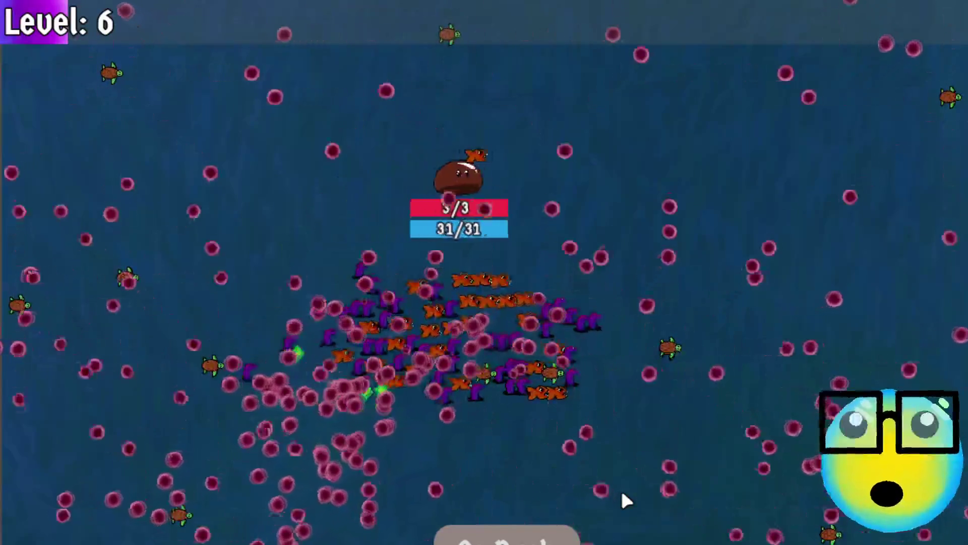
key("a")
key("d")
key("w")
key("a")
key("s")
key("w")
key("d")
key("s")
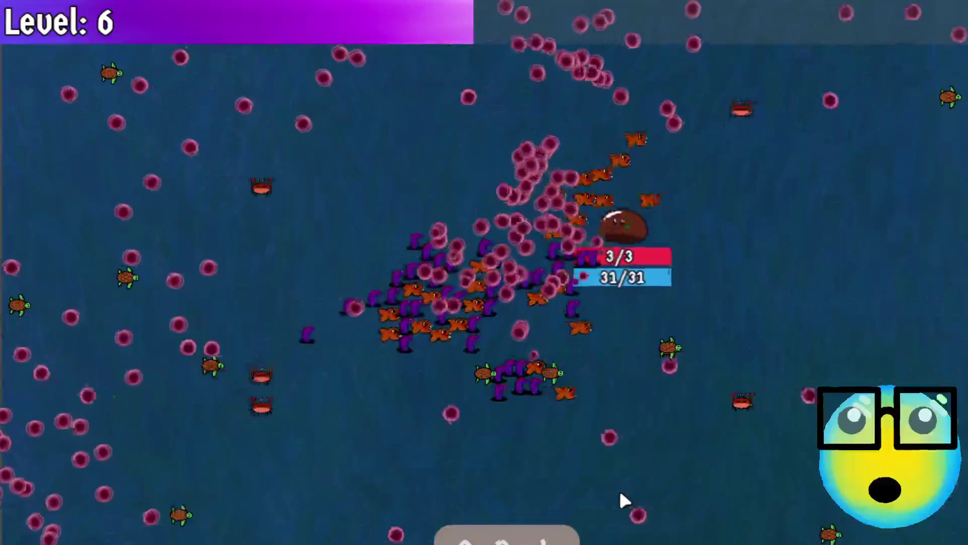
key("a")
key("d")
key("w")
key("a")
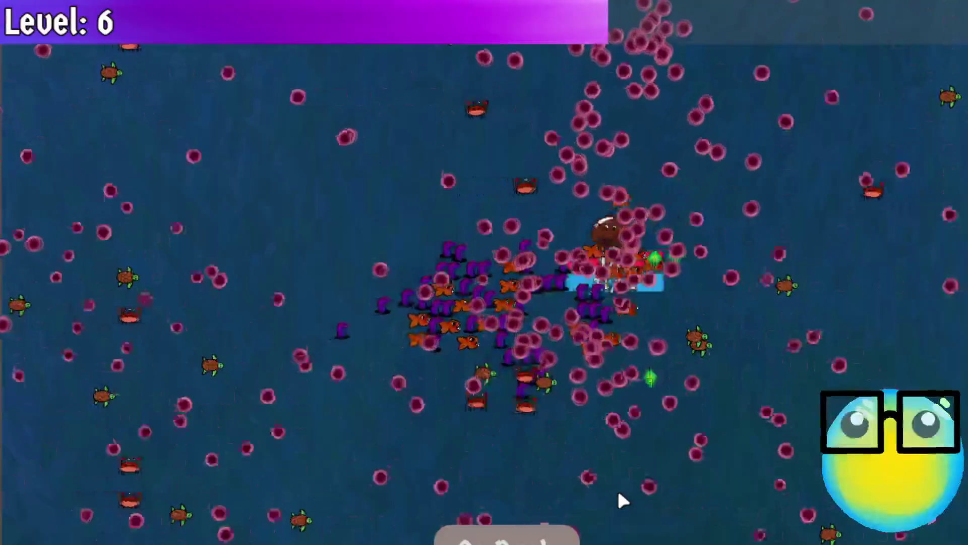
key("s")
key("d")
key("a")
key("d")
key("s")
key("a")
key("w")
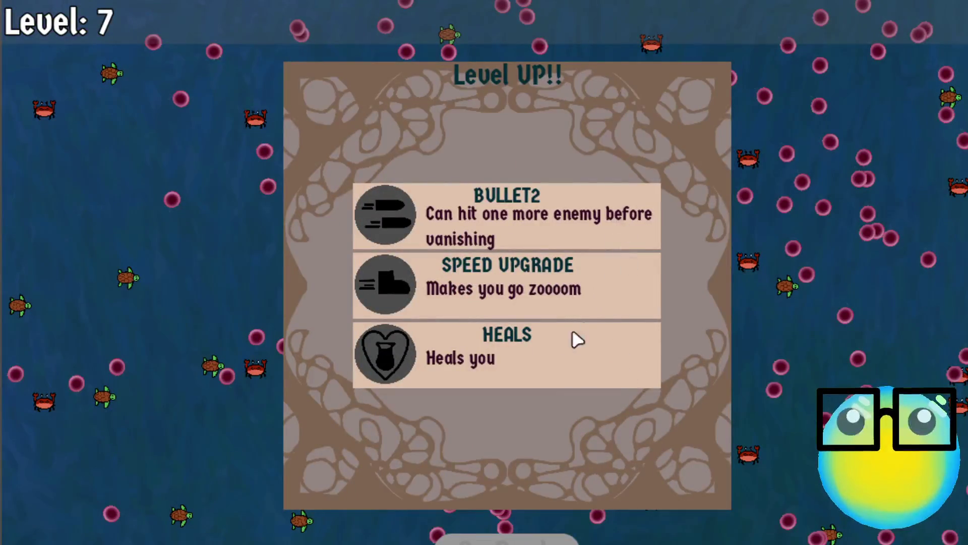
- Take another Speed Upgrade at level 7, play on to level 8, and choose More Bullets
left_click(573, 280)
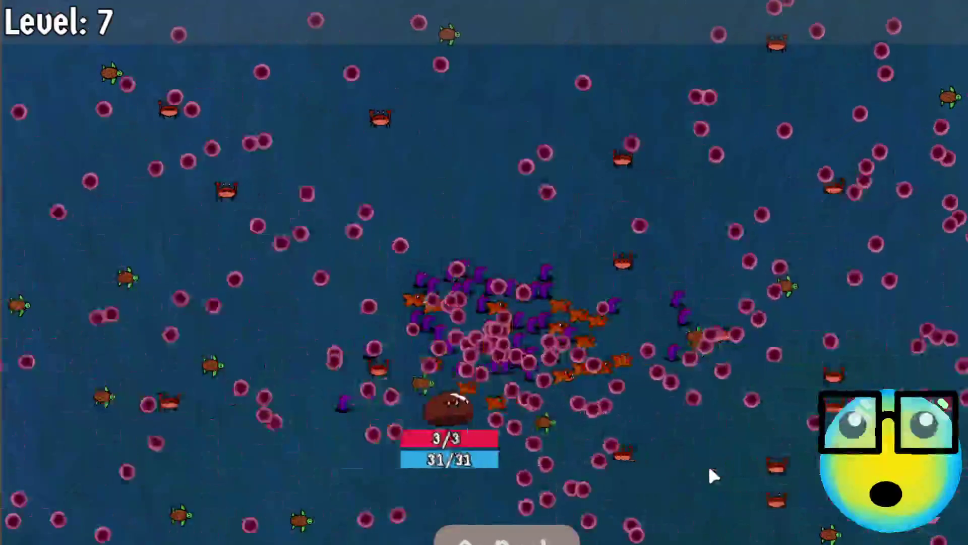
key("d")
key("w")
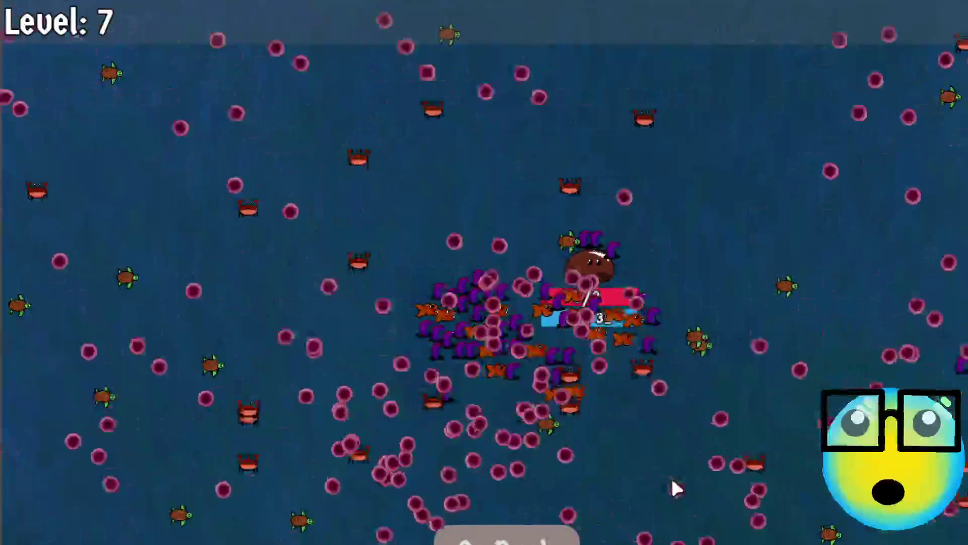
key("d")
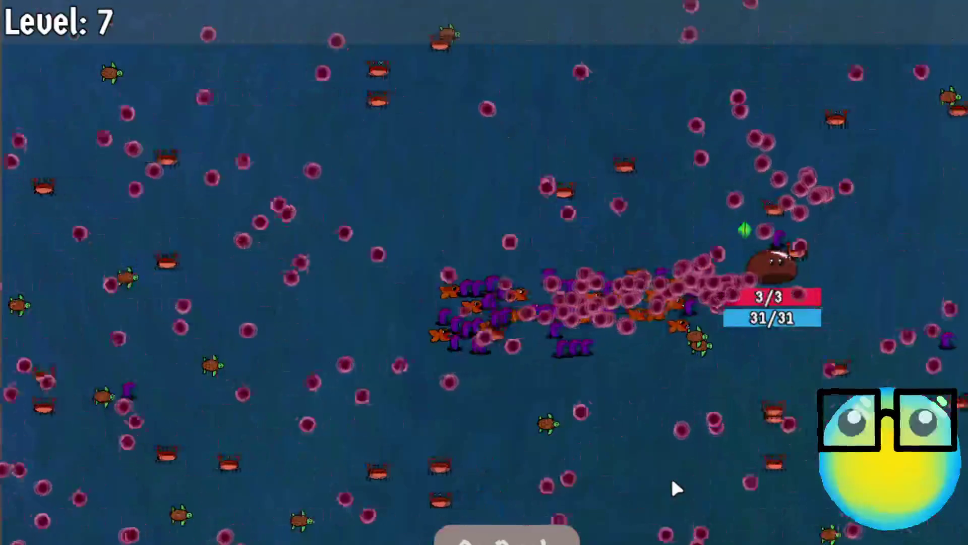
key("a")
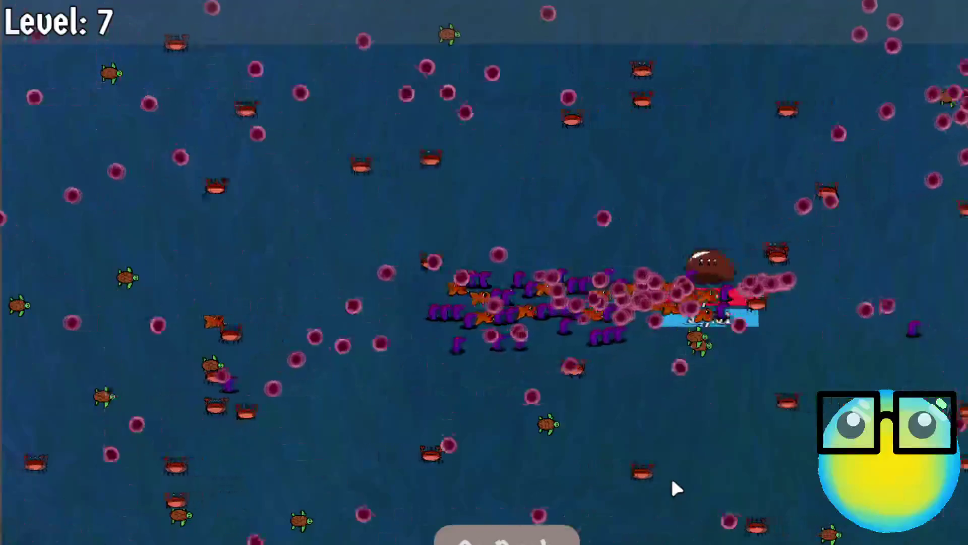
key("d")
key("a")
key("d")
key("s")
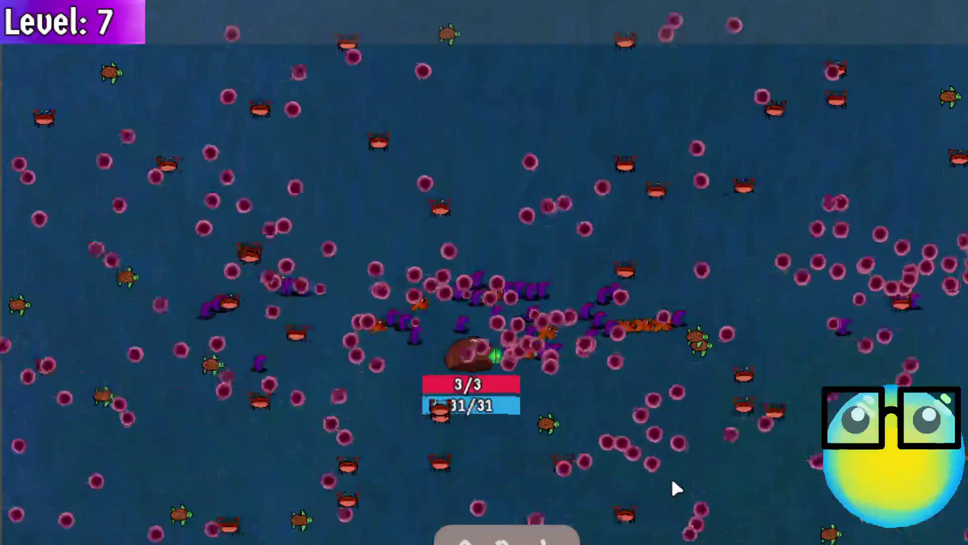
key("d")
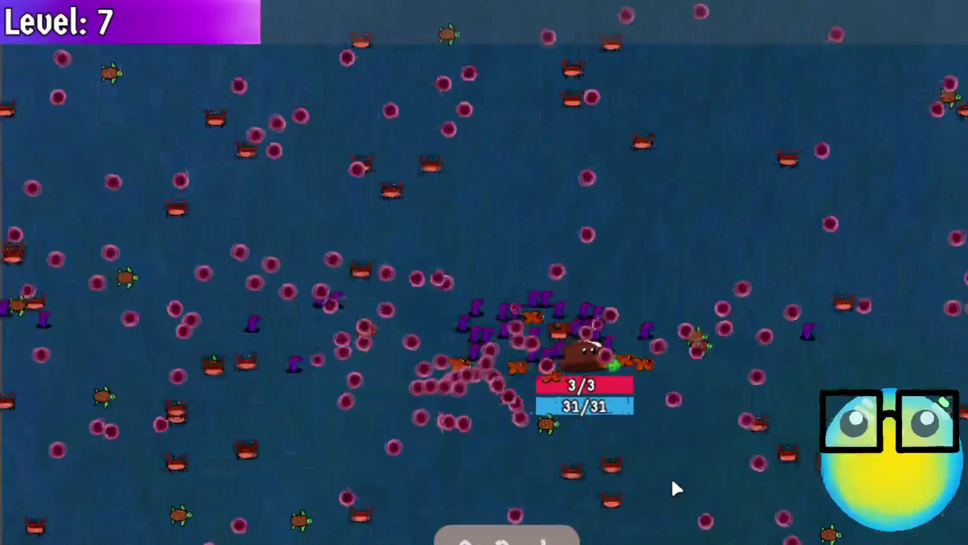
key("a")
key("d")
key("s")
key("a")
key("w")
key("d")
key("w")
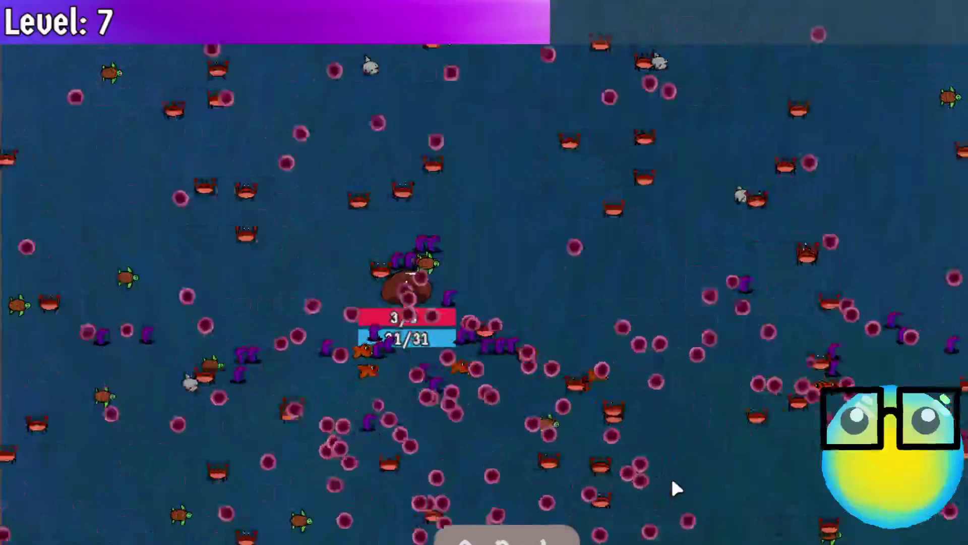
key("s")
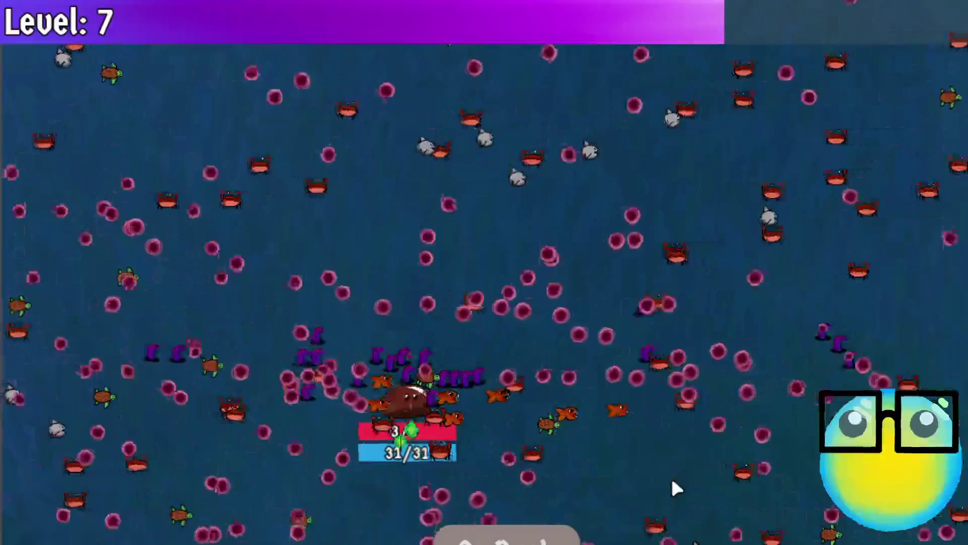
key("a")
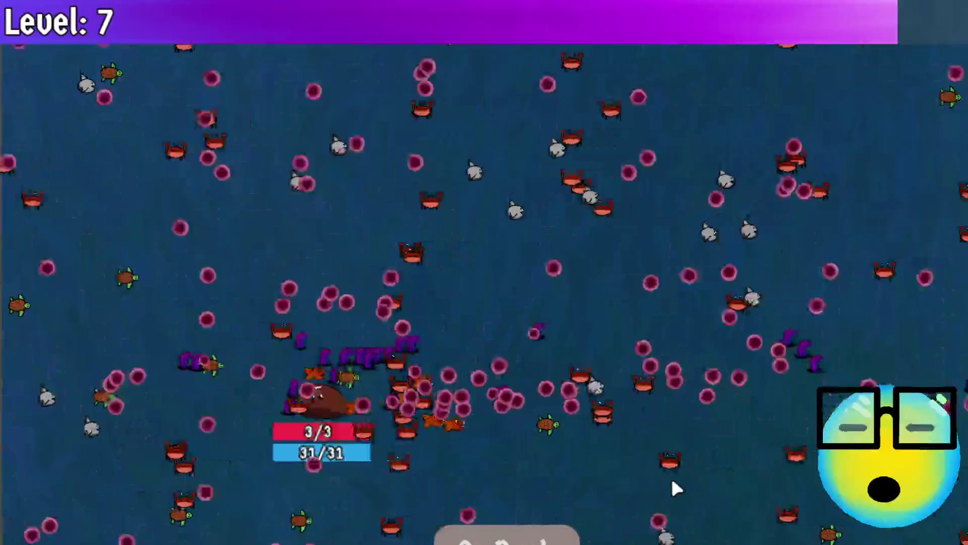
key("d")
key("w")
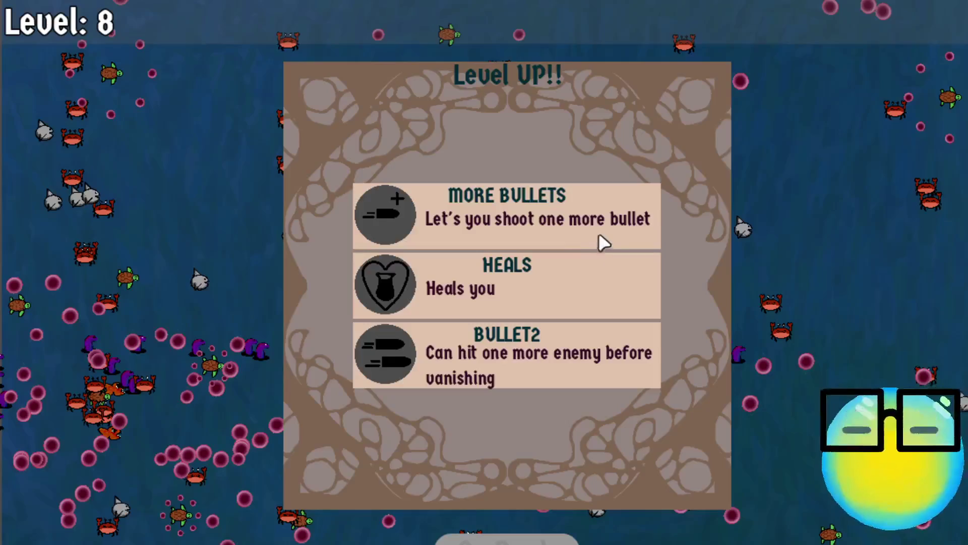
left_click(603, 229)
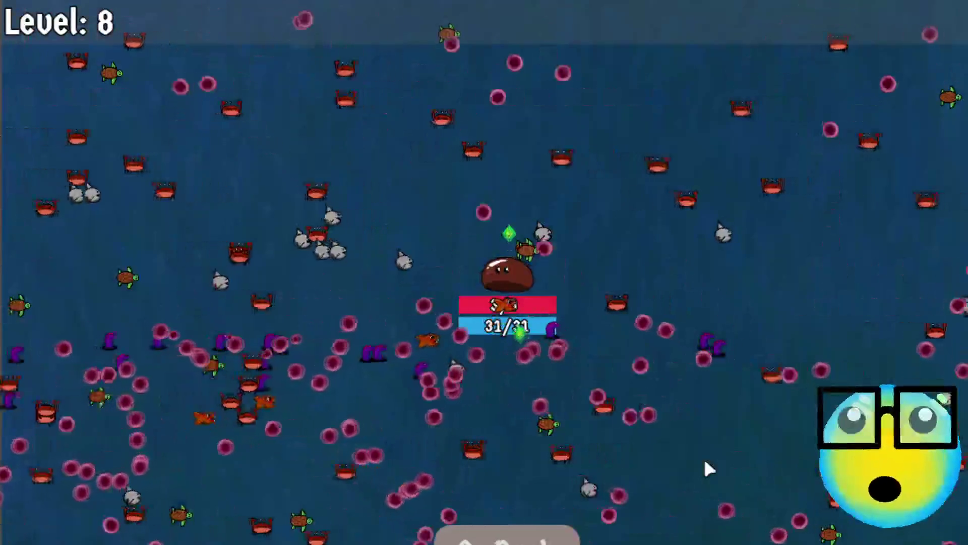
- Play on to level 9 and take the More Bullets upgrade again
key("d")
key("s")
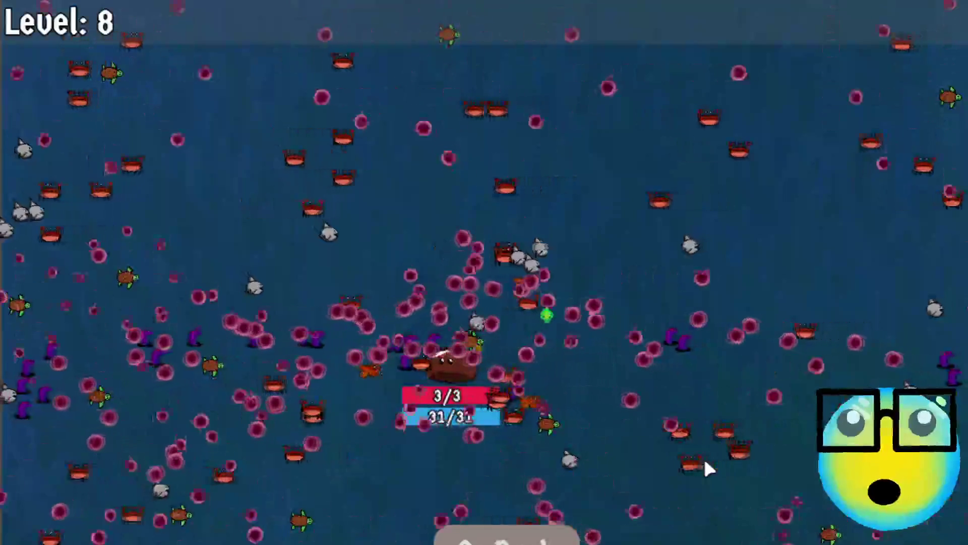
key("w")
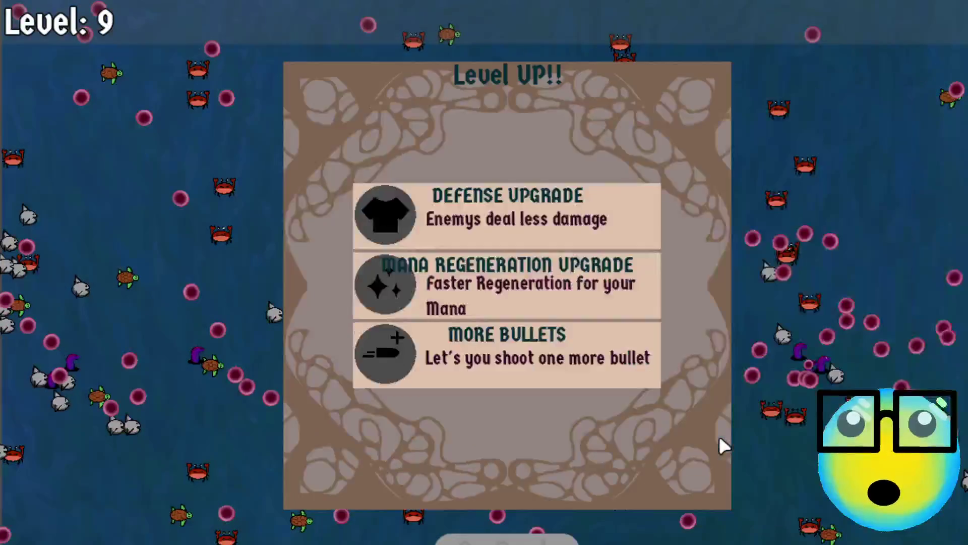
left_click(578, 334)
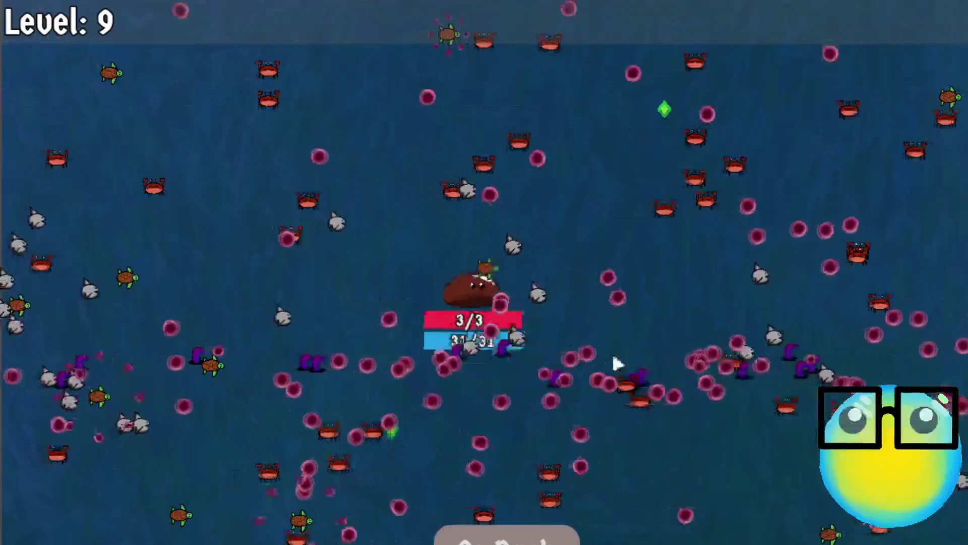
- Weave around enemies collecting experience until reaching level 10
key("a")
key("s")
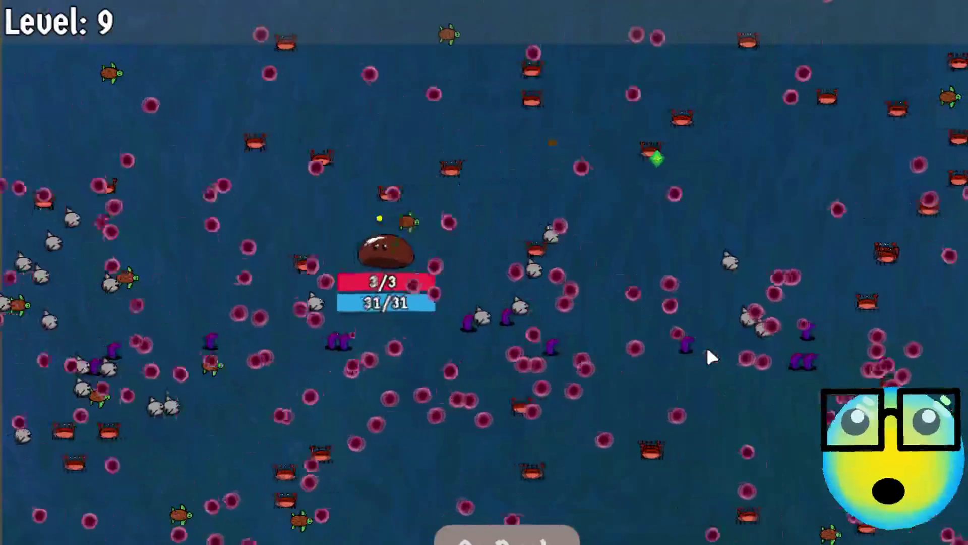
key("d")
key("s")
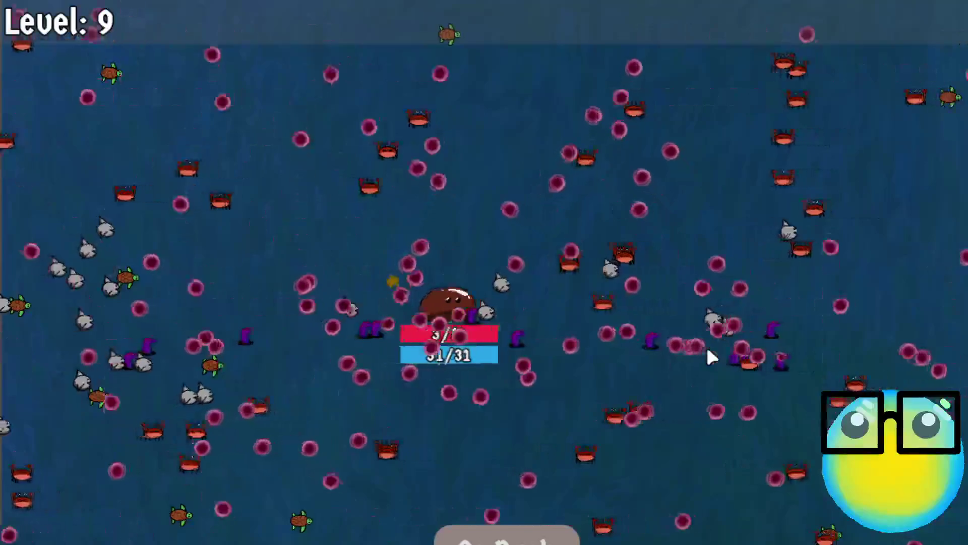
key("d")
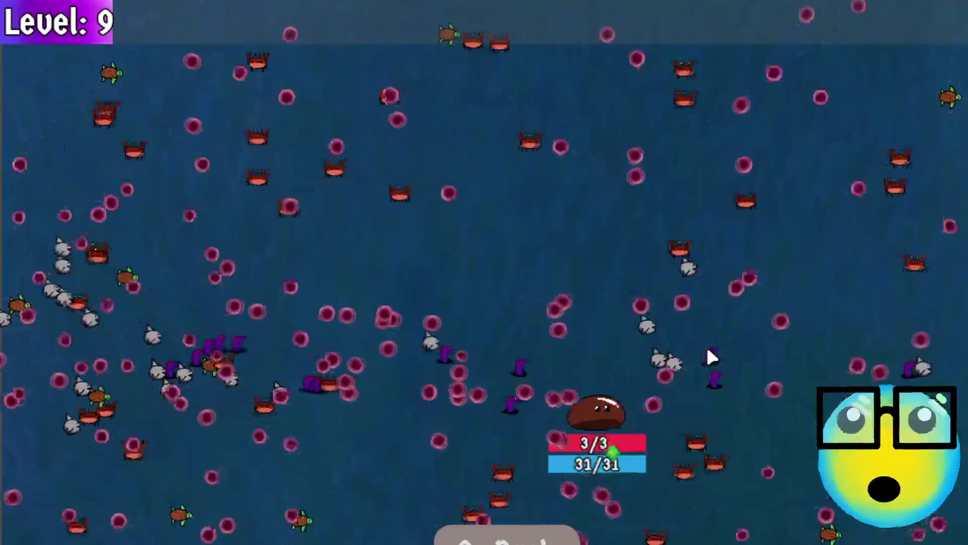
key("a")
key("a")
key("w")
key("a")
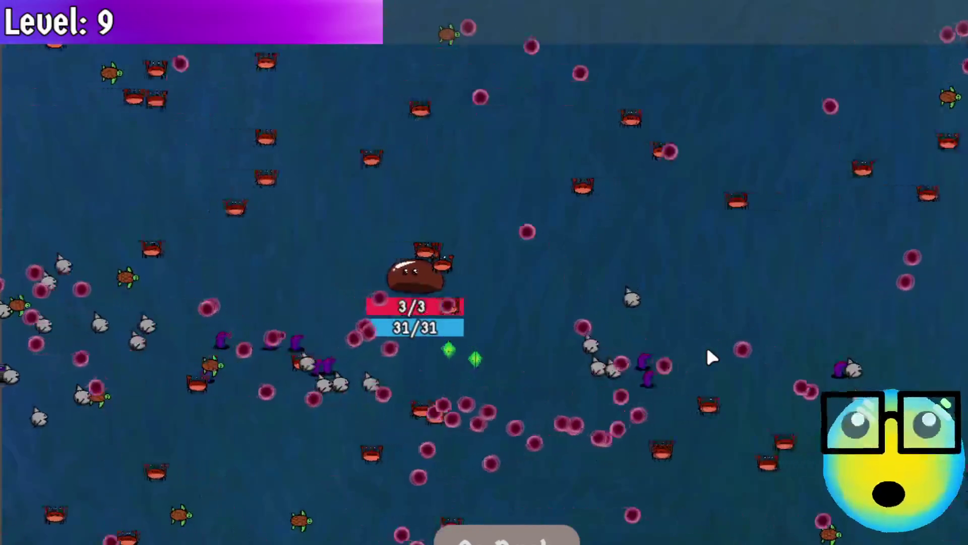
key("d")
key("s")
key("w")
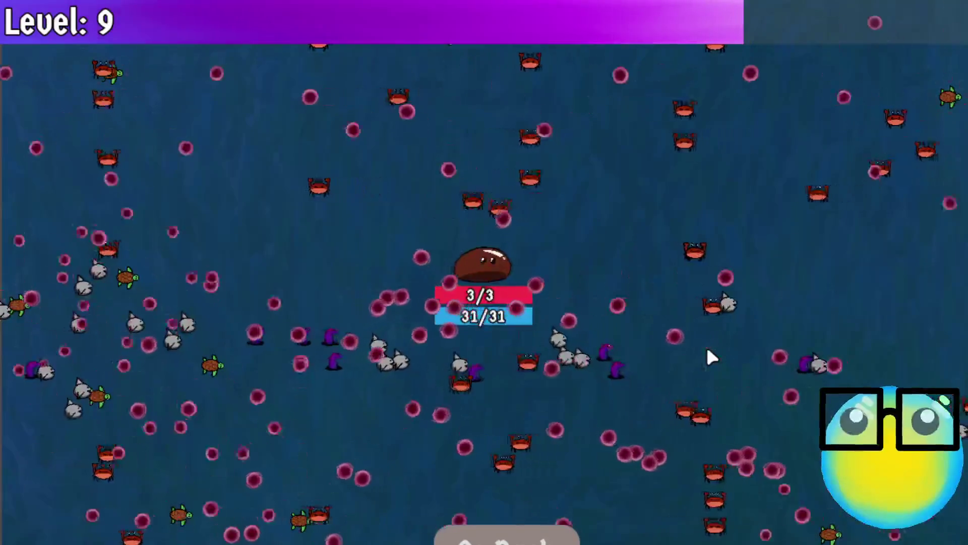
key("a")
key("d")
key("d")
key("w")
key("a")
key("w")
key("a")
key("w")
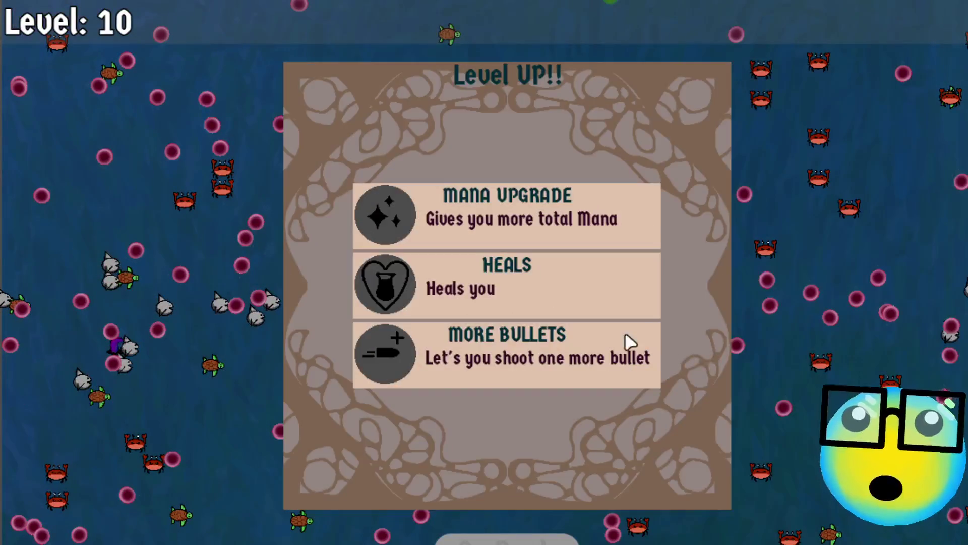
- Take More Bullets at level 10 and keep playing until the level 11 upgrade choice appears
left_click(590, 361)
key("a")
key("w")
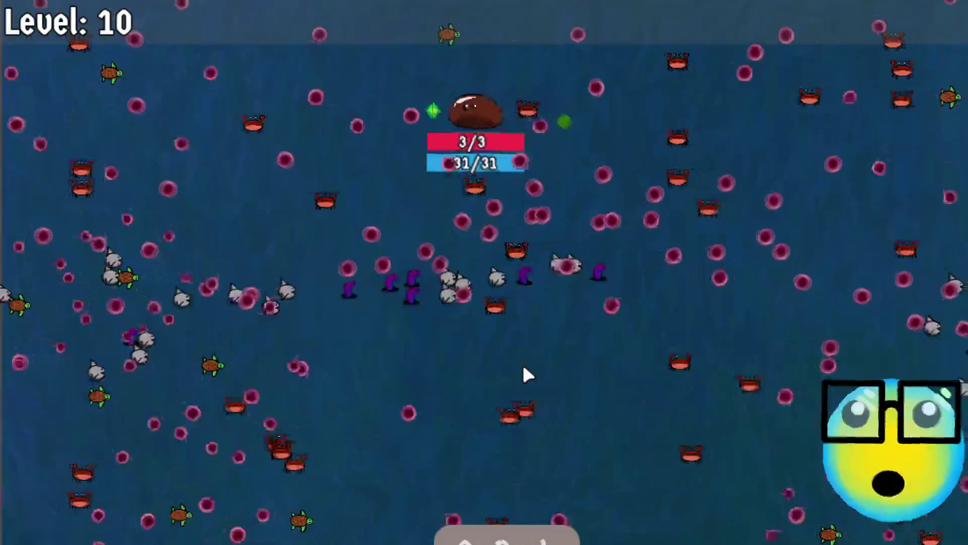
key("s")
key("w")
key("s")
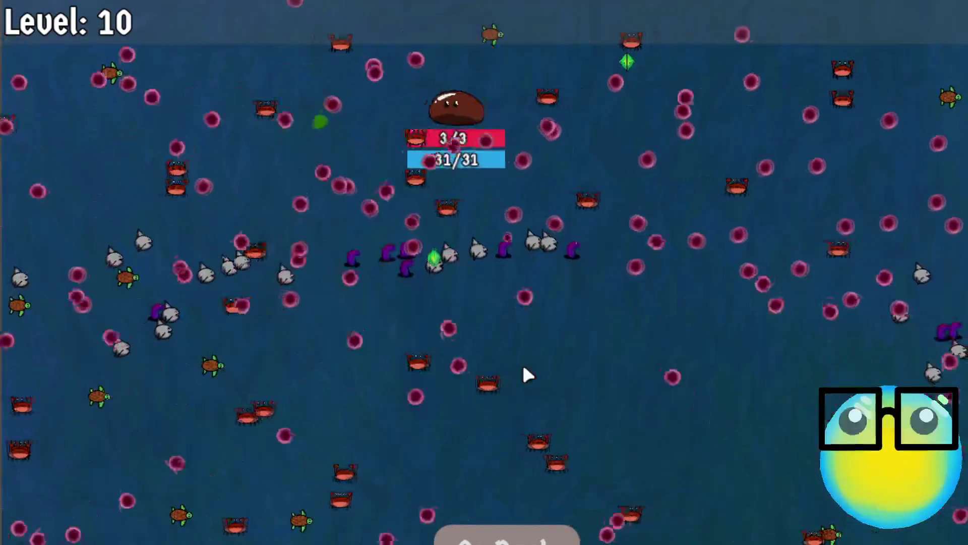
key("s")
key("d")
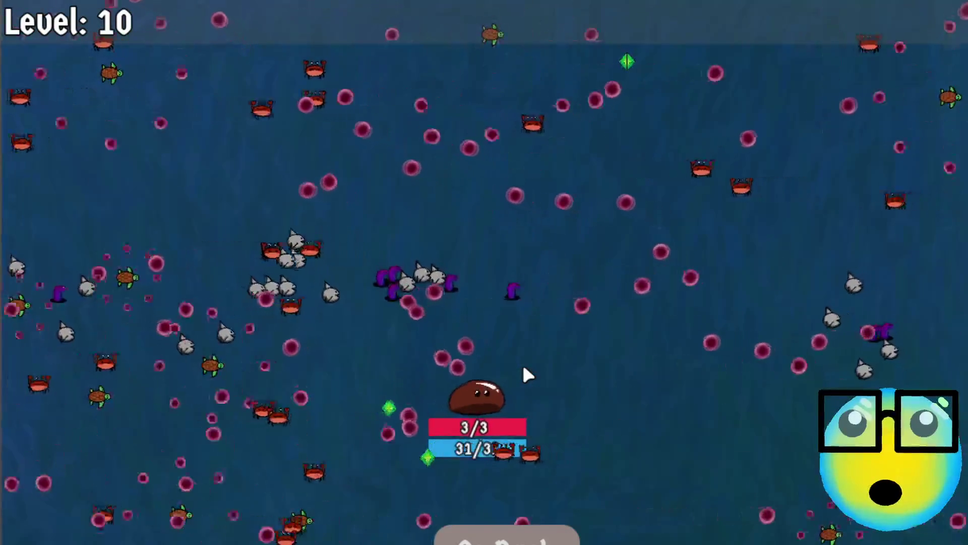
key("s")
key("a")
key("d")
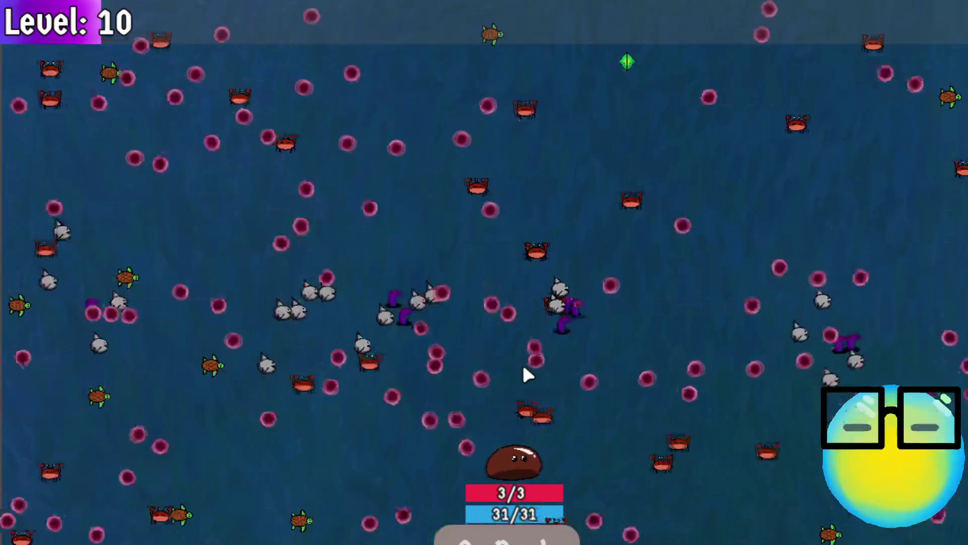
key("a")
key("w")
key("d")
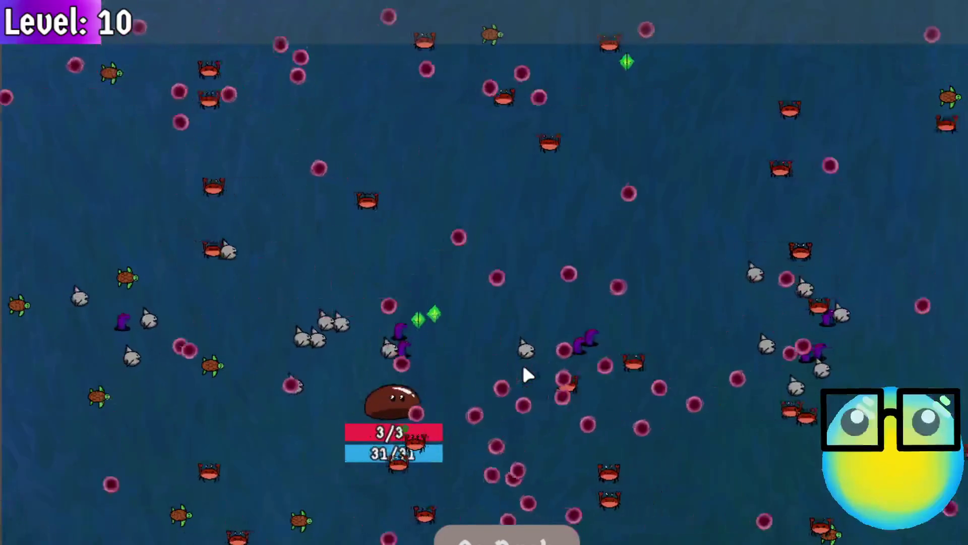
key("a")
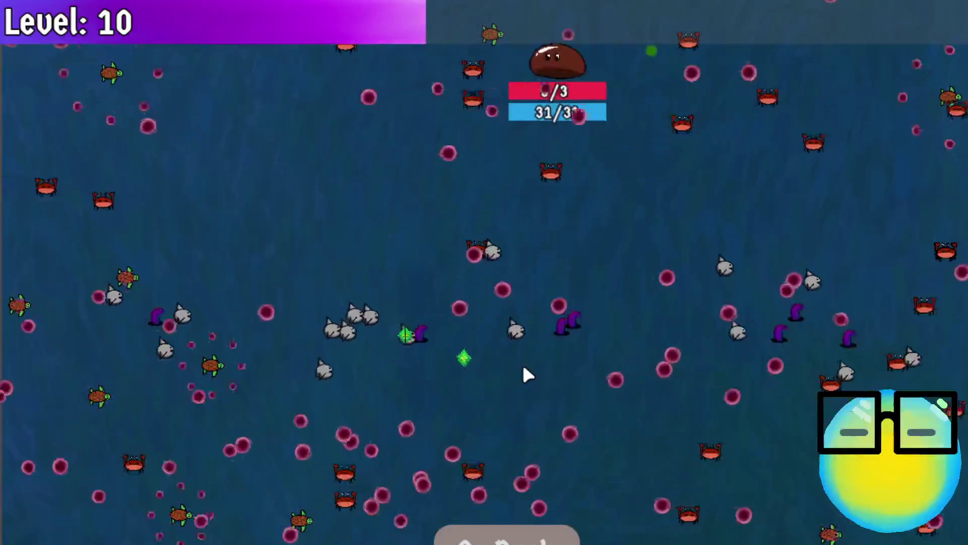
key("s")
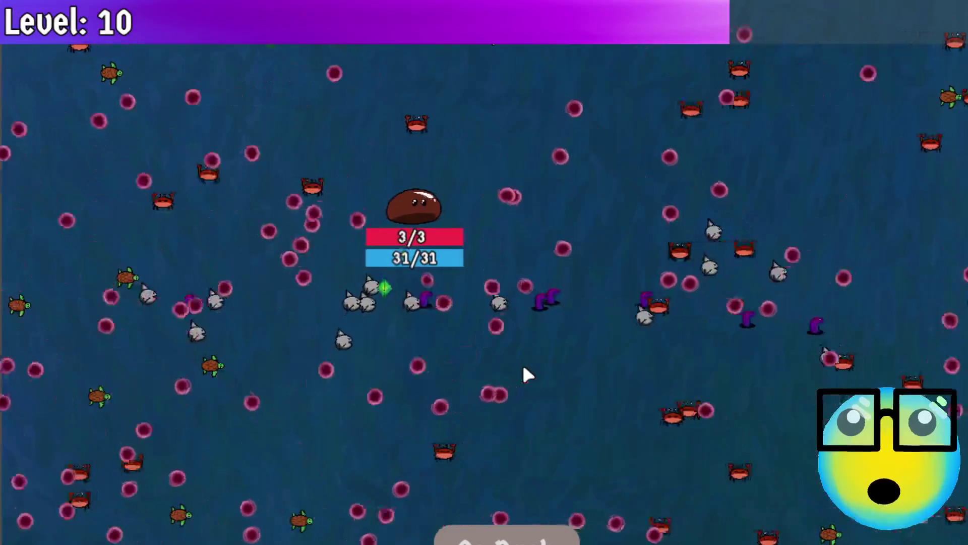
key("s")
key("d")
key("a")
key("w")
key("s")
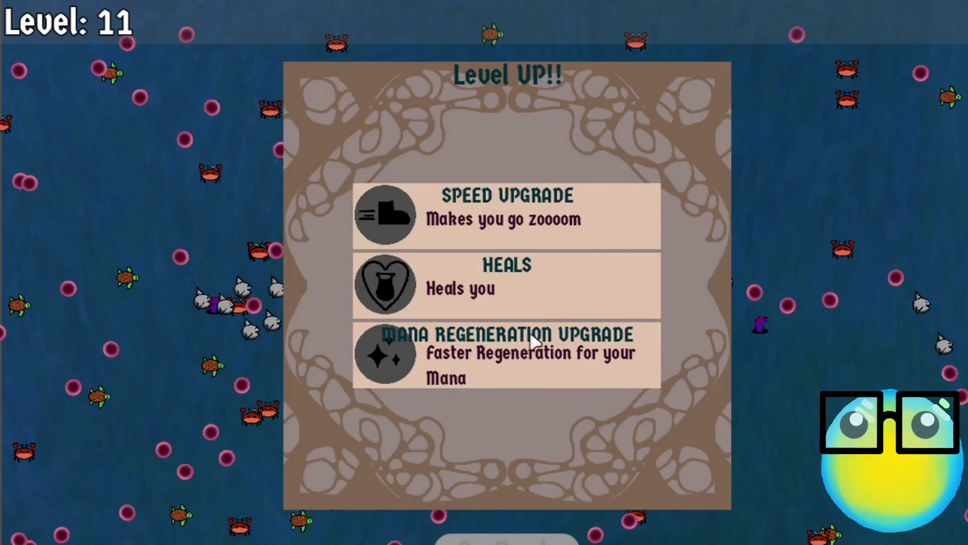
- Take the Speed Upgrade at level 11, then dodge enemies and gather experience until level 12
left_click(537, 216)
key("d")
key("s")
key("a")
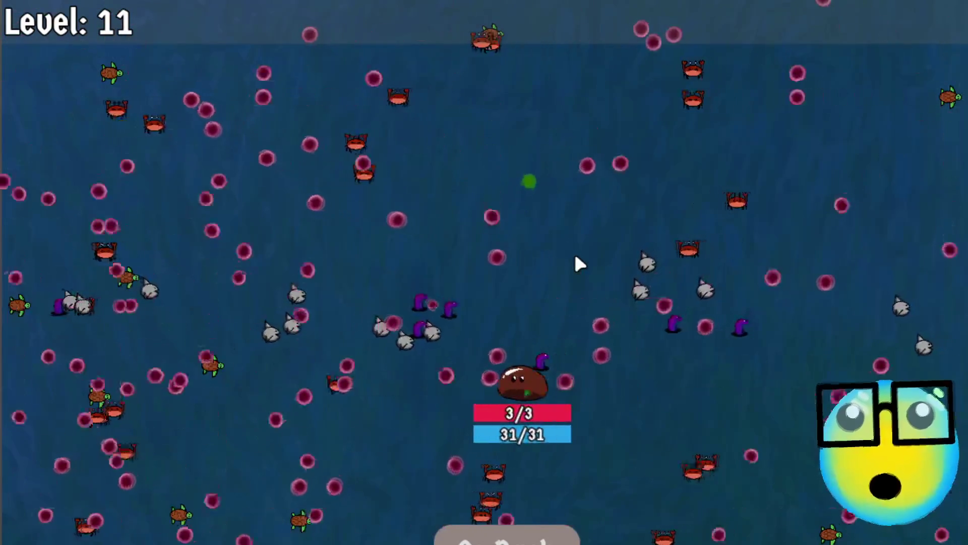
key("w")
key("d")
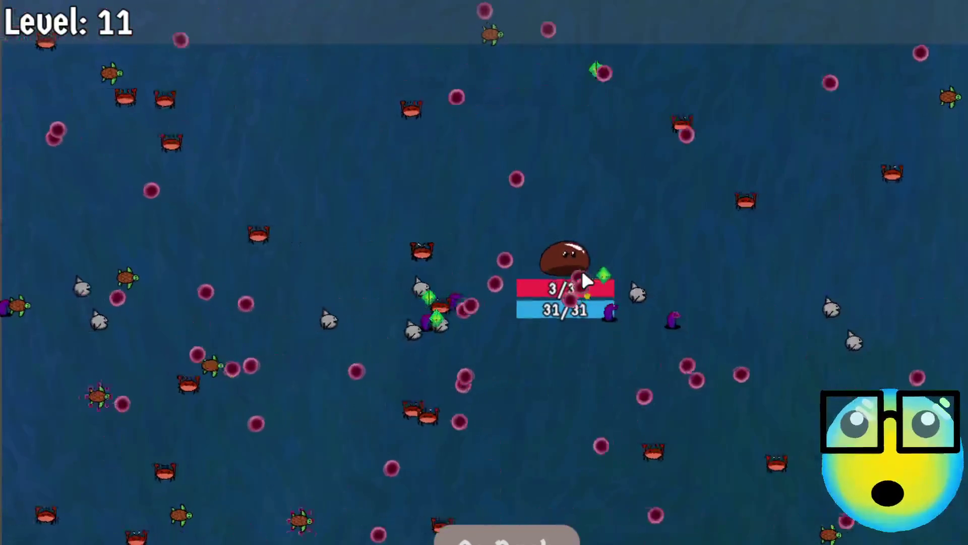
key("d")
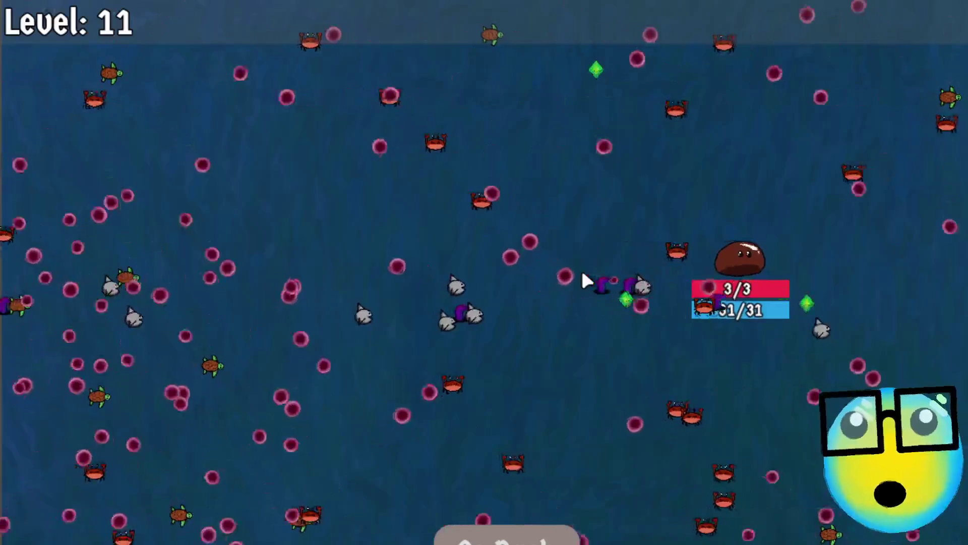
key("a")
key("w")
key("w")
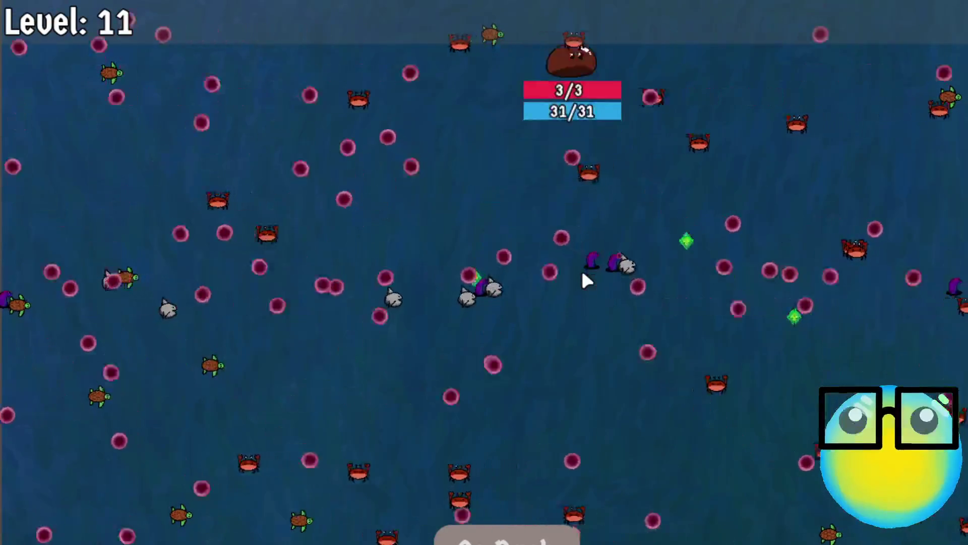
key("s")
key("a")
key("s")
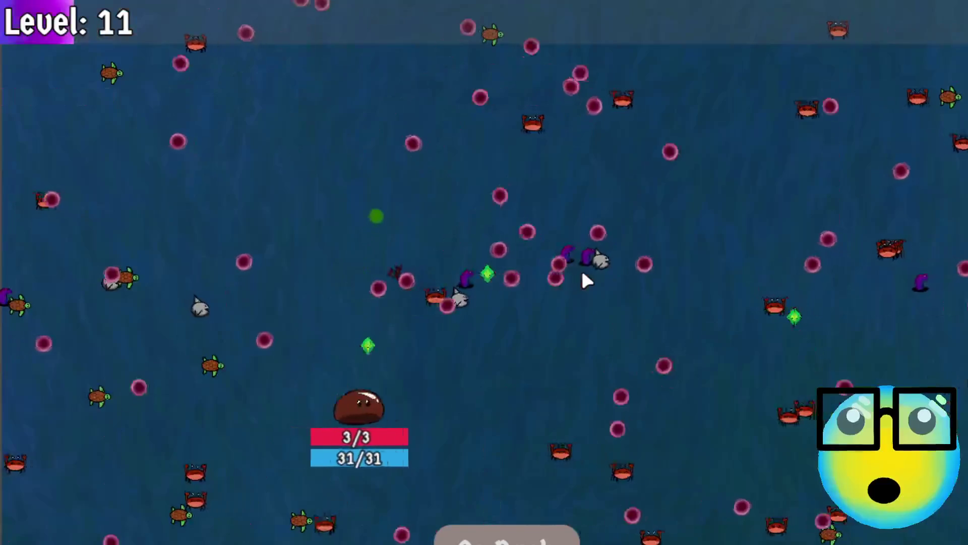
key("d")
key("d")
key("s")
key("w")
key("a")
key("d")
key("s")
key("a")
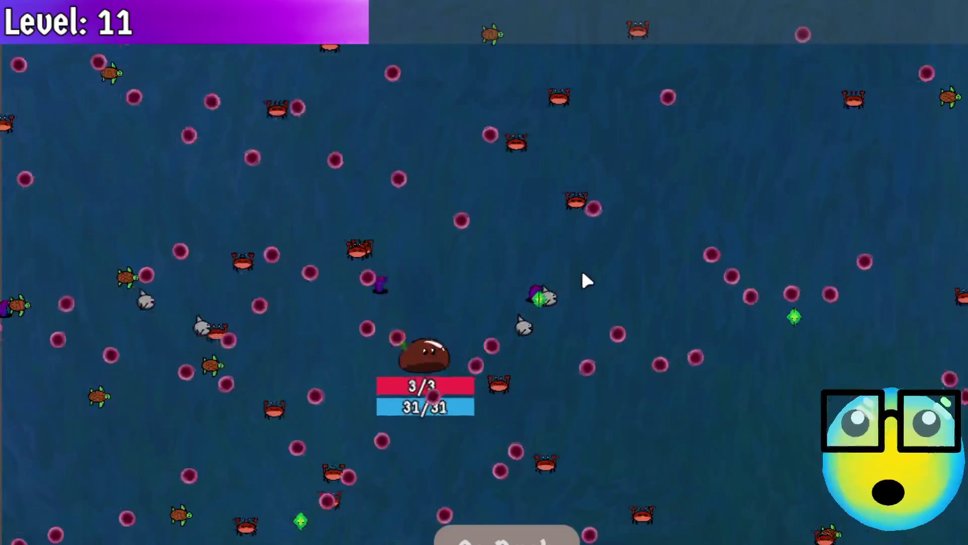
key("d")
key("a")
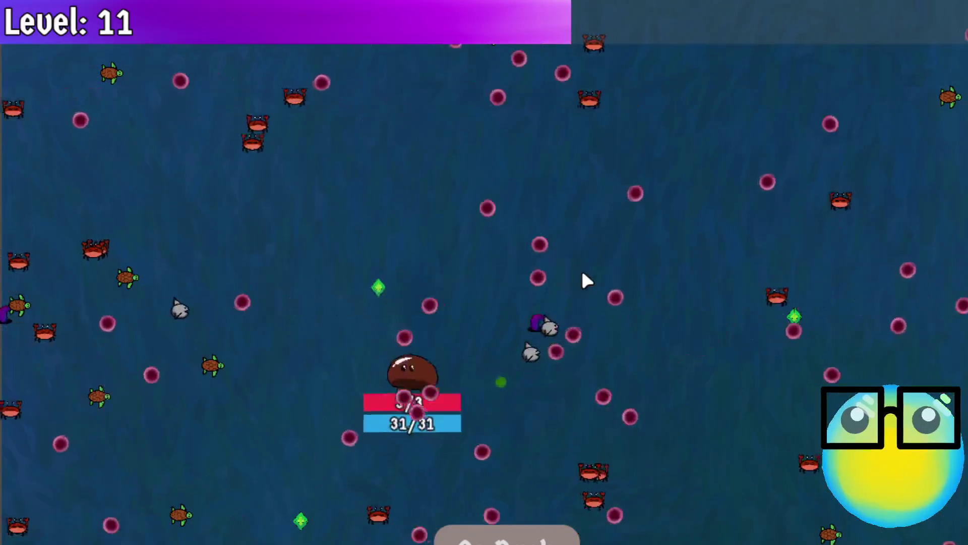
key("w")
key("d")
key("a")
key("s")
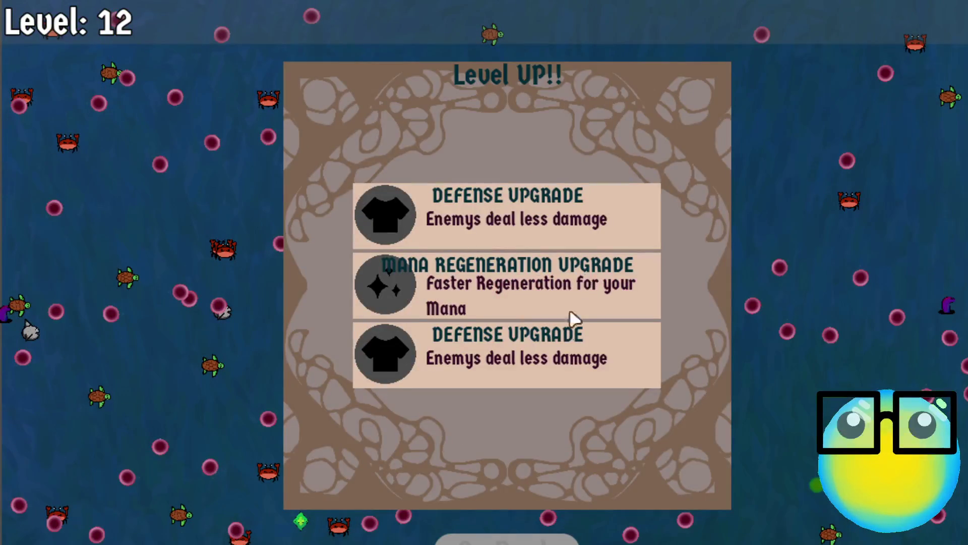
- Take the Mana Regeneration upgrade, then collect experience gems until the level 13 choices appear
left_click(576, 297)
key("w")
key("a")
key("d")
key("s")
key("d")
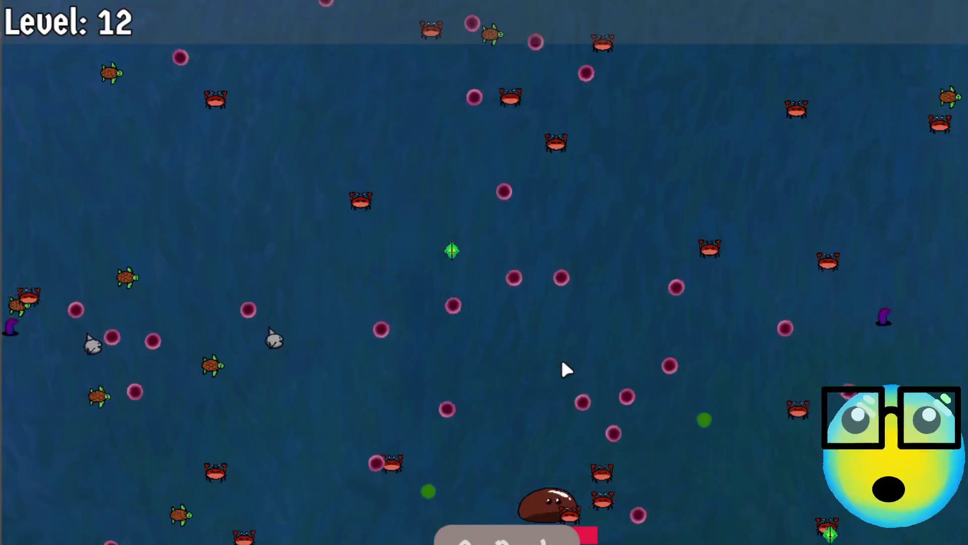
key("d")
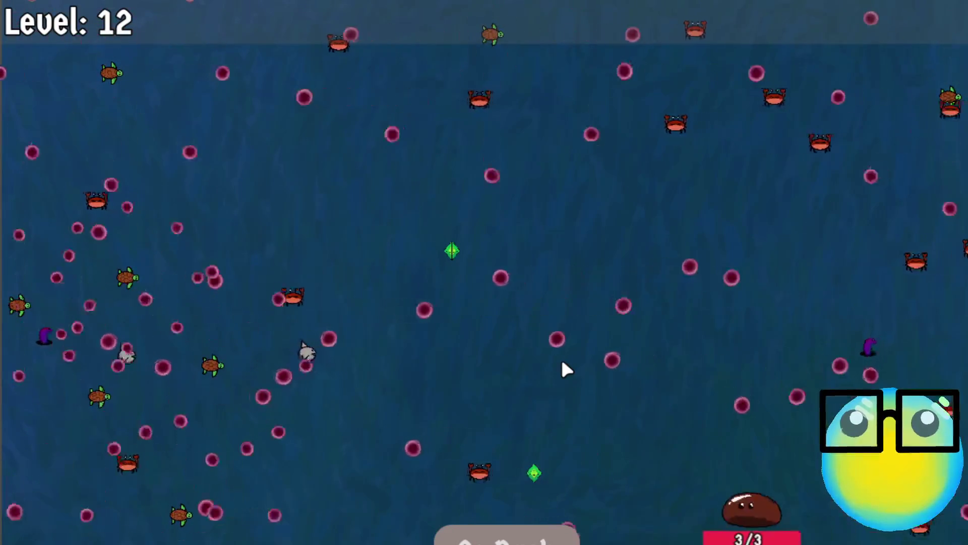
key("a")
key("w")
key("d")
key("a")
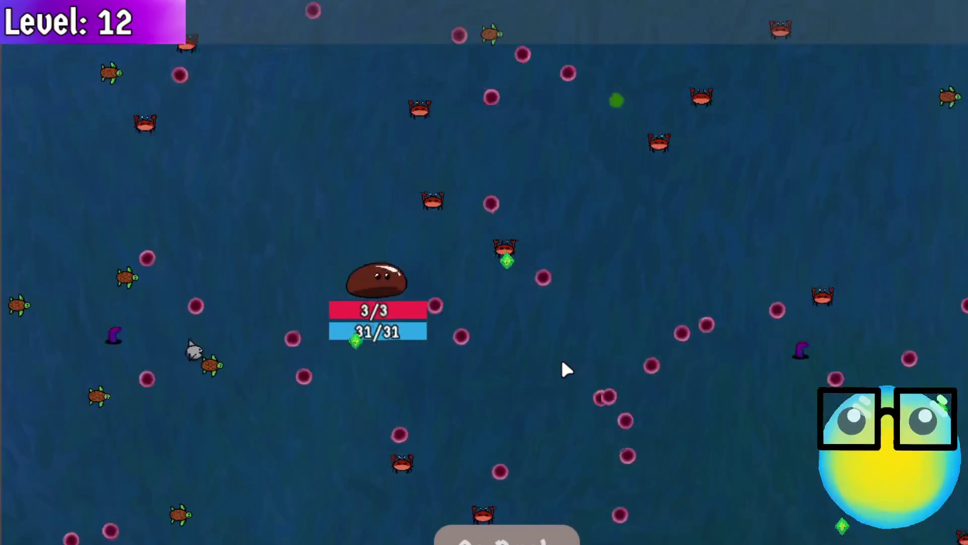
key("d")
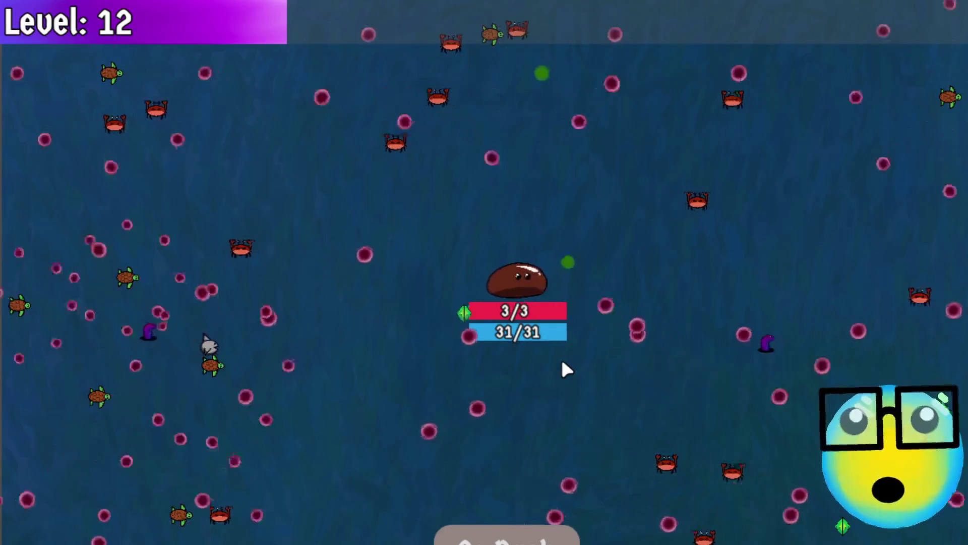
key("w")
key("d")
key("s")
key("s")
key("d")
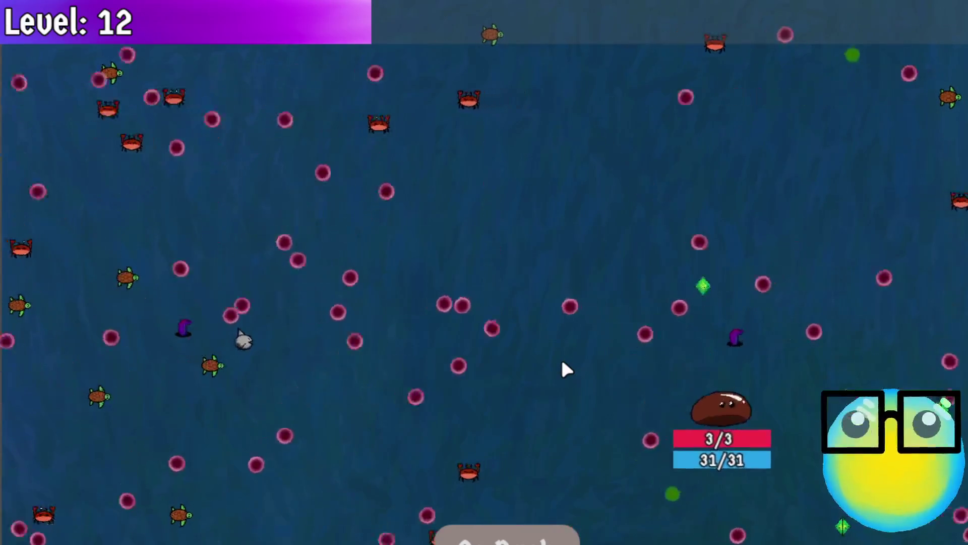
key("w")
key("a")
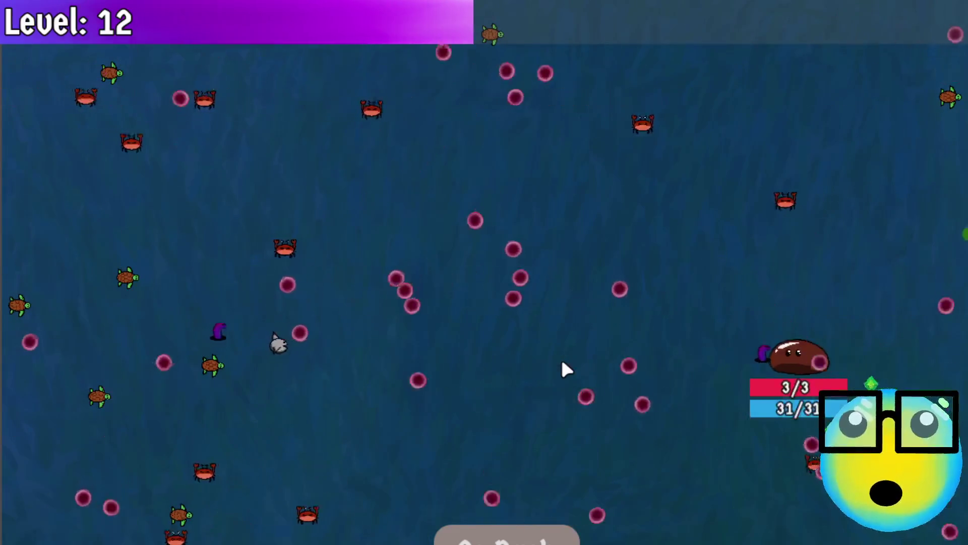
key("w")
key("w")
key("d")
key("a")
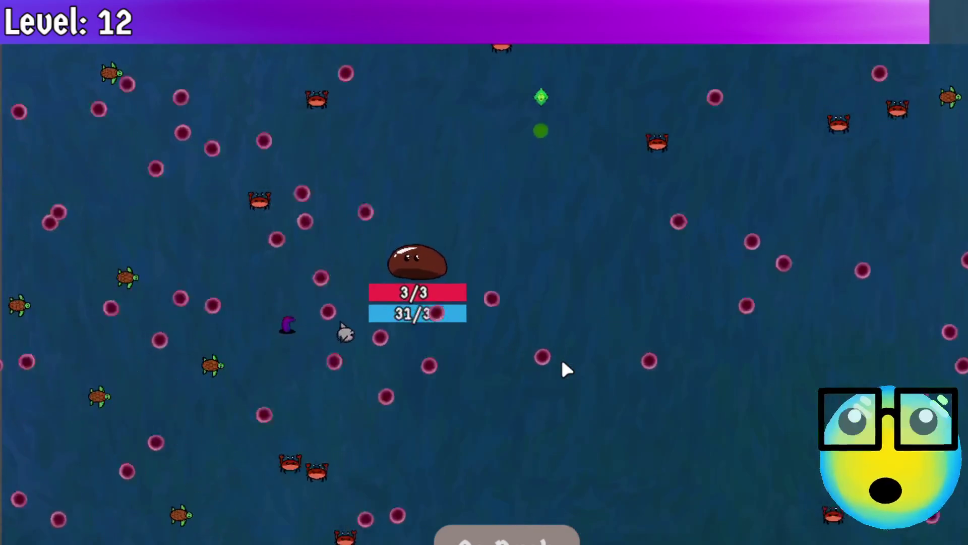
key("w")
key("d")
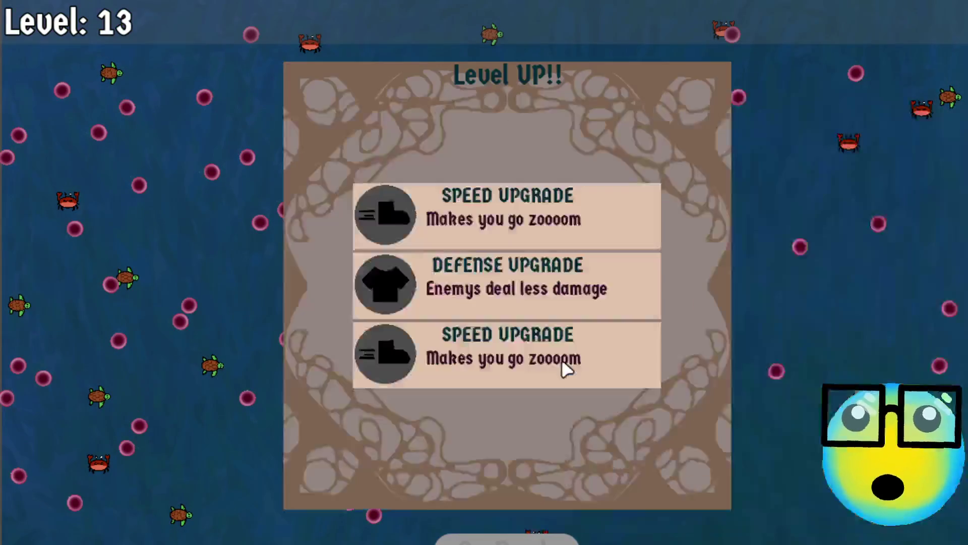
- Take the Speed Upgrade at level 13, then dodge enemies and gather experience up to level 14
left_click(528, 337)
key("s")
key("a")
key("w")
key("d")
key("s")
key("w")
key("a")
key("s")
key("d")
key("s")
key("a")
key("s")
key("d")
key("a")
key("w")
key("a")
key("d")
key("a")
key("w")
key("d")
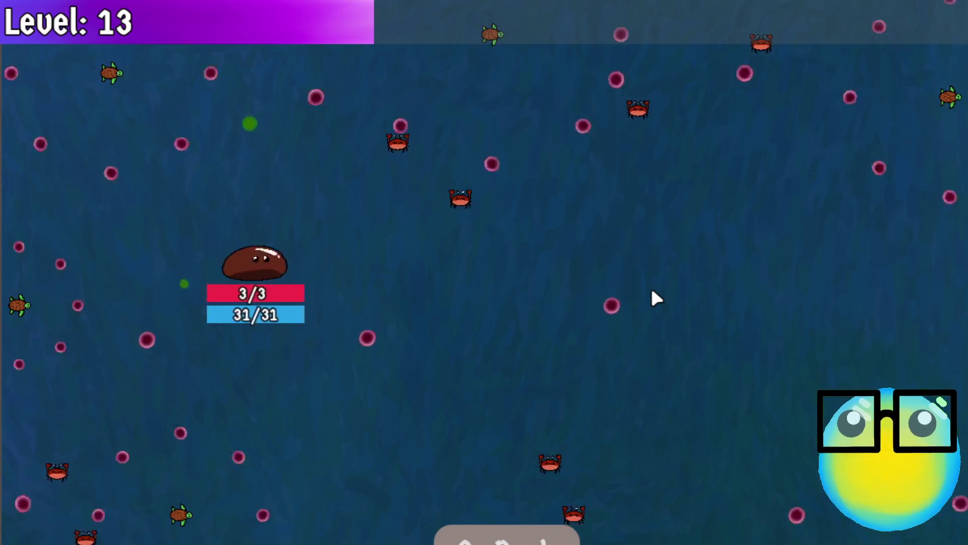
key("d")
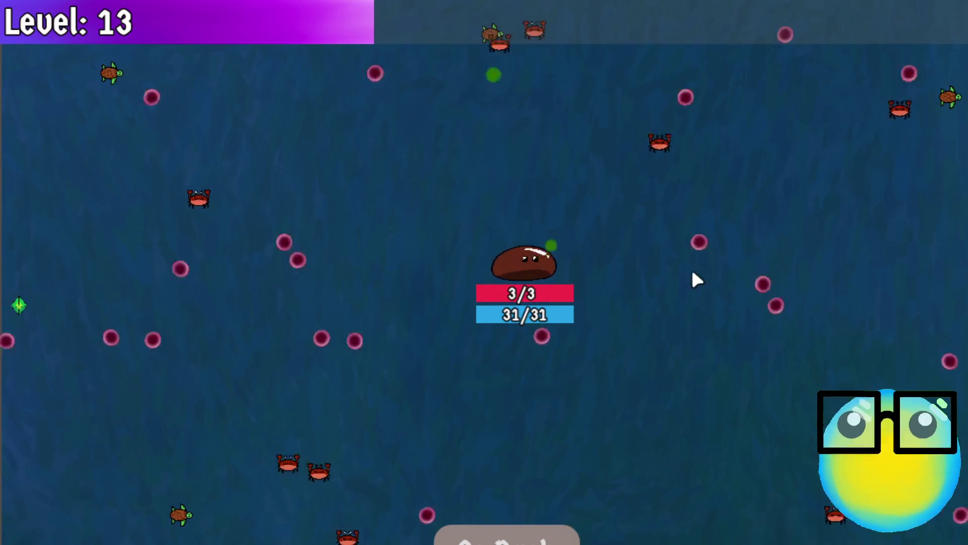
key("w")
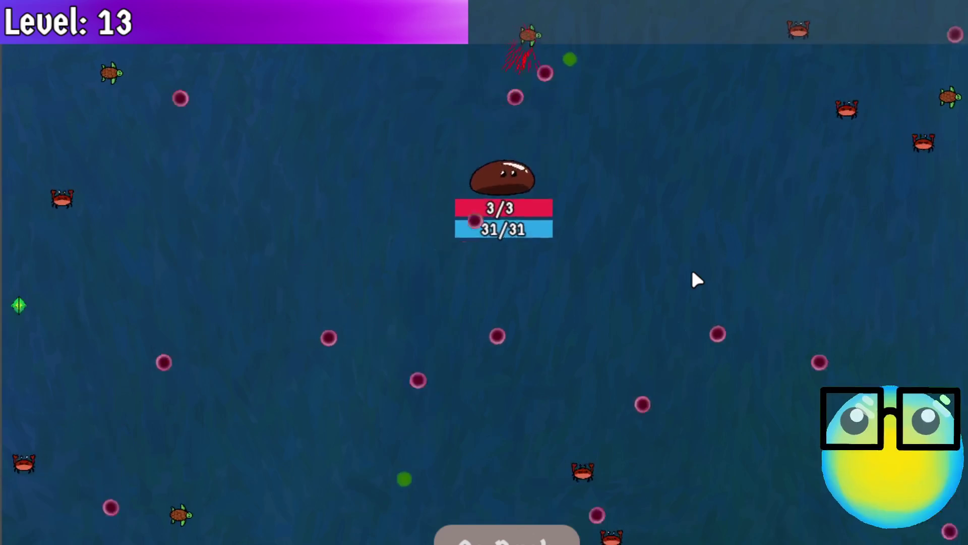
key("s")
key("d")
key("s")
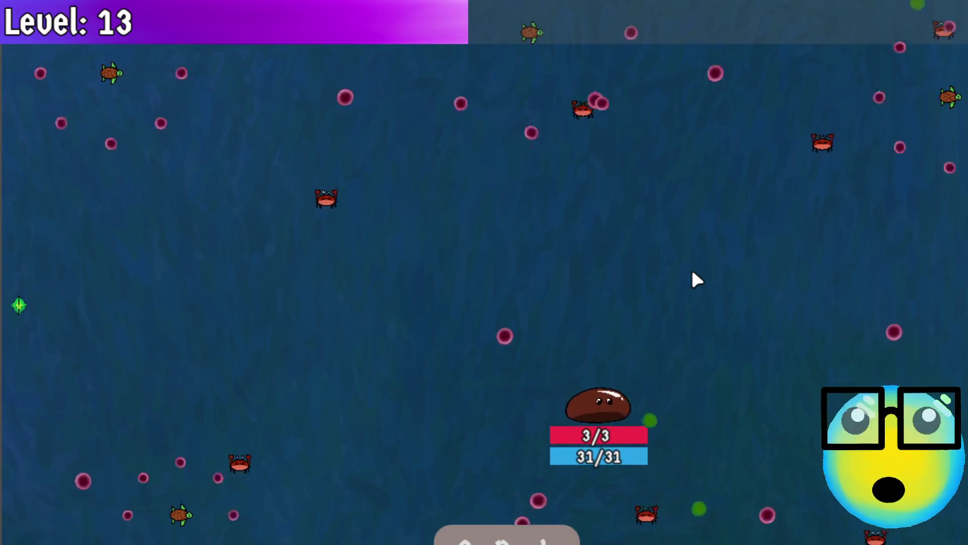
key("a")
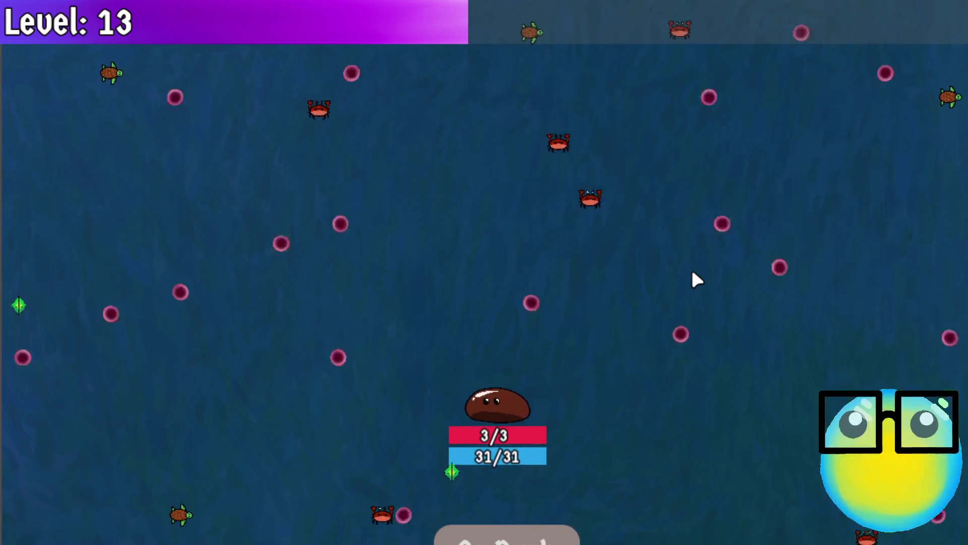
key("s")
key("w")
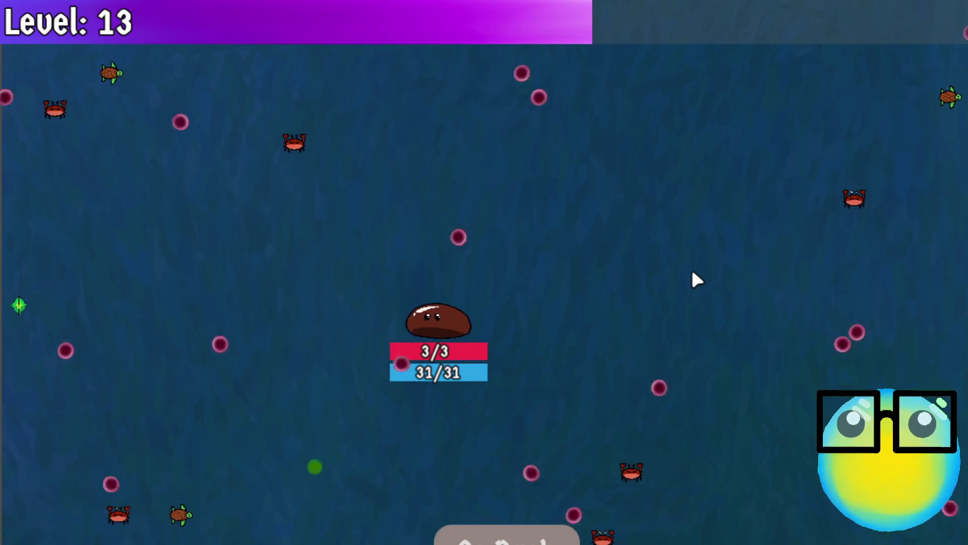
key("s")
key("a")
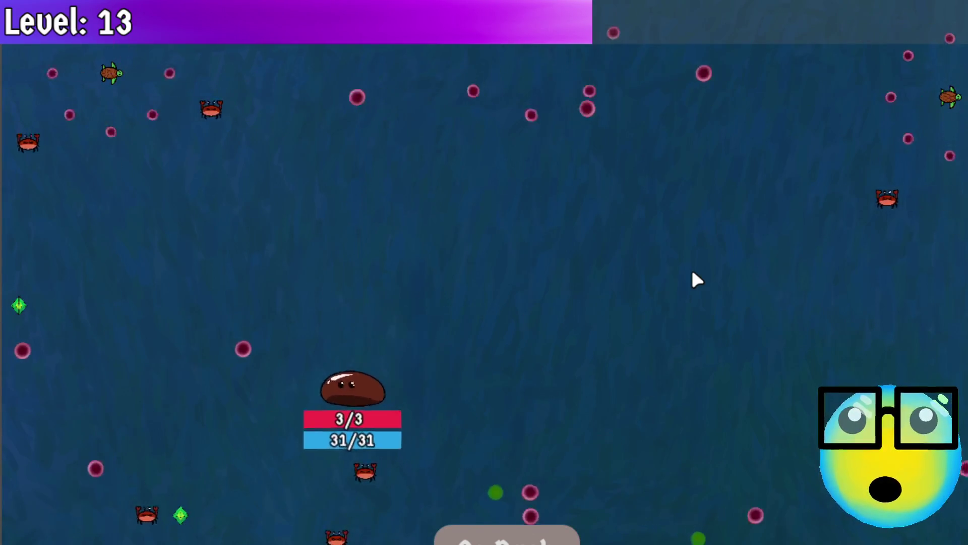
key("d")
key("w")
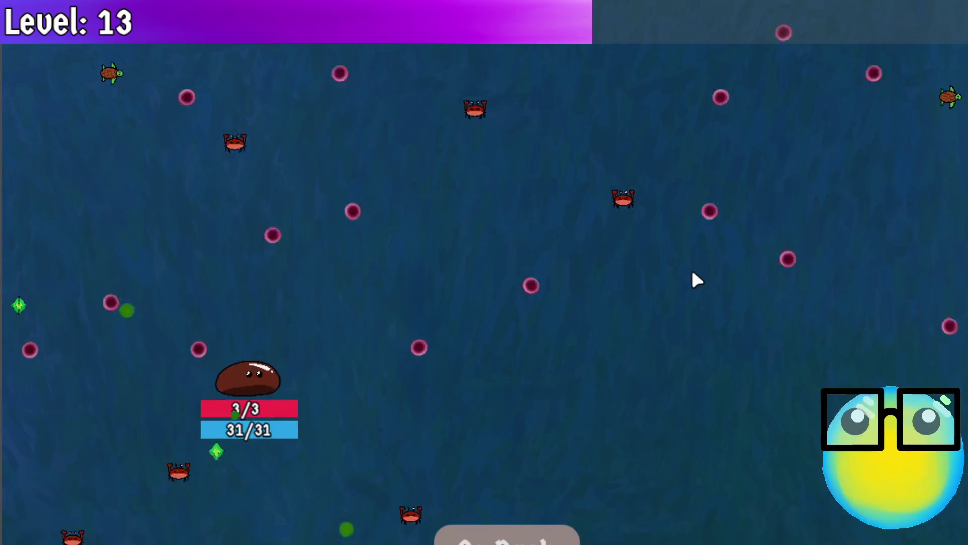
key("w")
key("d")
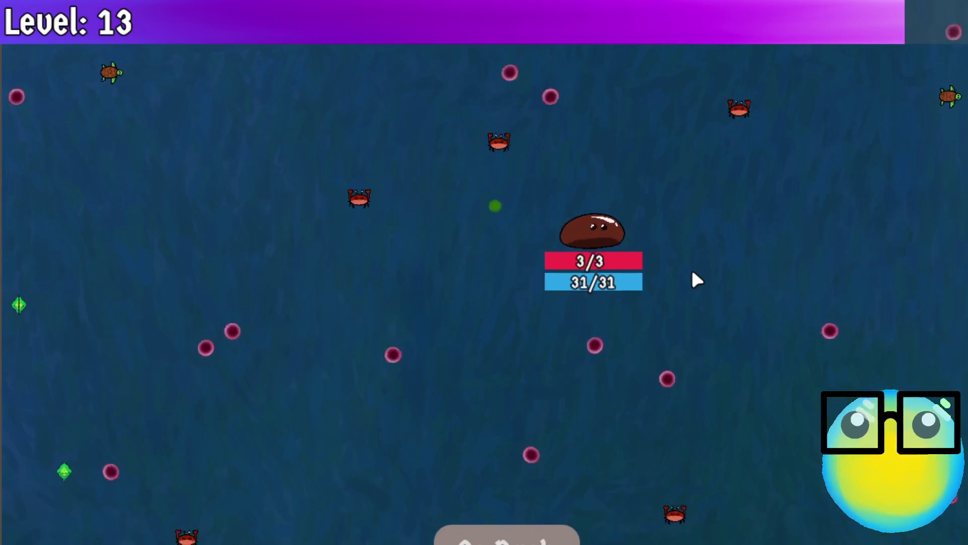
key("w")
key("d")
key("a")
key("w")
key("d")
key("a")
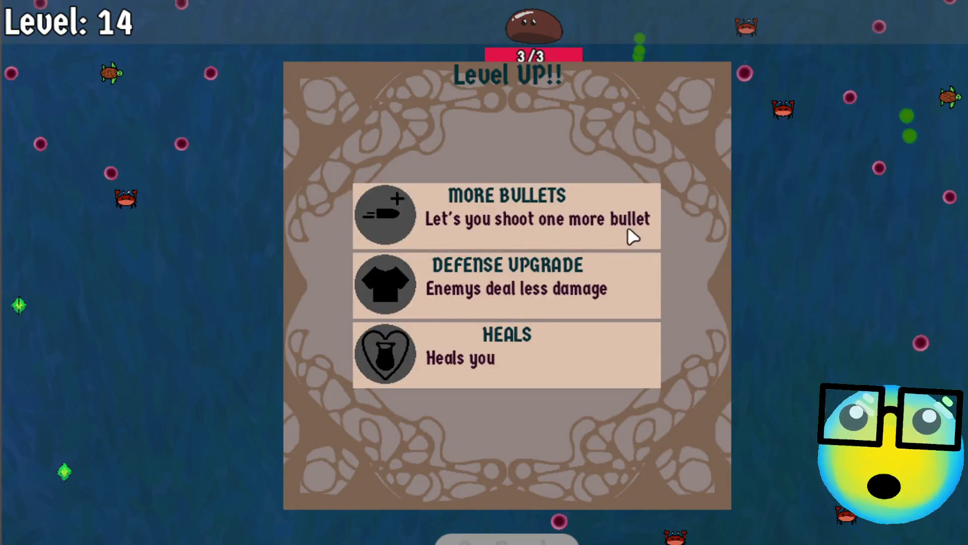
- Pick a level 14 upgrade, keep moving briefly, then give up to reach Game Over
left_click(626, 230)
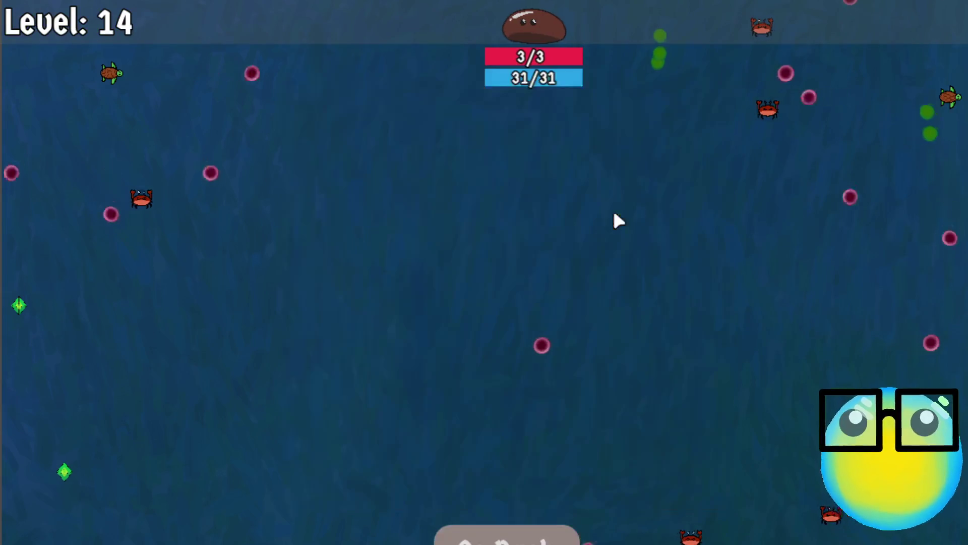
key("s")
key("d")
key("d")
key("a")
key("s")
key("d")
key("a")
key("a")
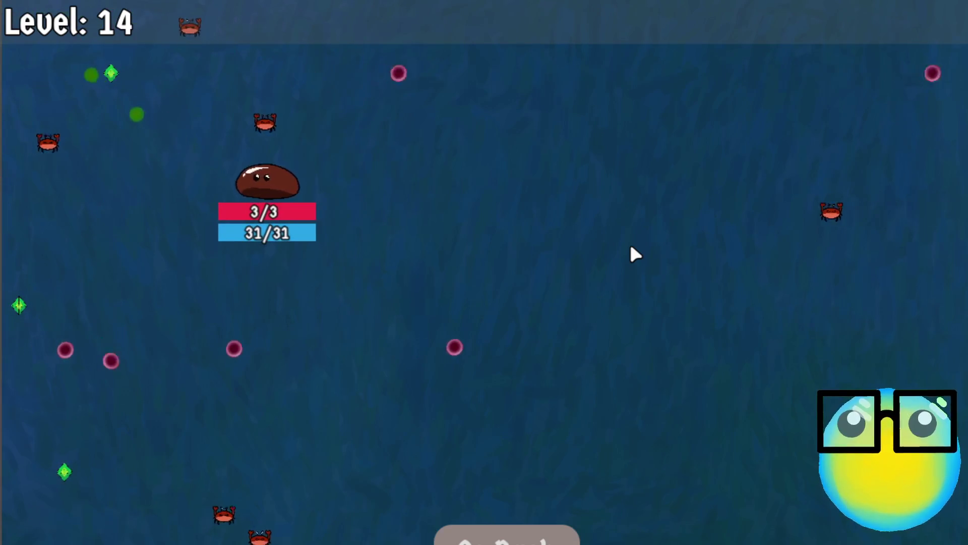
key("a")
key("w")
key("s")
key("w")
key("d")
key("d")
key("s")
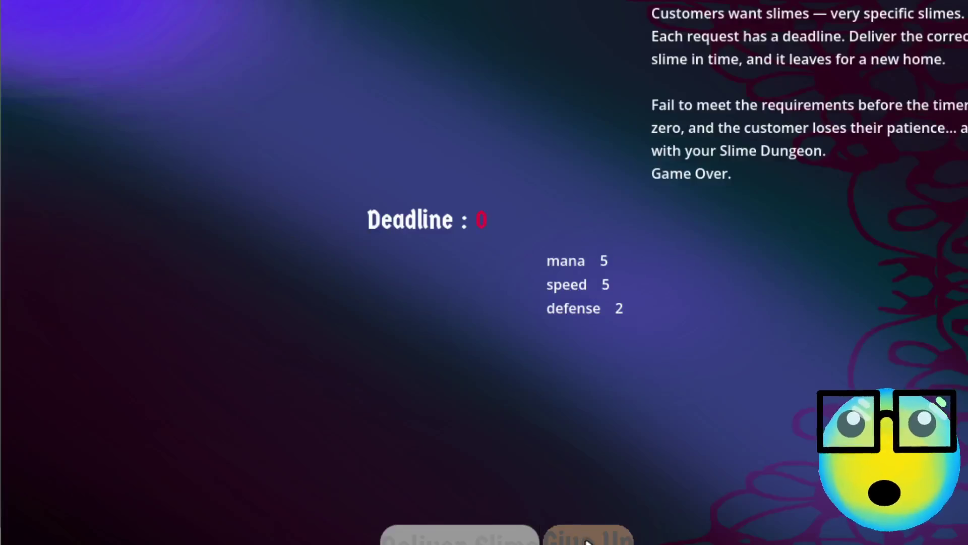
left_click(587, 539)
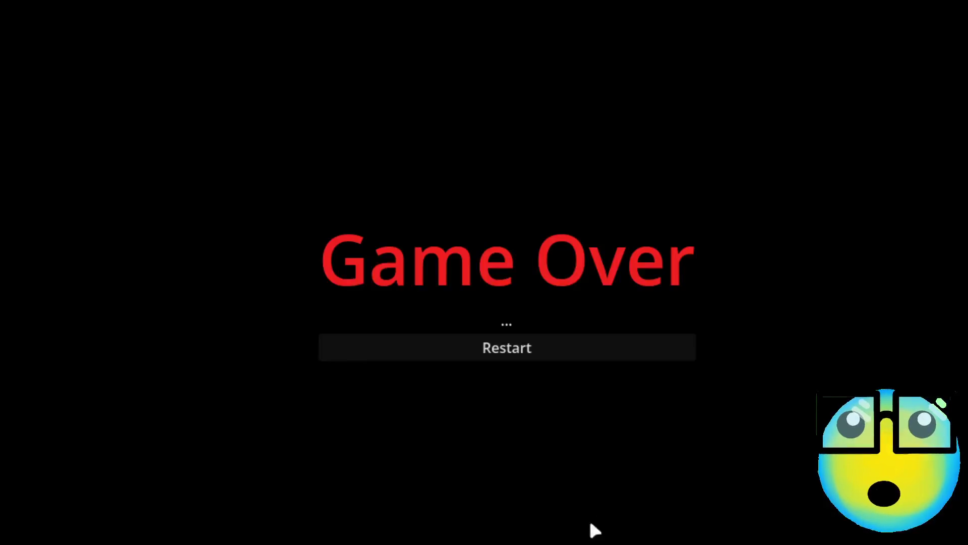
- Restart the game and review the request's slime requirements before closing it
left_click(583, 355)
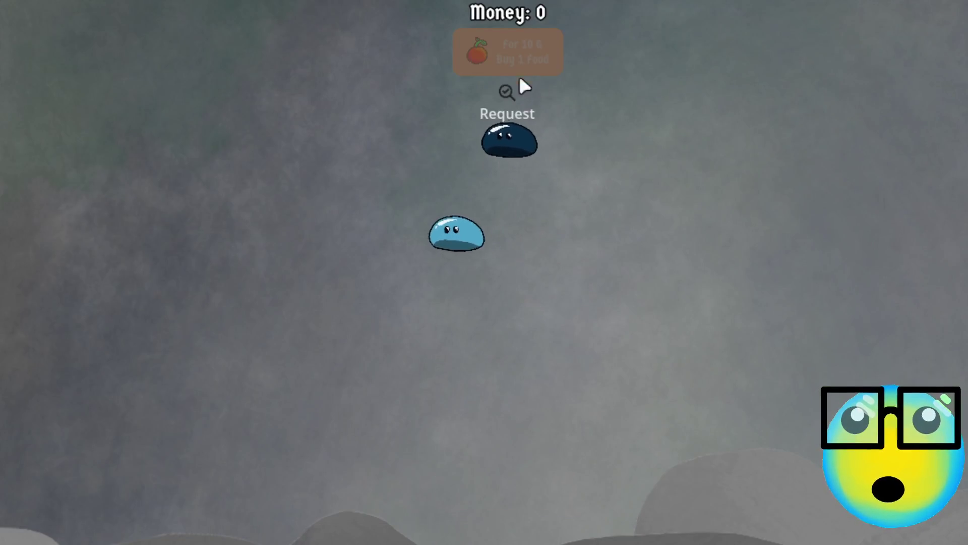
left_click(481, 113)
left_click(587, 529)
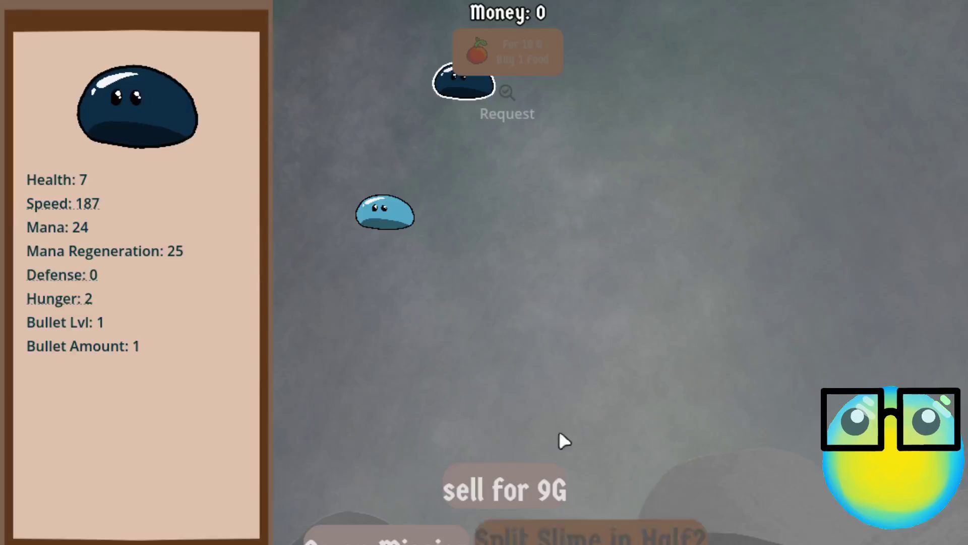
- Dismiss the light slime's stats and show the dark slime's stats (Health 7, Speed 187)
mouse_move(523, 191)
left_click(607, 222)
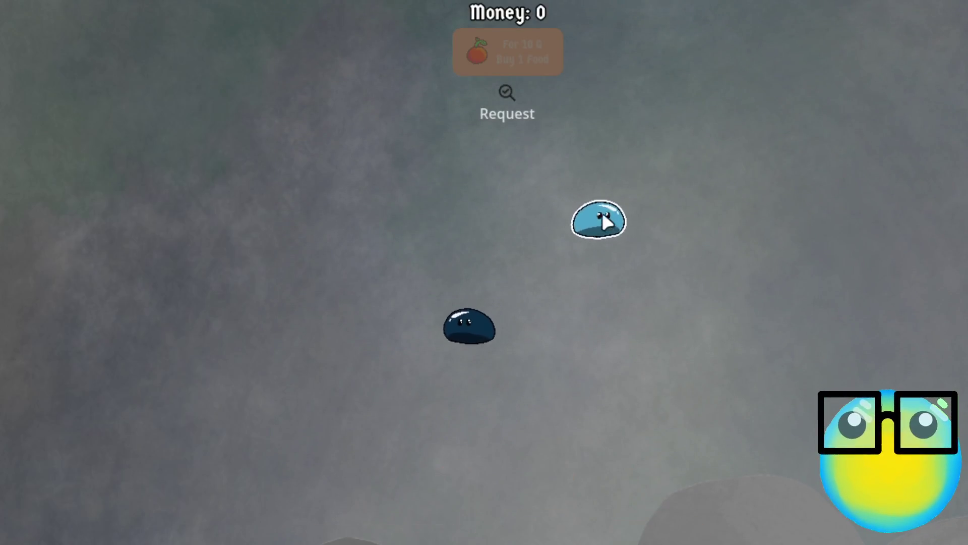
left_click(410, 382)
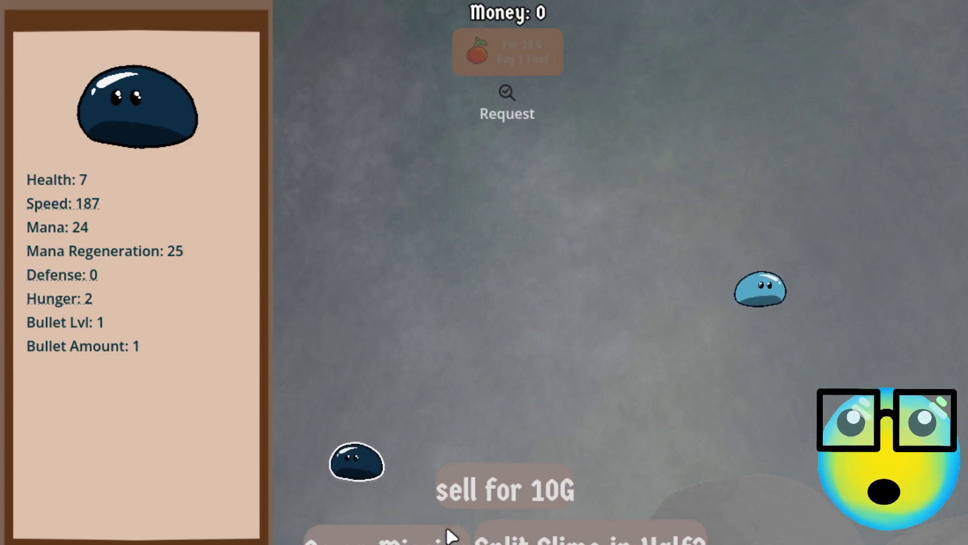
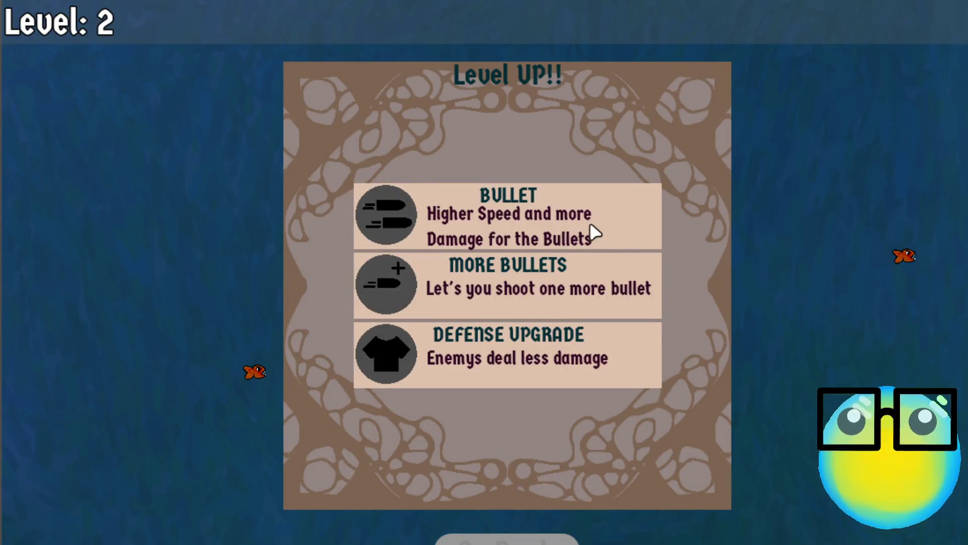
- Take the BULLET upgrade, then the mana regeneration upgrade at the next level-up
left_click(576, 214)
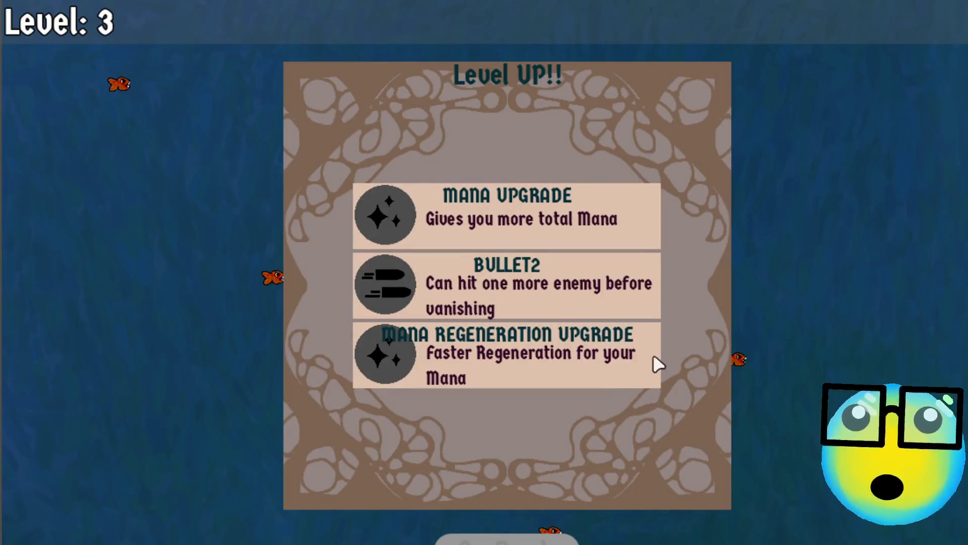
left_click(624, 203)
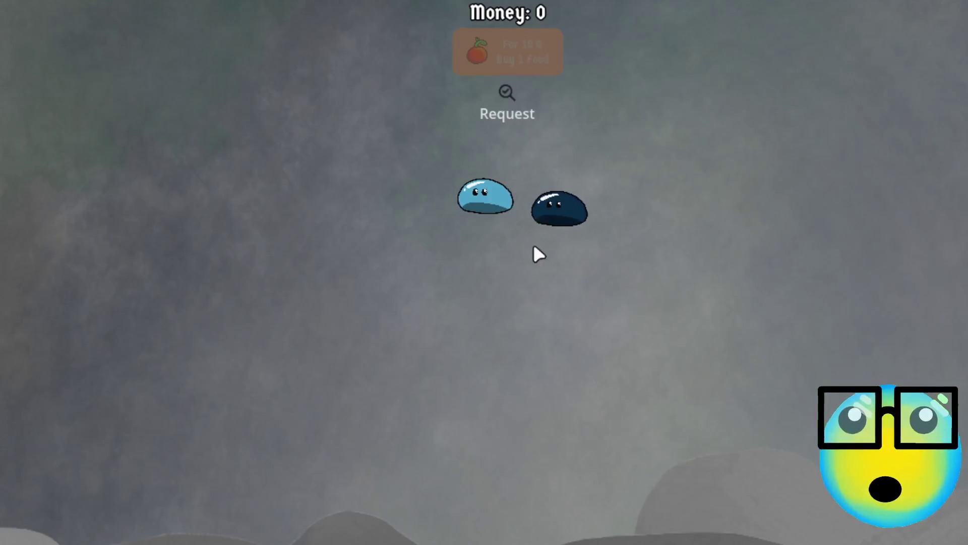
- Breed the dark slime with the light slime, check the new slime's stats, and send it on a mission
left_click_drag(552, 212, 382, 171)
left_click(507, 531)
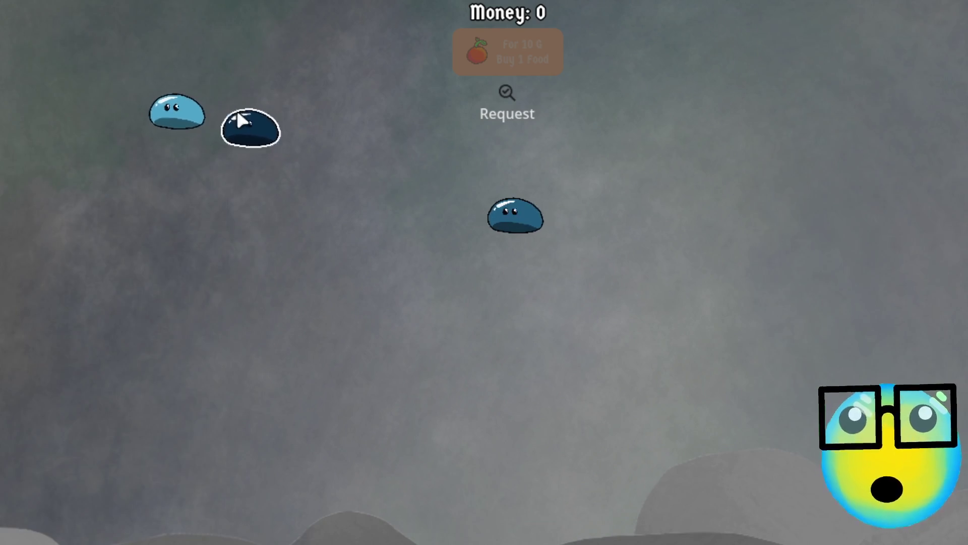
left_click(530, 227)
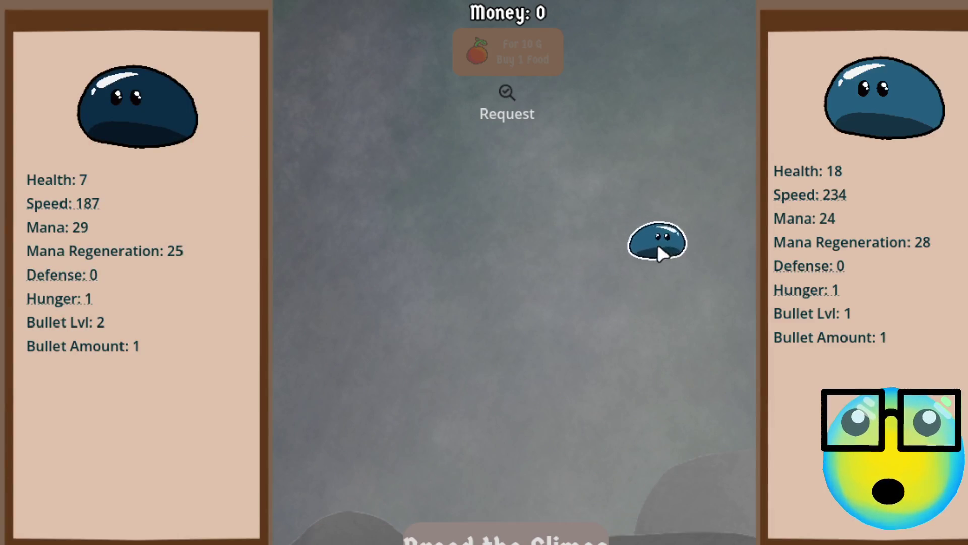
left_click(363, 540)
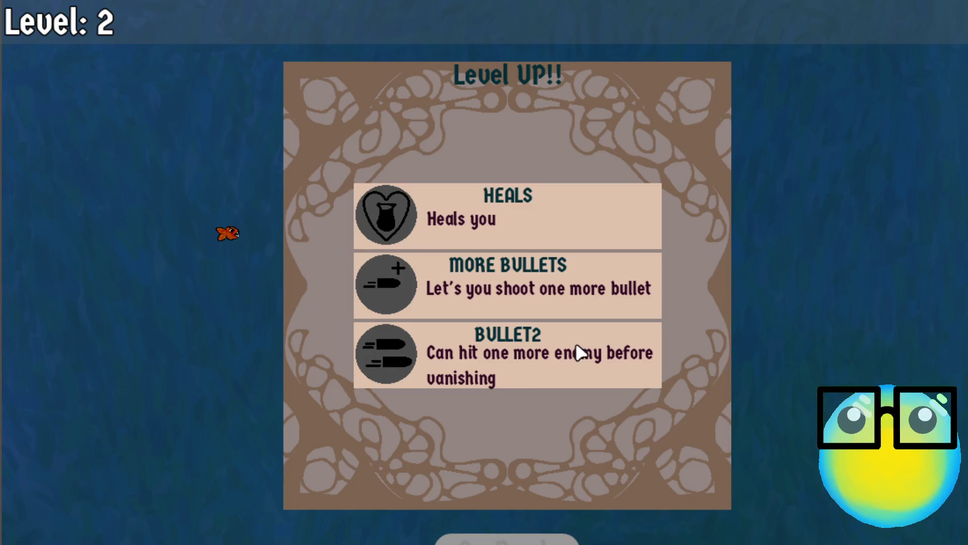
- Take the HEALS upgrade and steer the slime around to collect XP gems
left_click(536, 235)
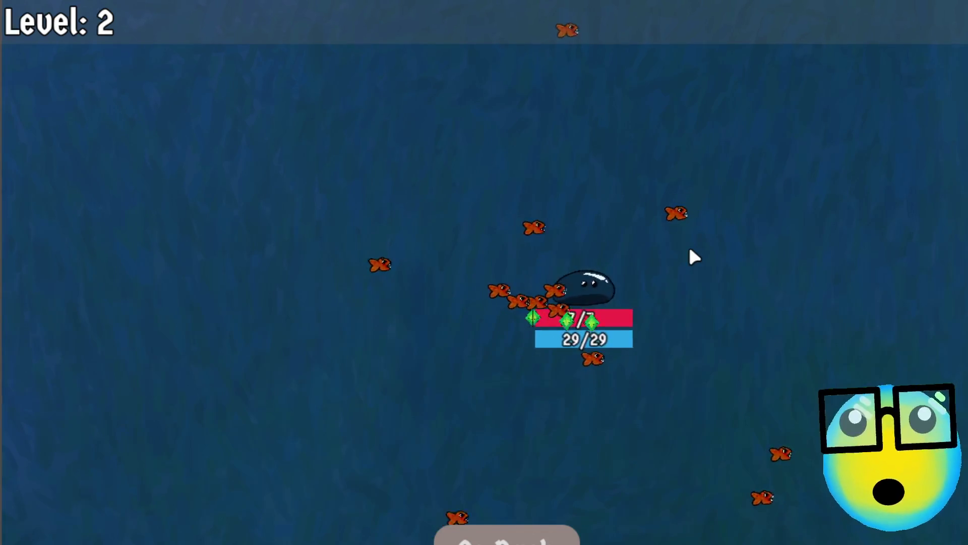
key("a")
key("s")
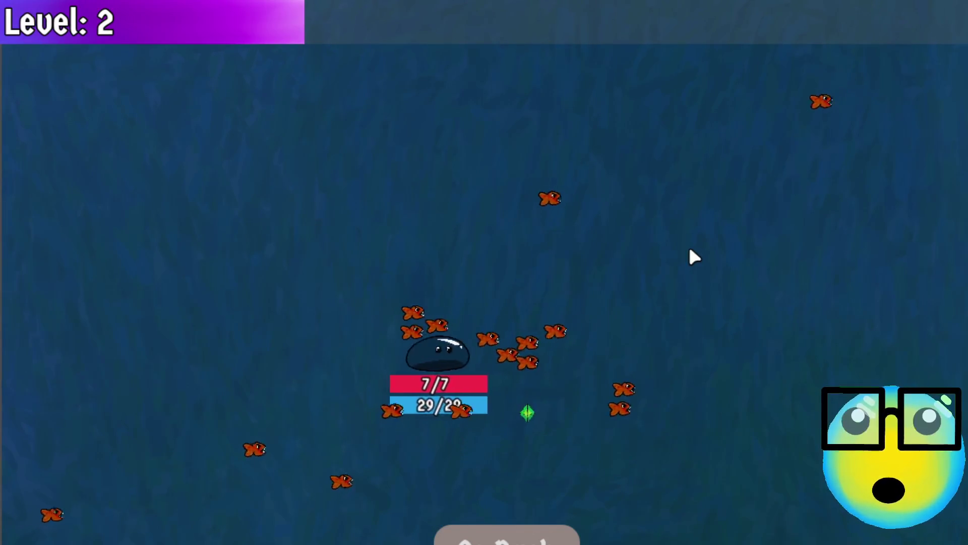
key("d")
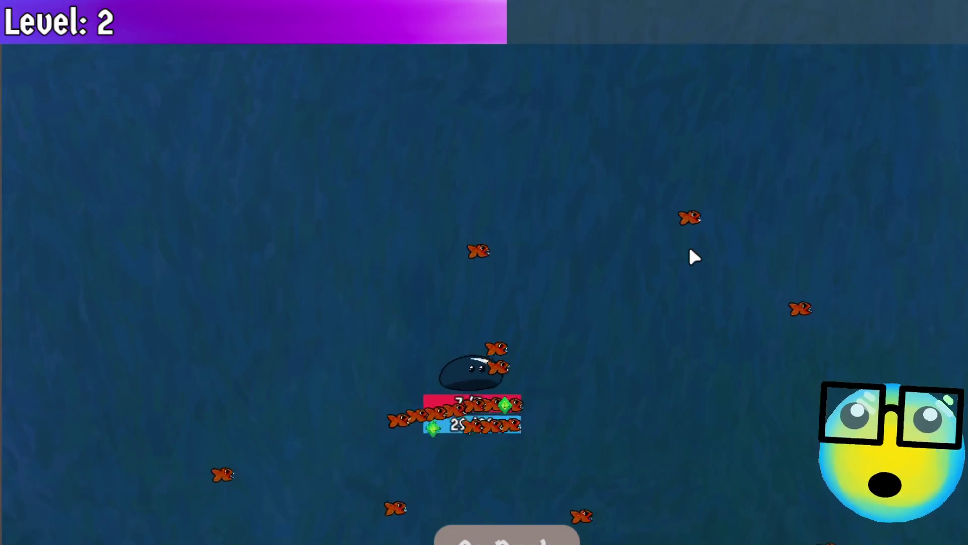
key("w")
key("a")
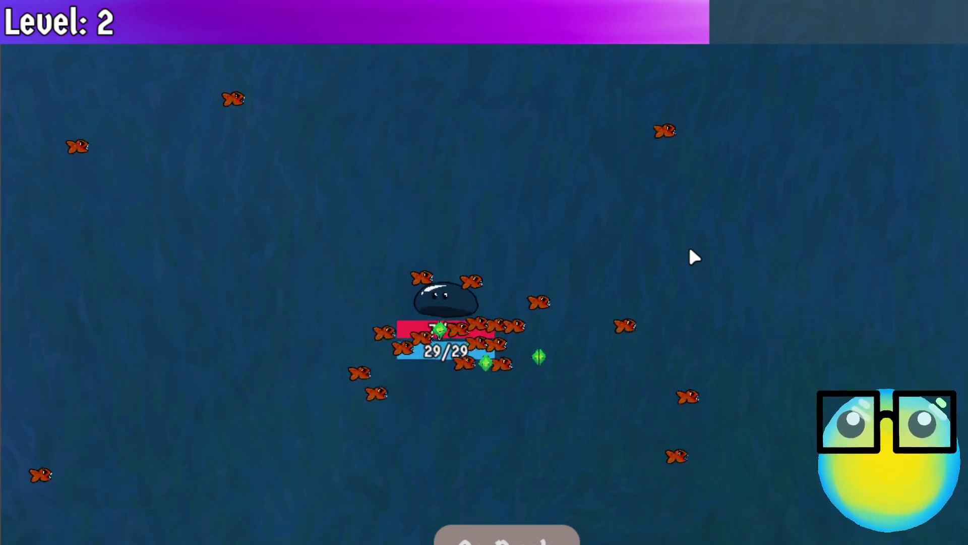
key("w")
key("d")
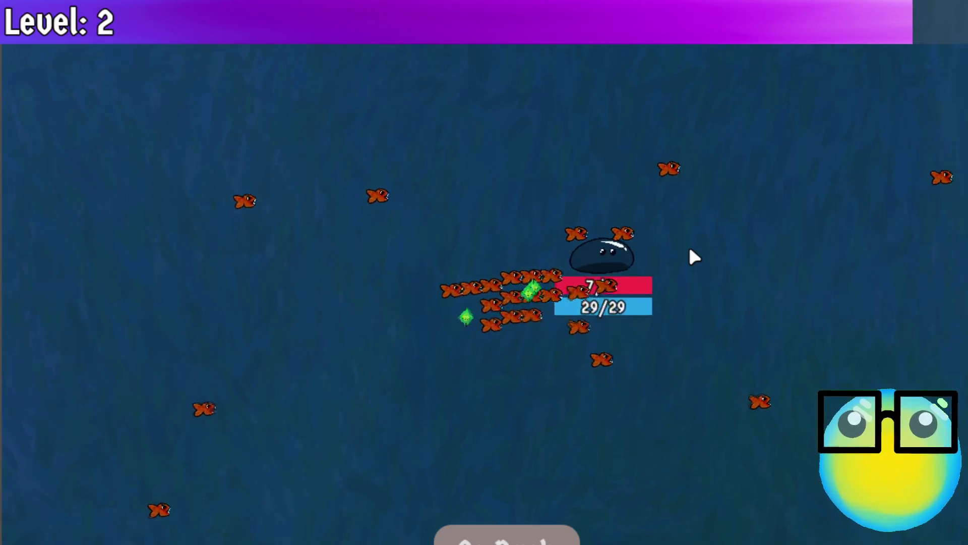
key("s")
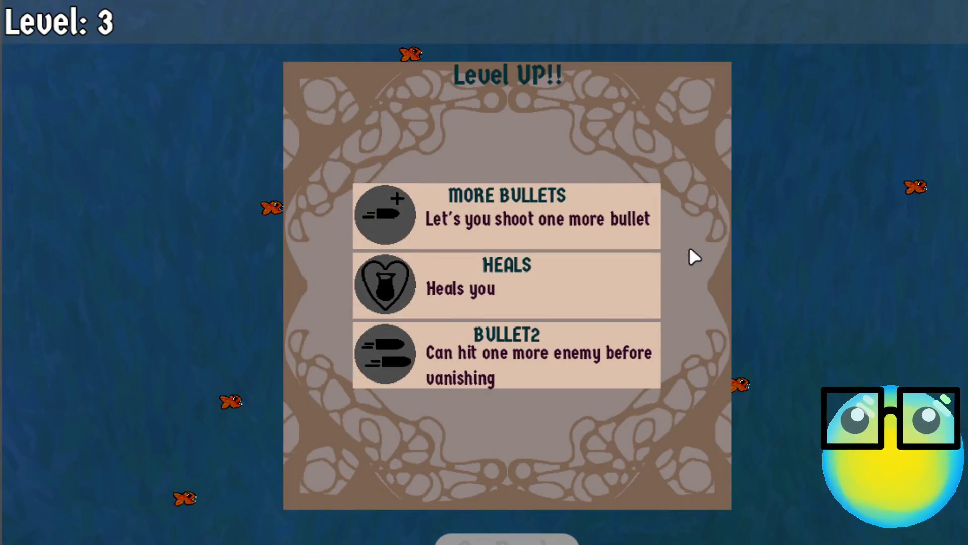
- Take the MORE BULLETS upgrade and keep moving the slime to gather XP
left_click(619, 216)
key("a")
key("w")
key("a")
key("w")
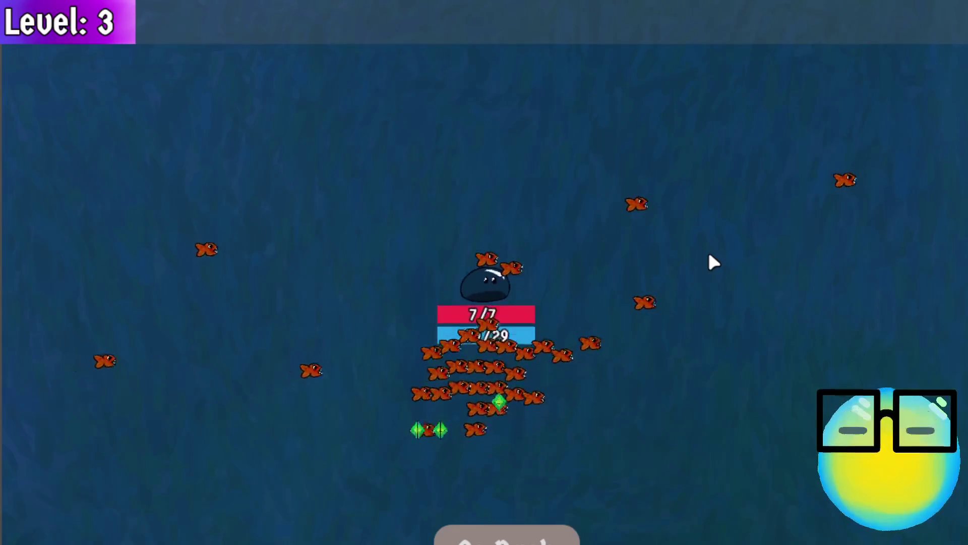
key("a")
key("s")
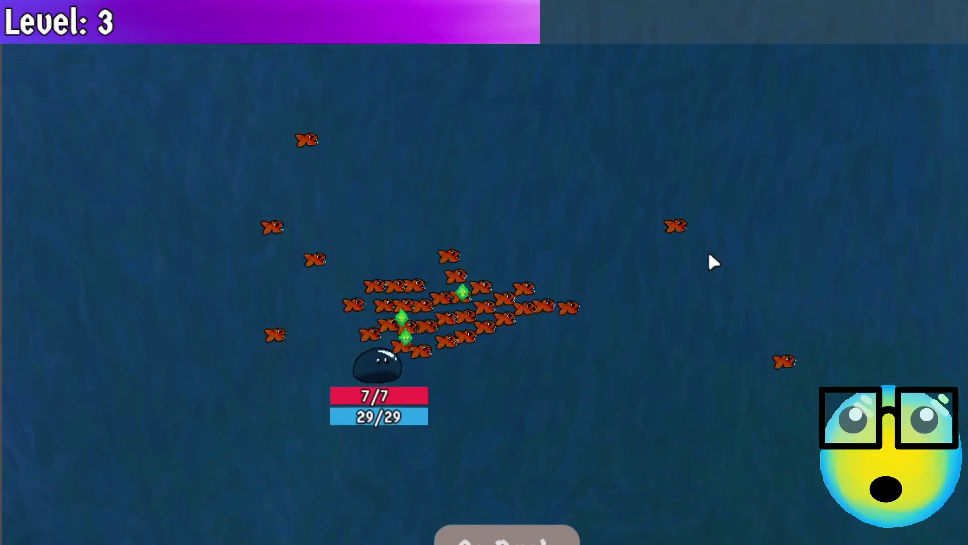
key("d")
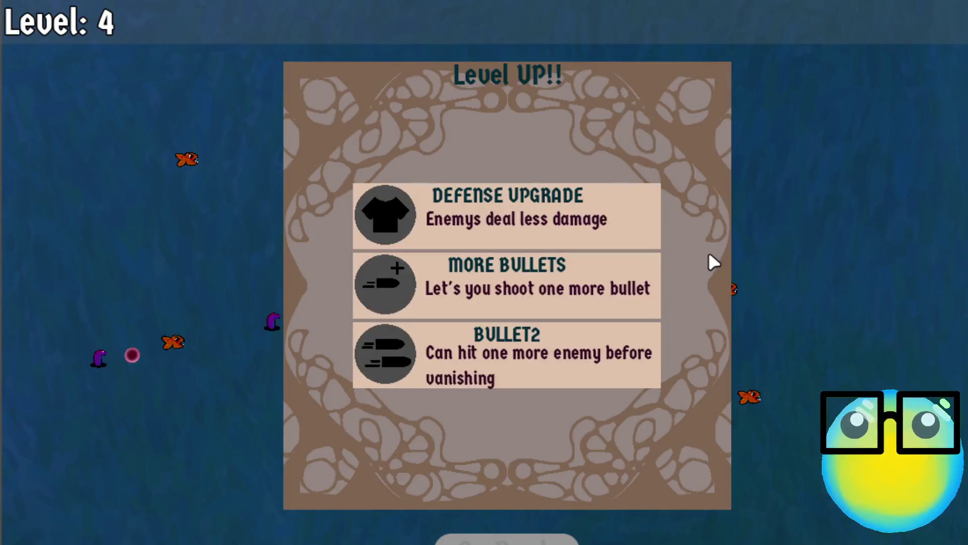
- Take the DEFENSE UPGRADE and move the slime across the sea collecting XP
left_click(559, 195)
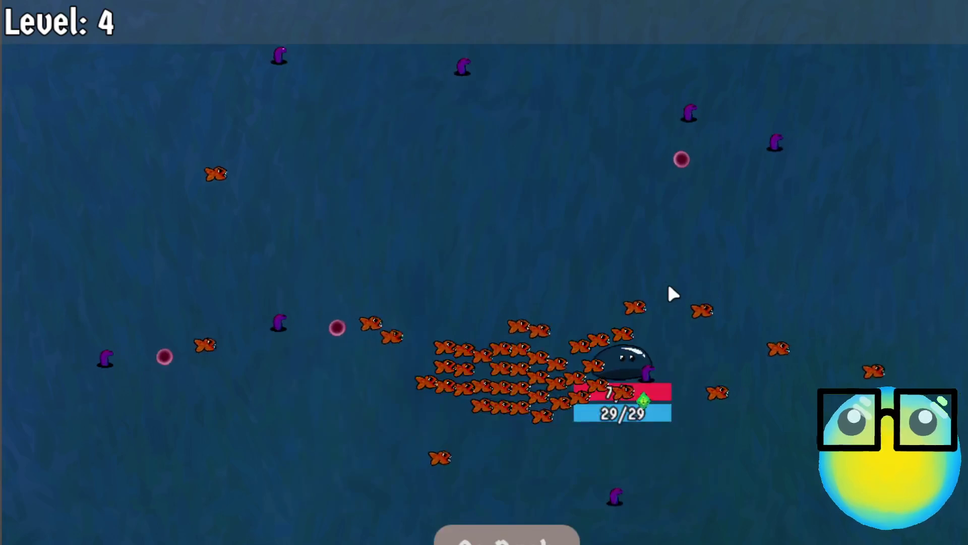
key("d")
key("w")
key("a")
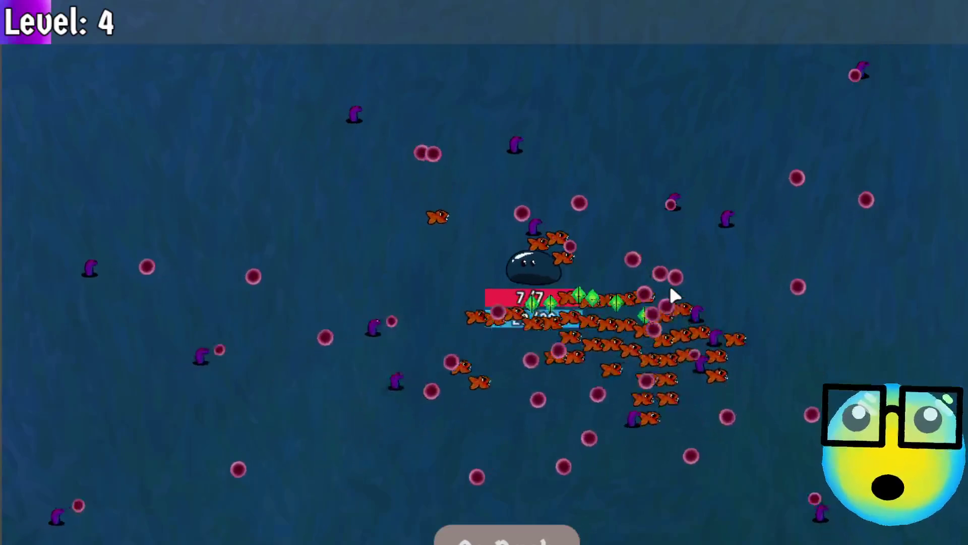
key("a")
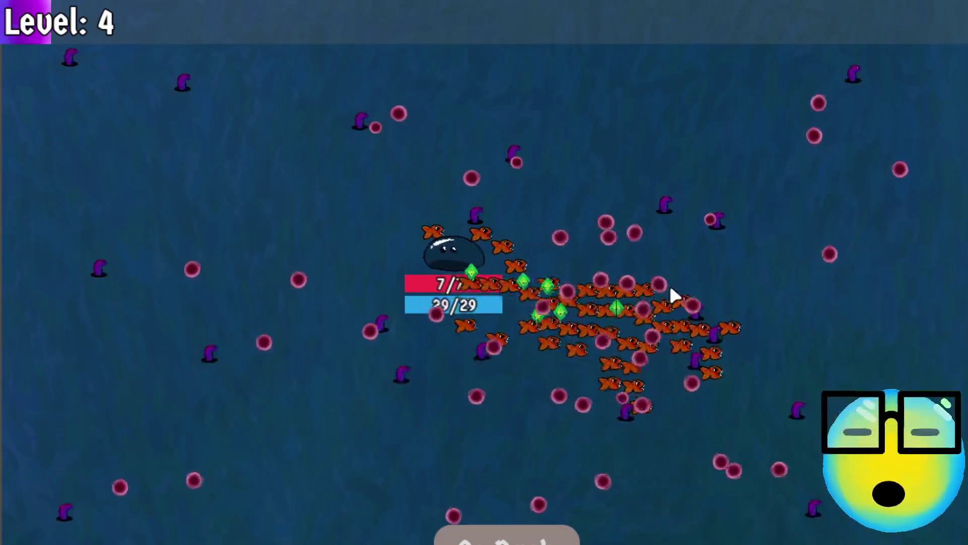
key("s")
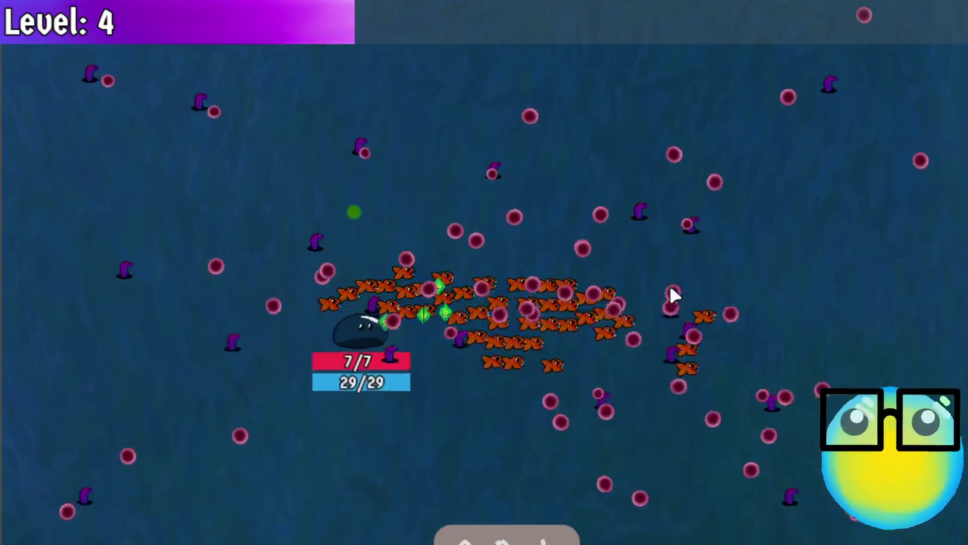
key("d")
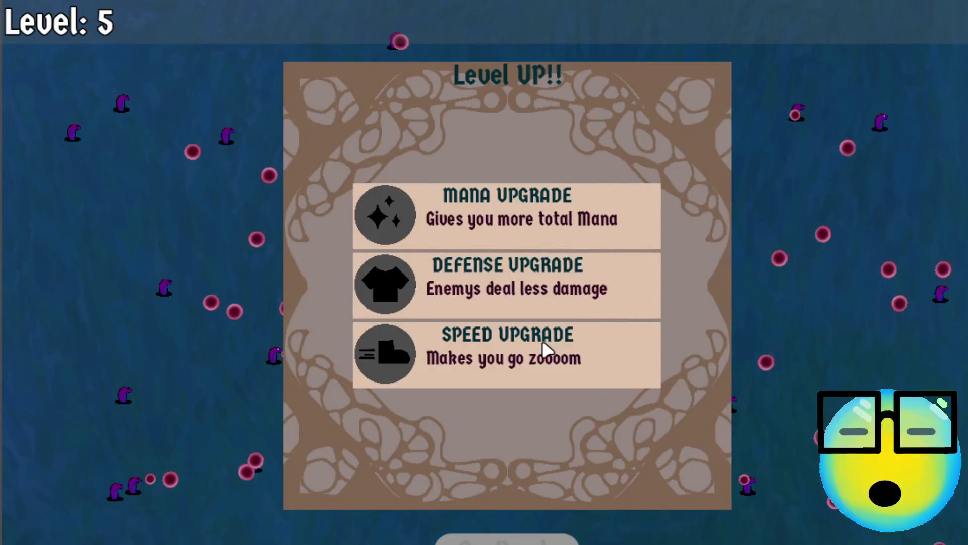
- Take the SPEED UPGRADE and keep gathering XP through the enemies
left_click(546, 348)
key("a")
key("w")
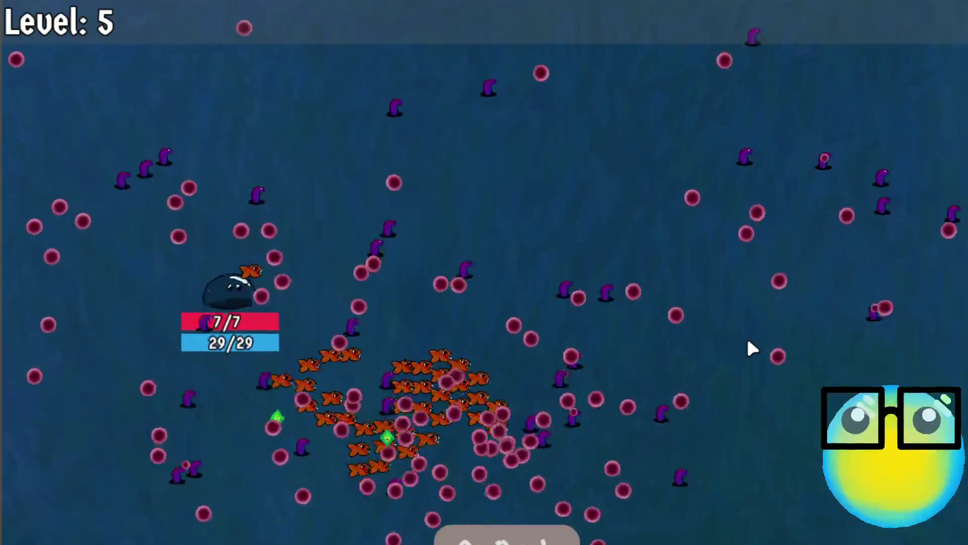
key("d")
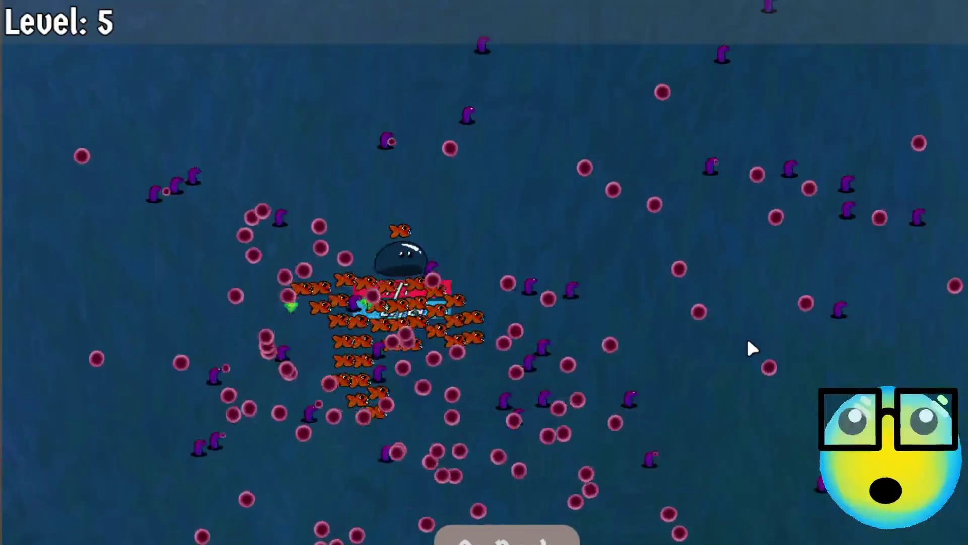
key("s")
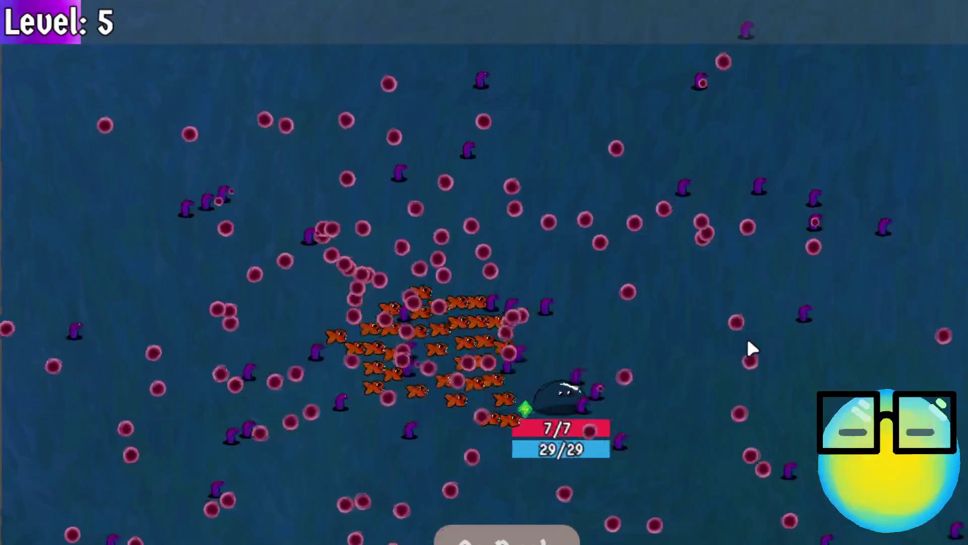
key("d")
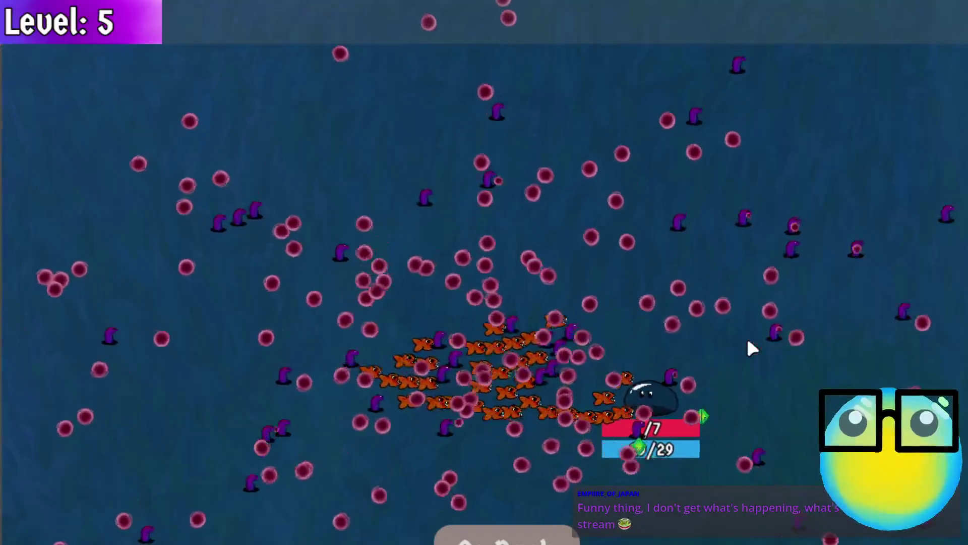
key("a")
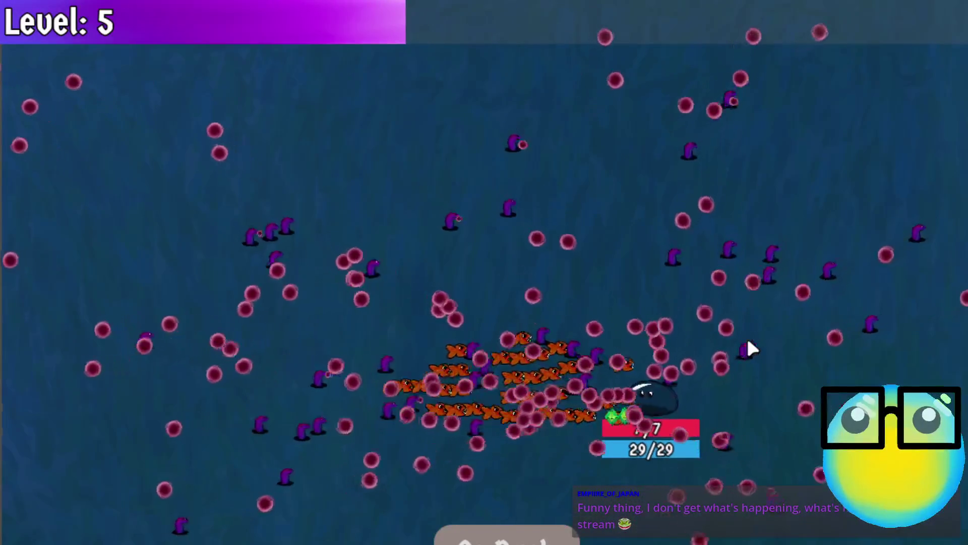
key("w")
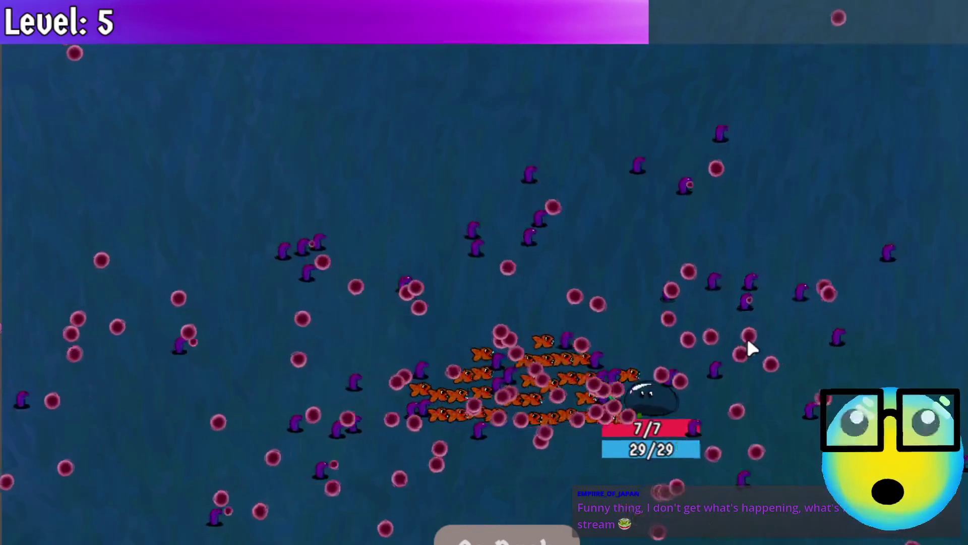
key("a")
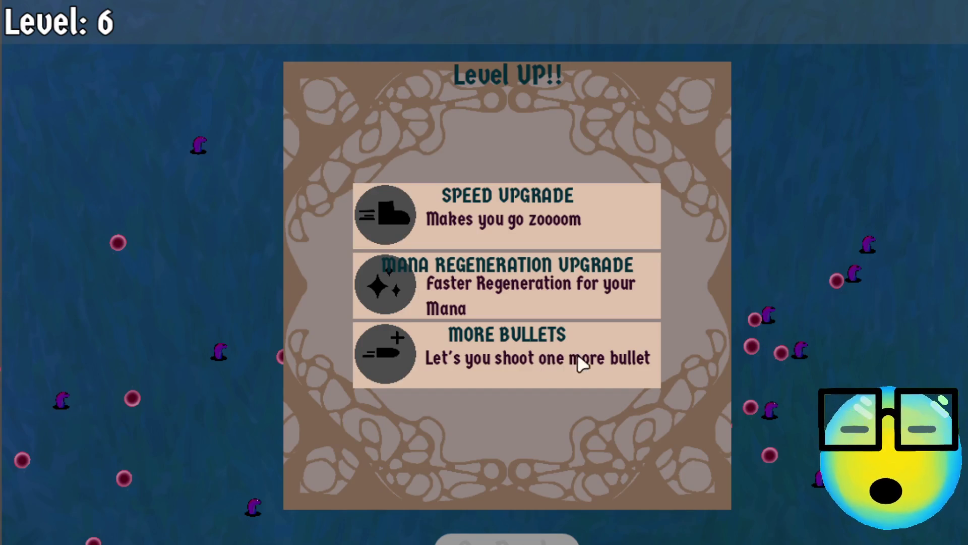
- Take a level 6 upgrade and weave the slime across the sea collecting XP
left_click(575, 277)
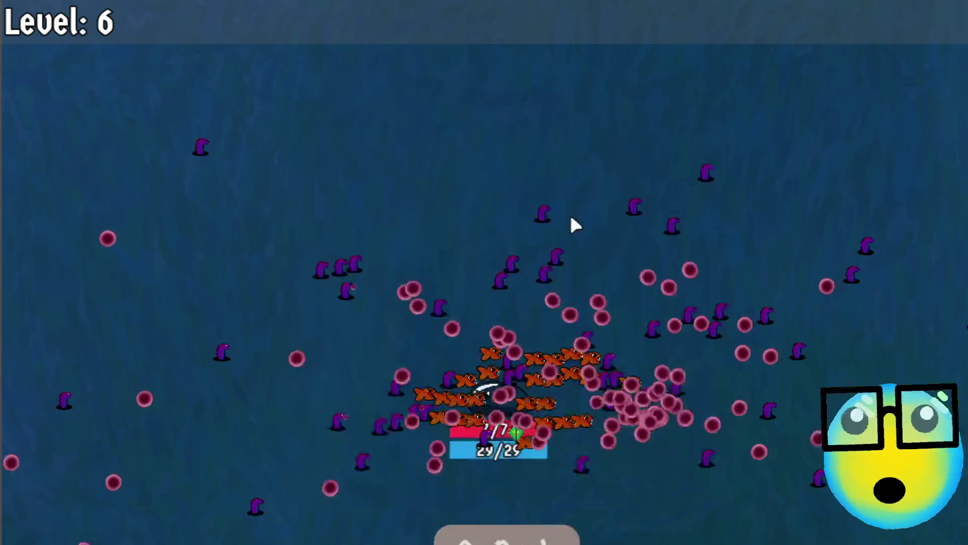
key("w")
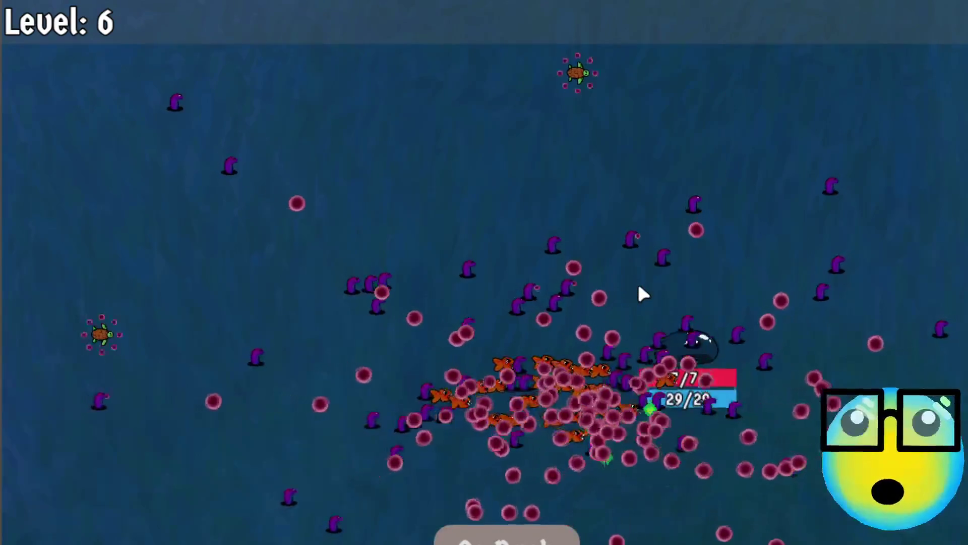
key("a")
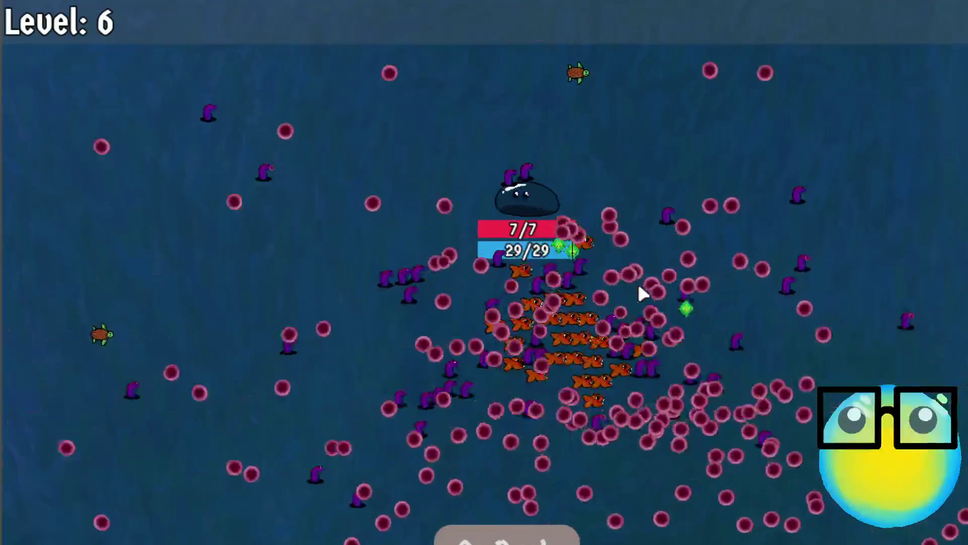
key("s")
key("d")
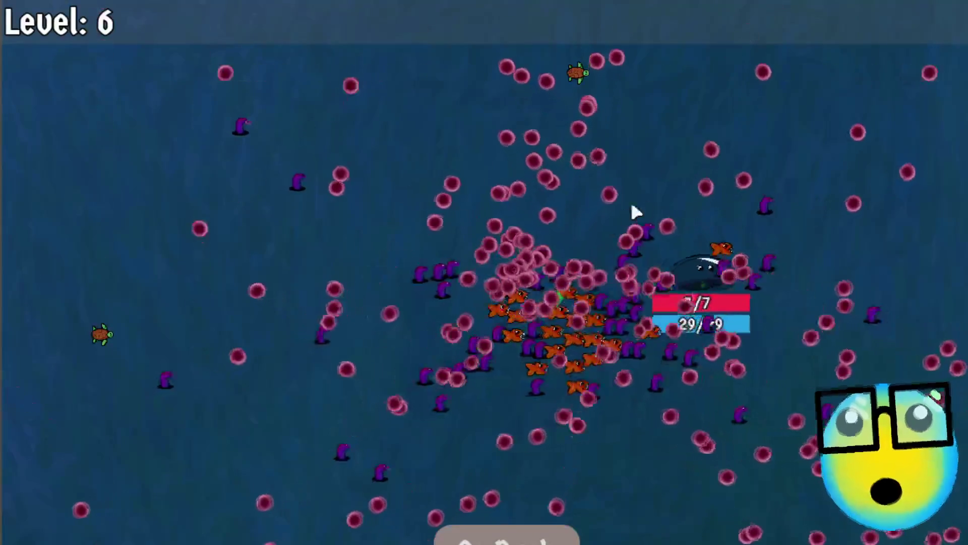
key("s")
key("a")
key("s")
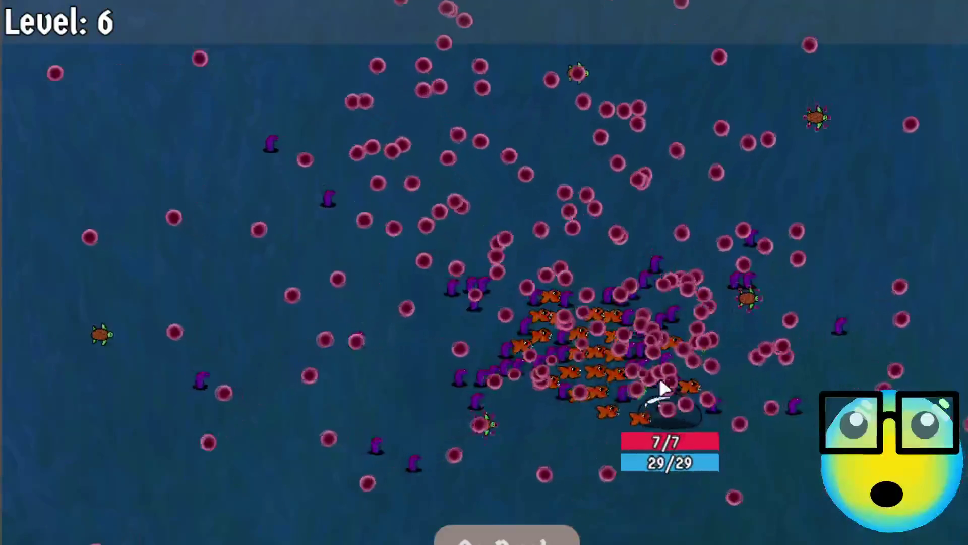
key("a")
key("s")
key("w")
- Dodge enemies and collect enough experience to reach level 7
key("d")
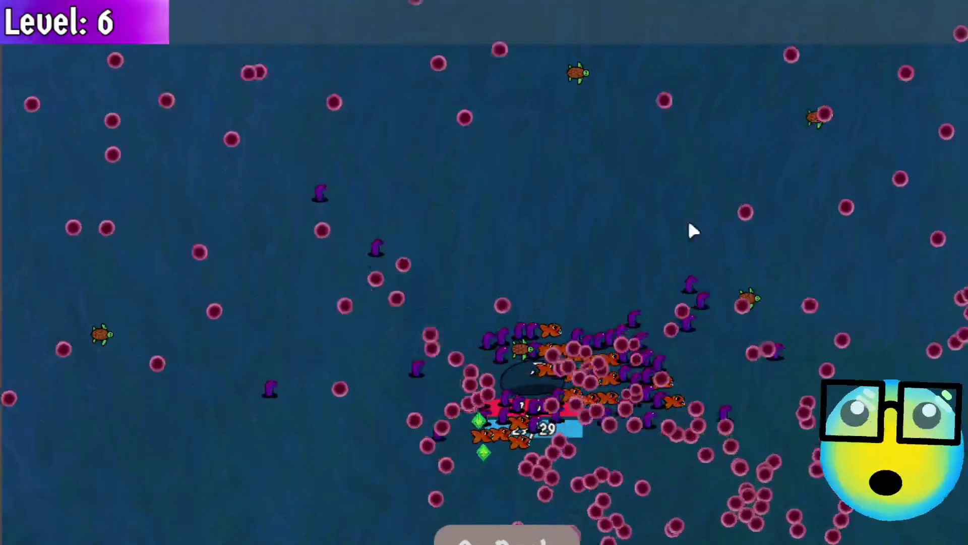
key("s")
key("a")
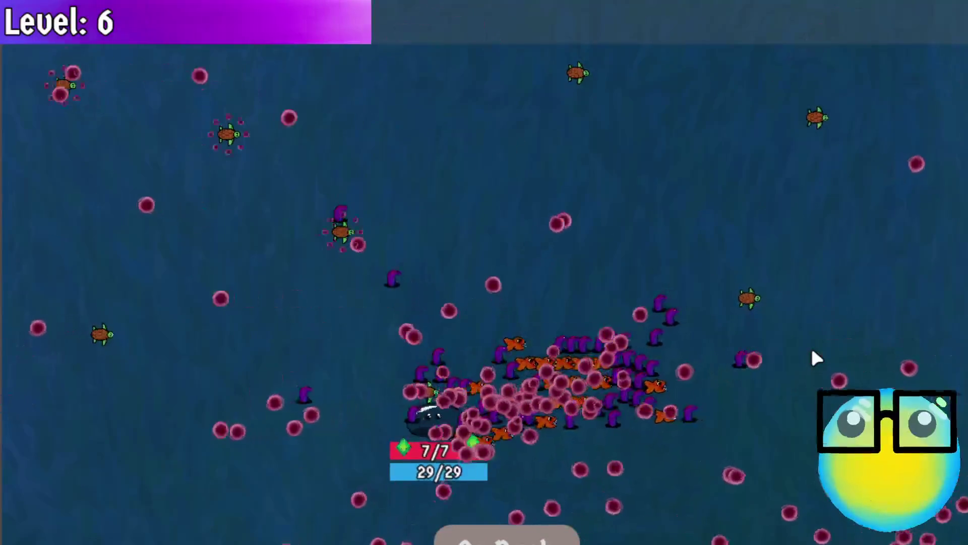
key("a")
key("s")
key("d")
key("w")
key("d")
key("d")
key("w")
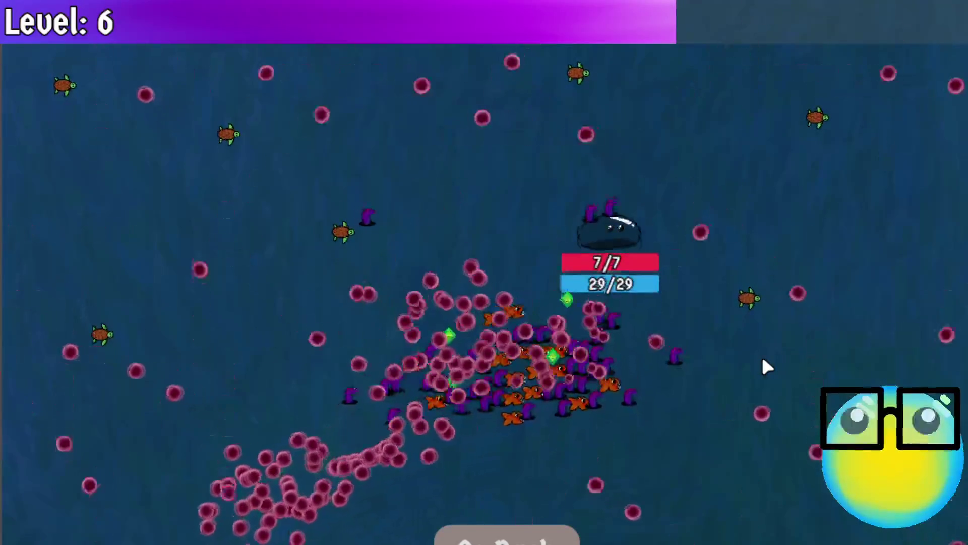
key("a")
key("d")
key("s")
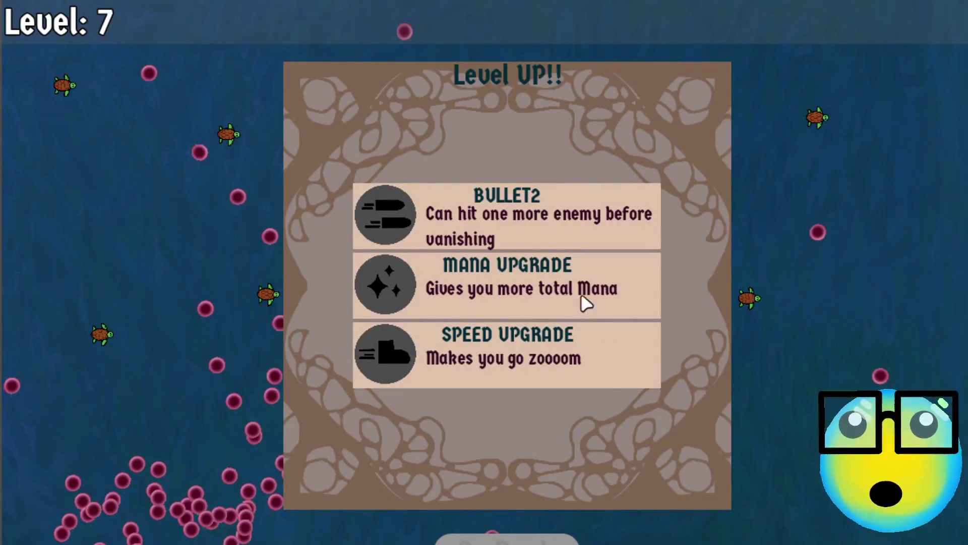
- Choose the speed upgrade and circle the slime away from the swarm
left_click(567, 352)
key("d")
key("s")
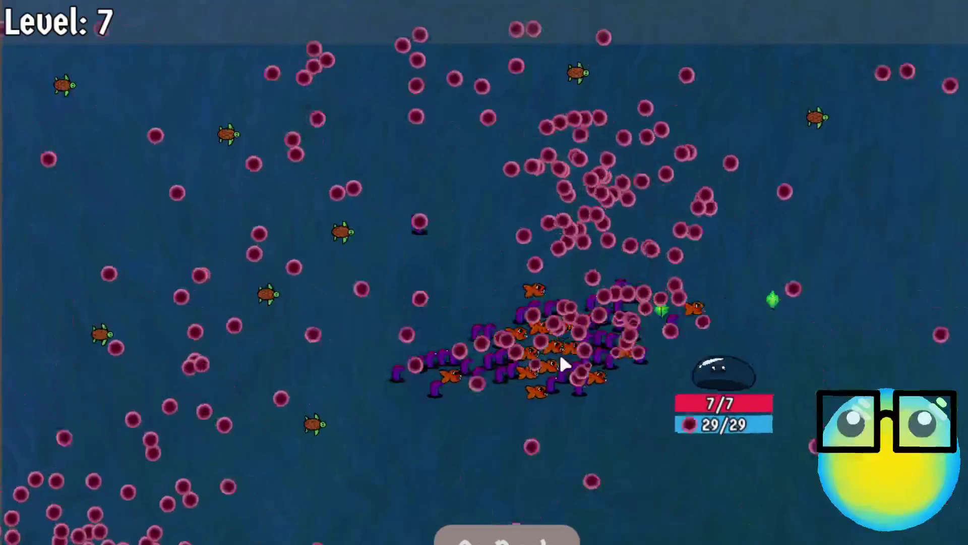
key("a")
key("d")
key("w")
key("a")
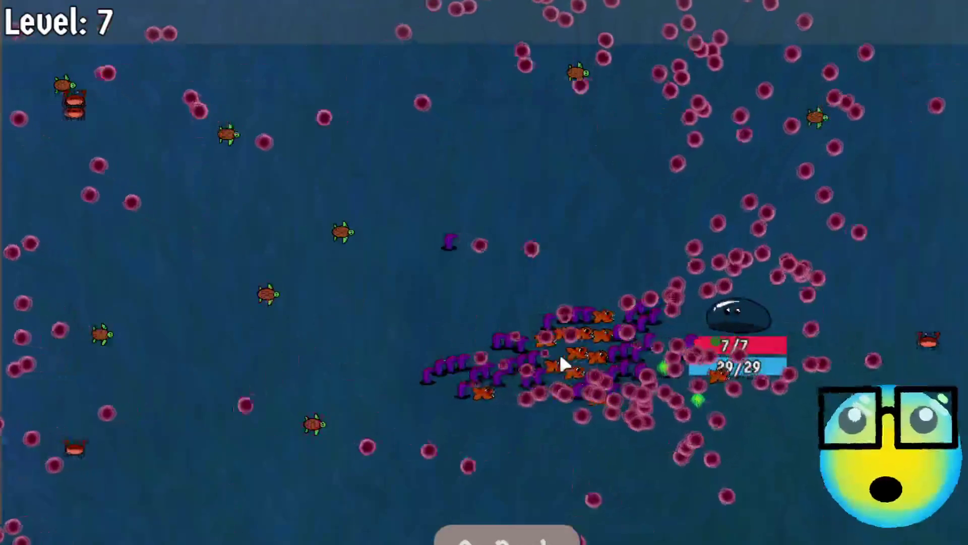
- Kite the enemies around the map to fill the bar toward level 8
key("s")
key("d")
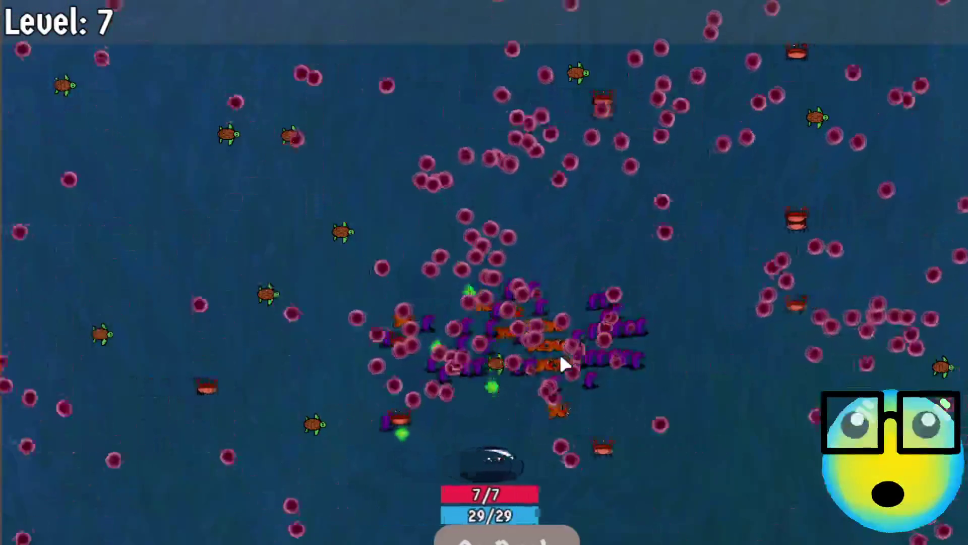
key("w")
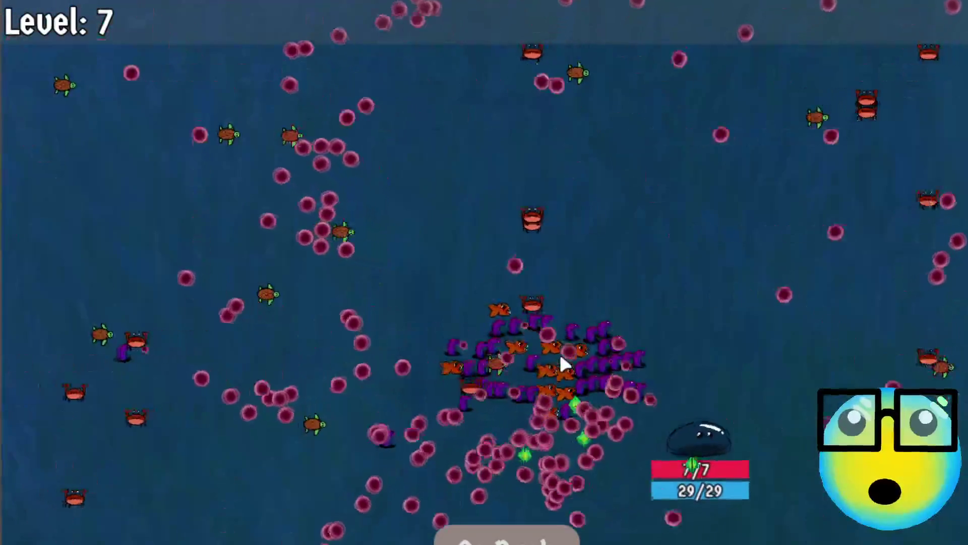
key("a")
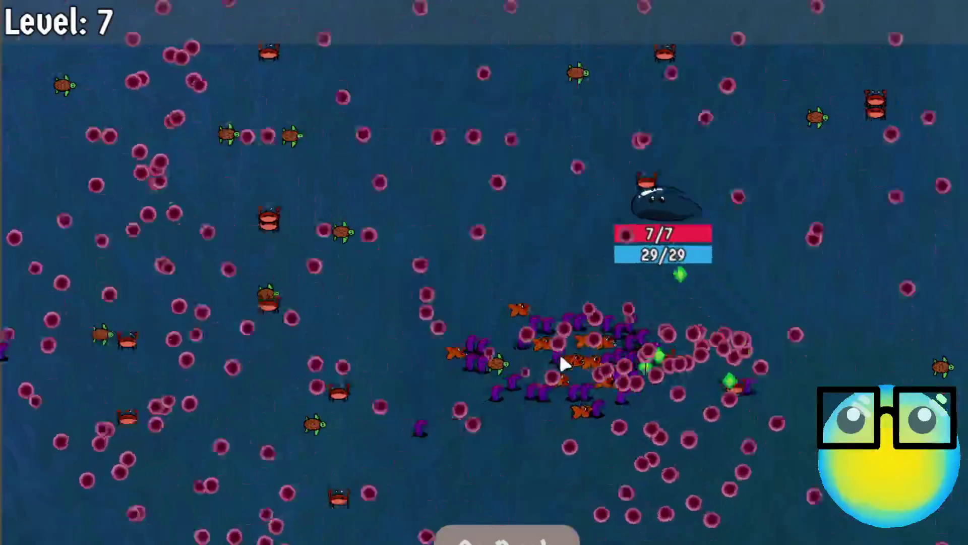
key("s")
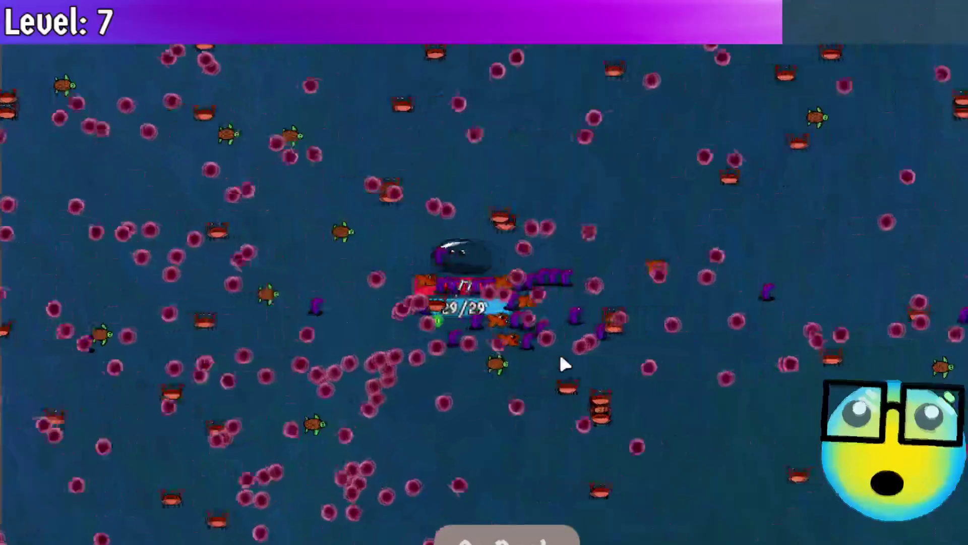
key("s")
key("d")
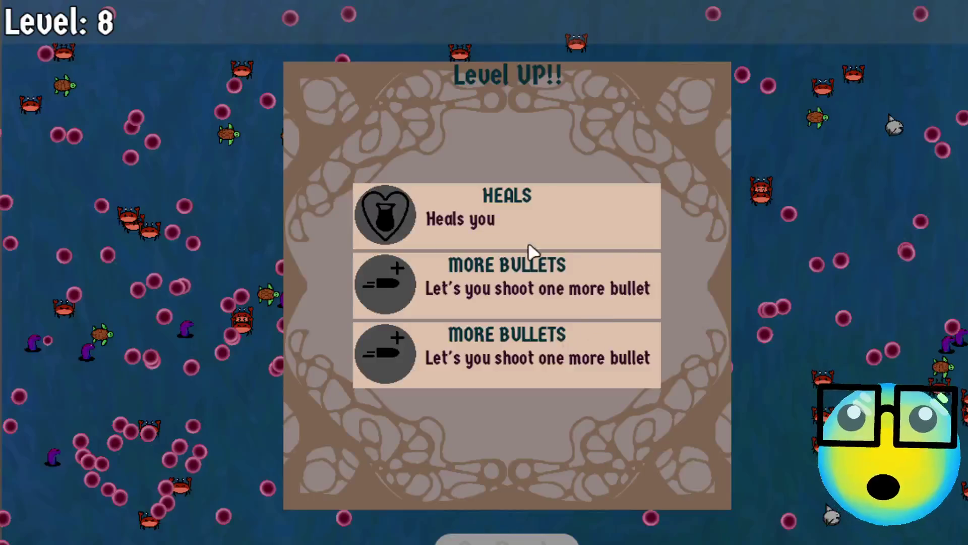
- Take the extra bullet upgrade and dodge around to keep the slime alive
left_click(607, 295)
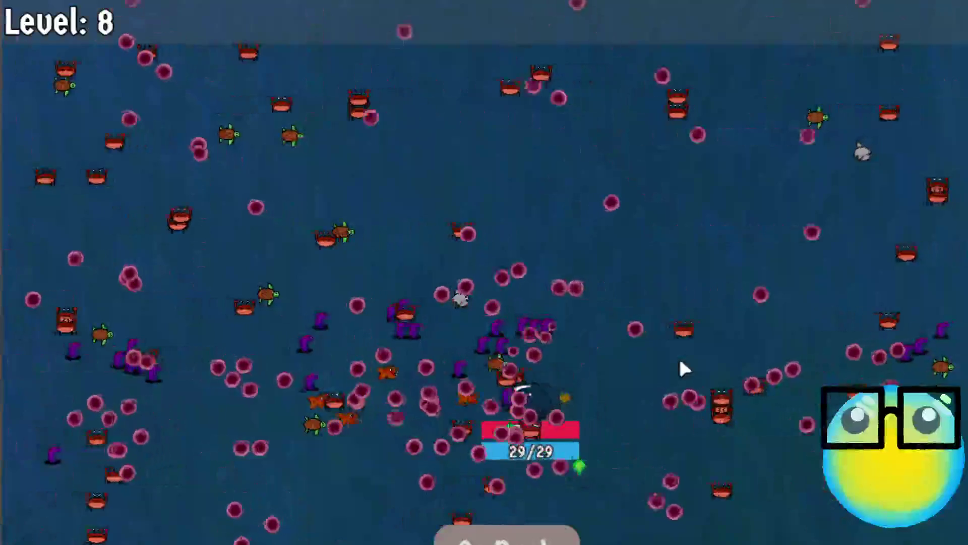
key("d")
key("w")
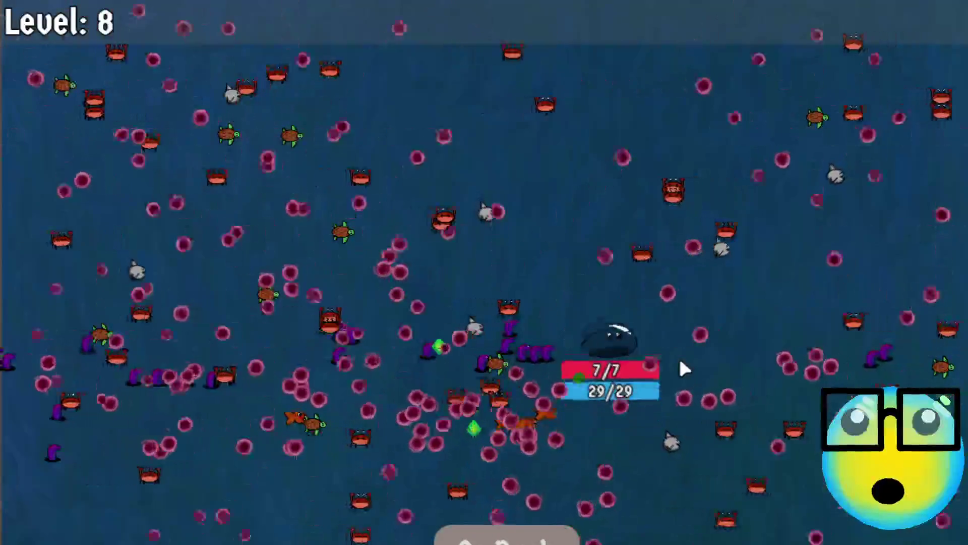
key("a")
key("d")
key("a")
key("s")
key("d")
key("w")
key("a")
key("s")
key("d")
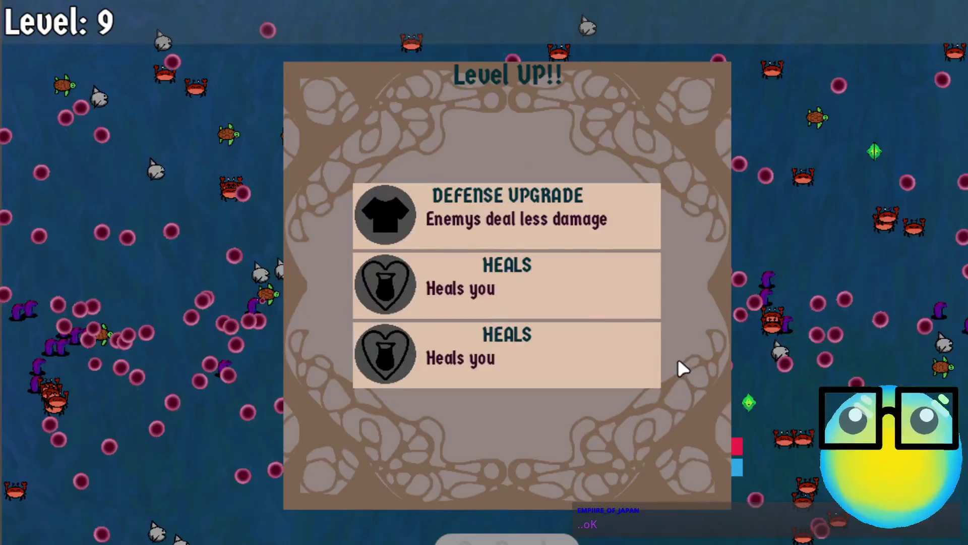
- Choose the heal and defense upgrades, then head toward the experience gems
left_click(593, 290)
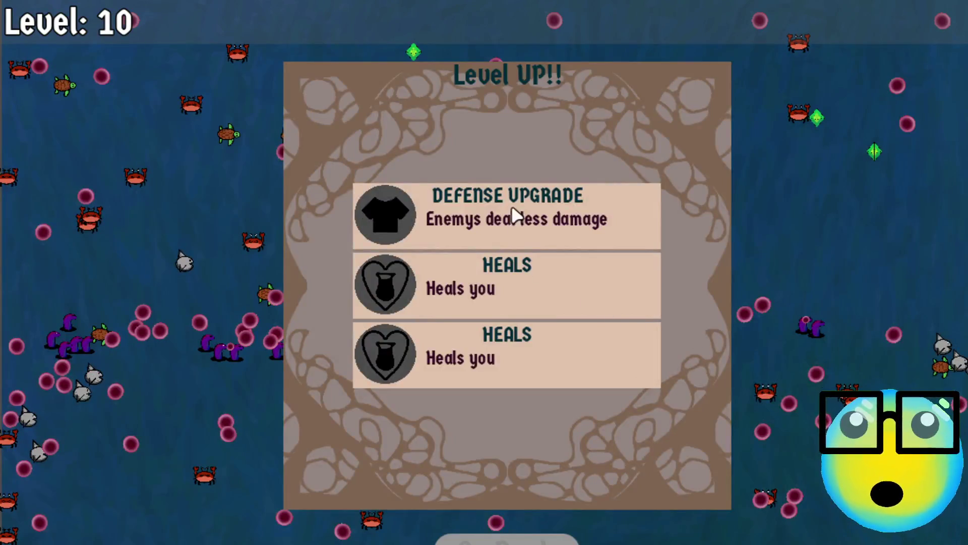
left_click(512, 208)
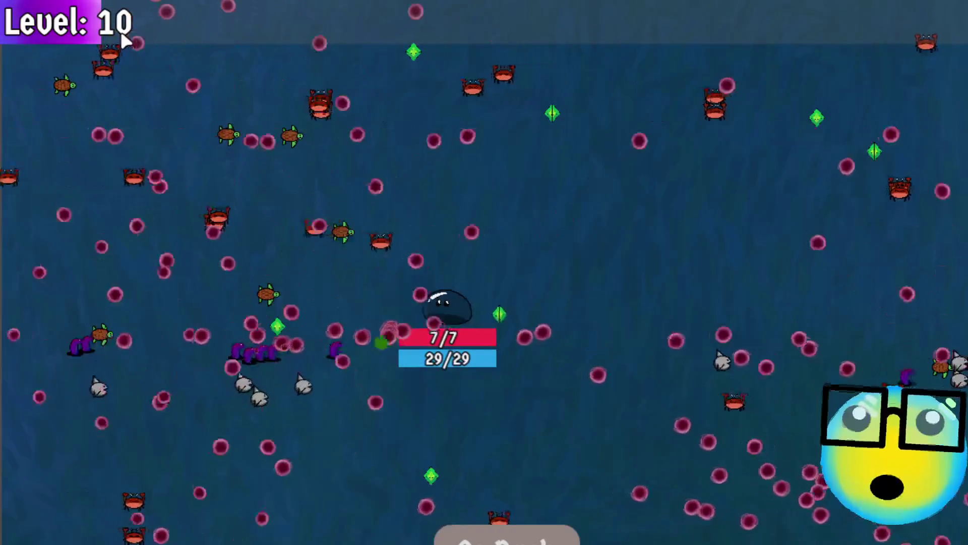
key("s")
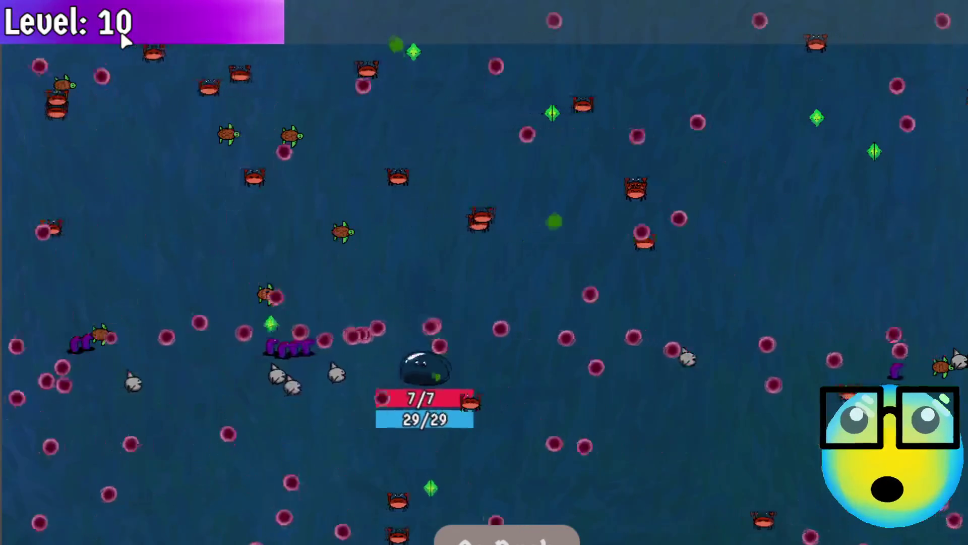
key("w")
key("d")
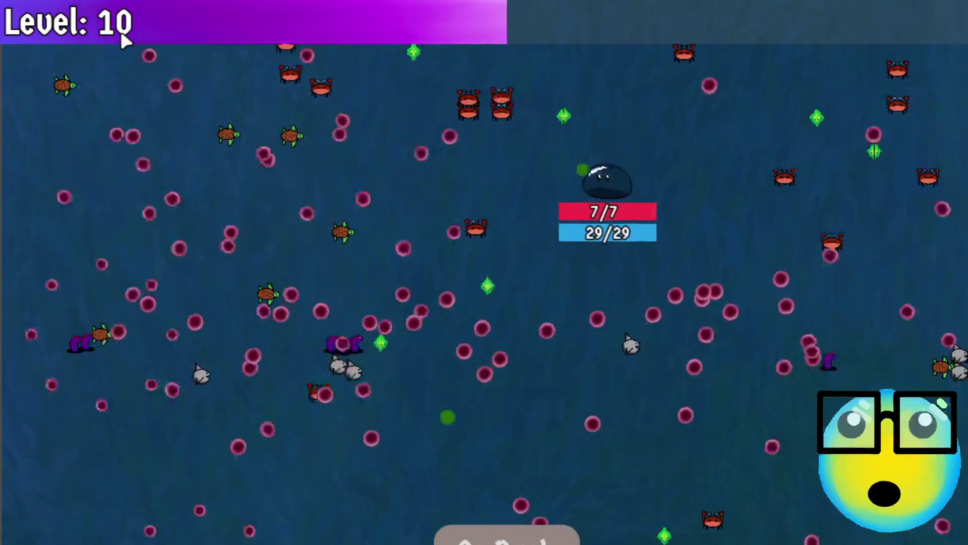
- Collect gems to reach level 11 and choose the speed upgrade
key("w")
key("d")
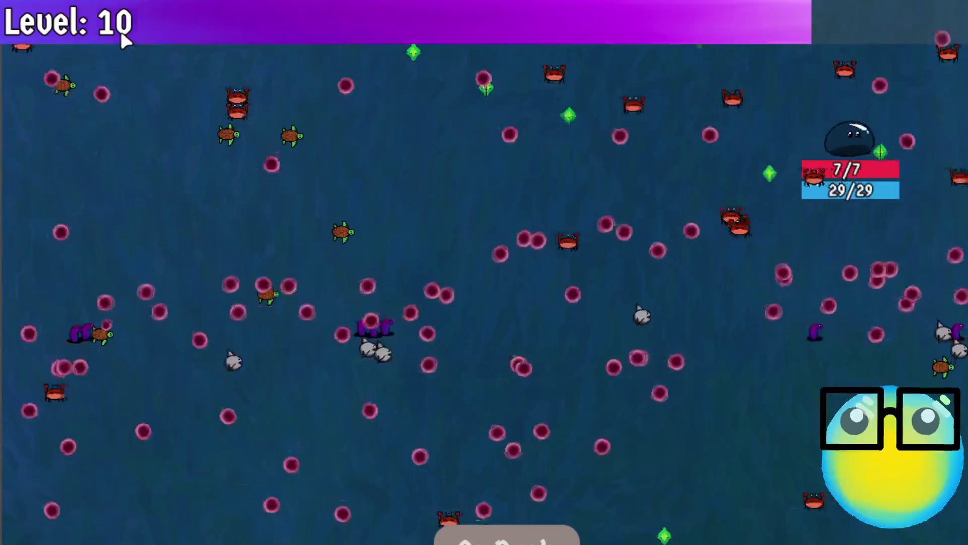
key("s")
key("a")
key("w")
key("a")
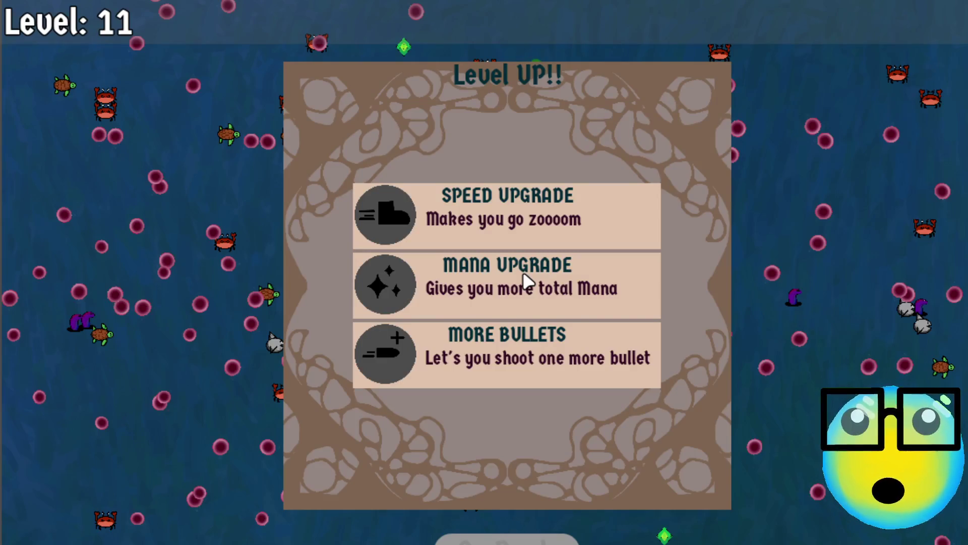
left_click(526, 224)
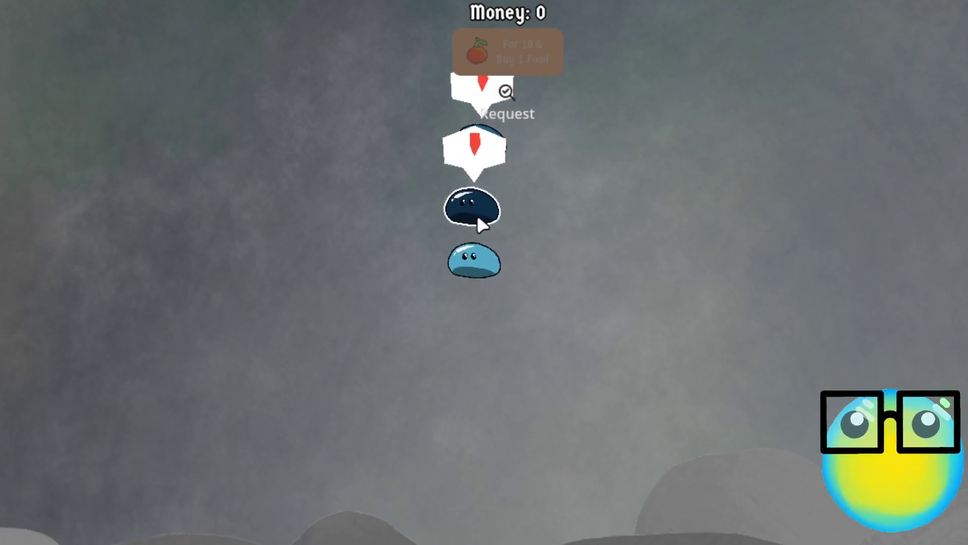
- View the light-blue slime's stats panel twice, closing it each time
mouse_move(442, 201)
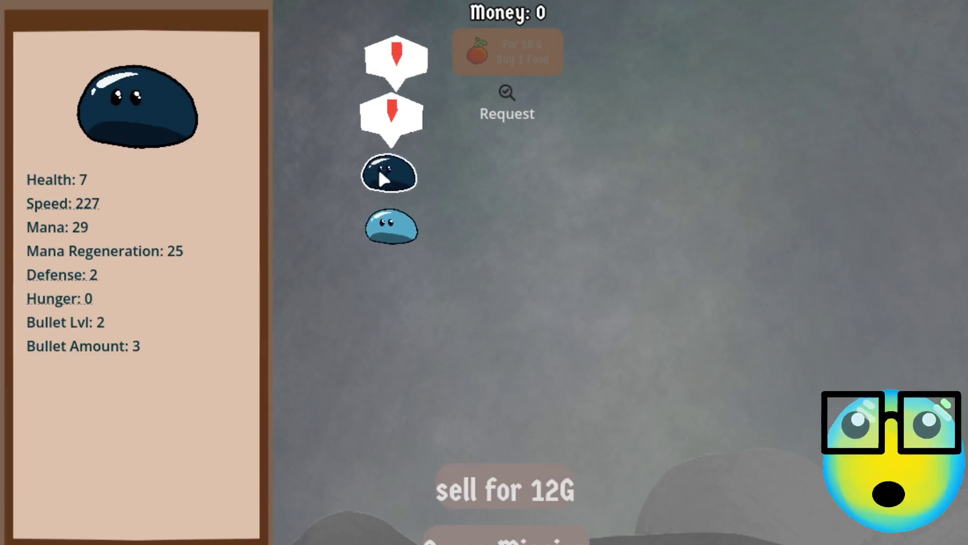
left_click(313, 195)
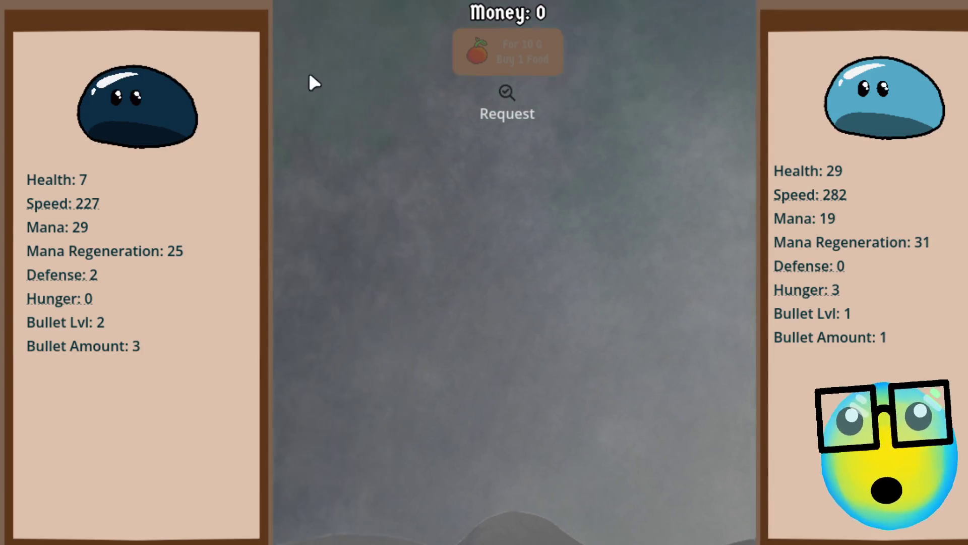
left_click(312, 91)
left_click(330, 95)
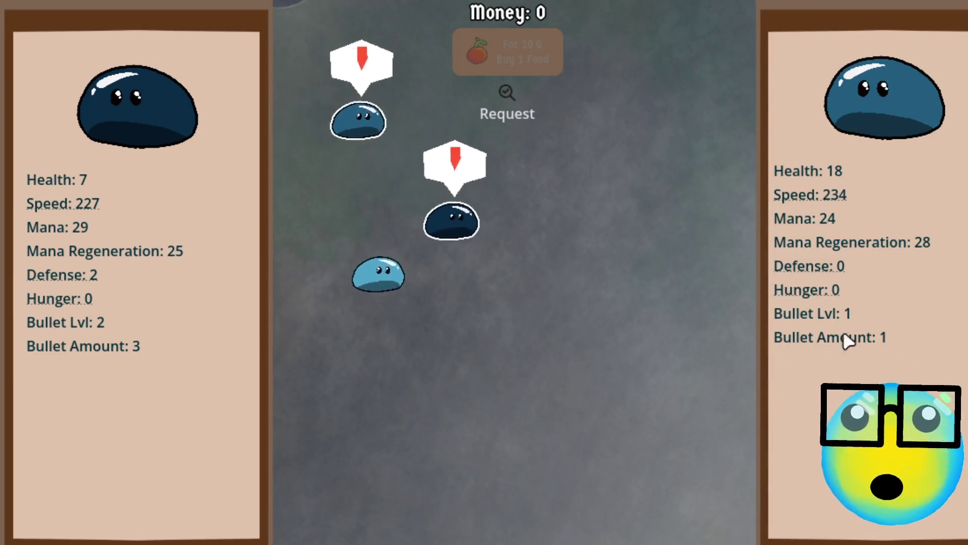
left_click(592, 293)
- Select the dark slime to show its stats, hiding and reshowing them for comparison
left_click(586, 279)
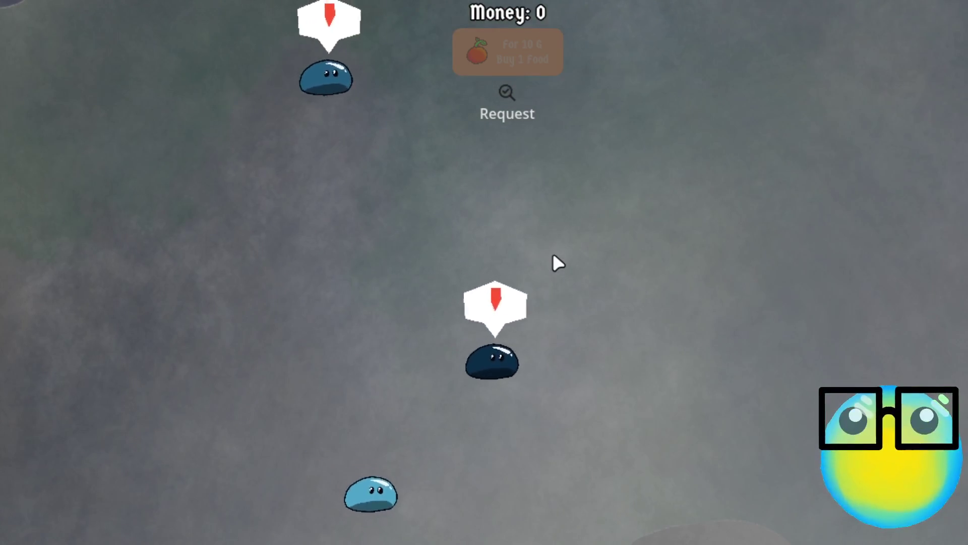
left_click(625, 334)
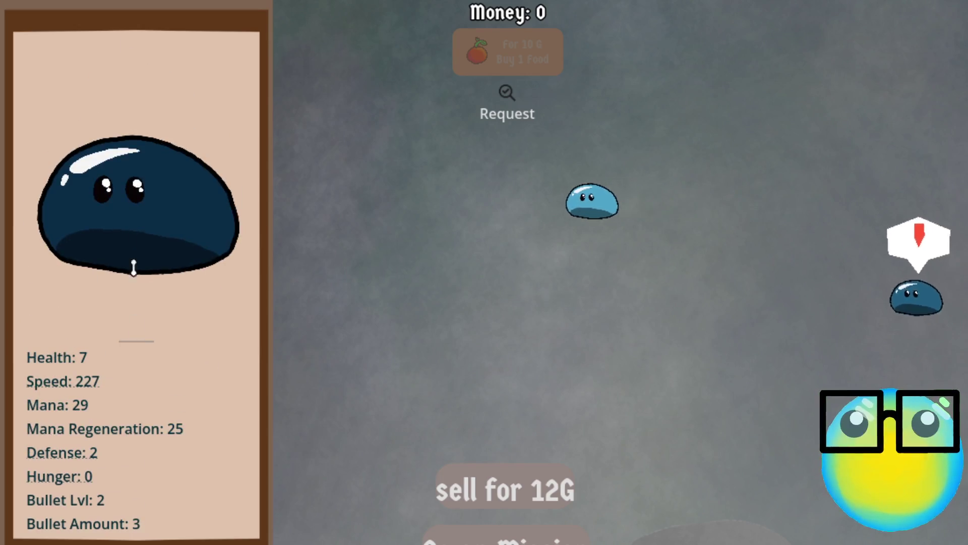
left_click(410, 274)
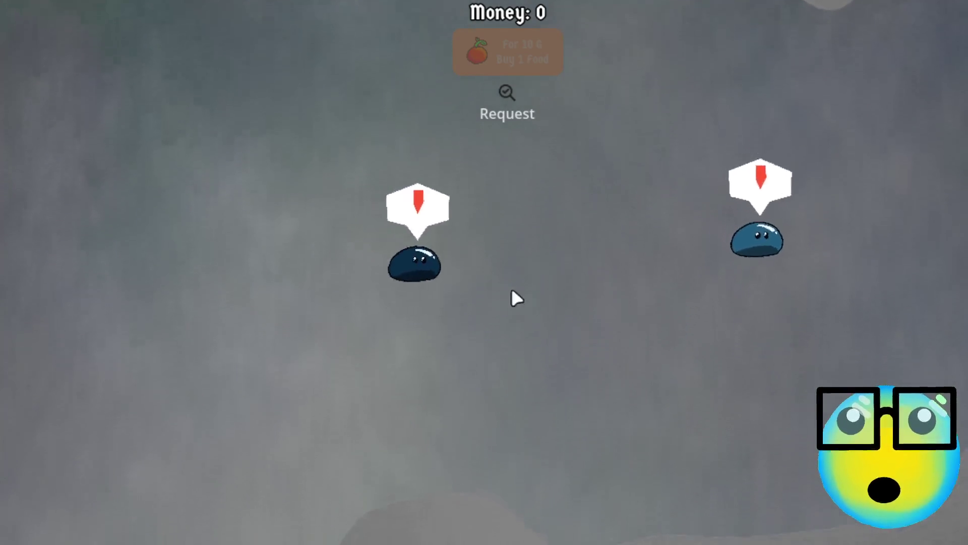
left_click(437, 246)
left_click(439, 242)
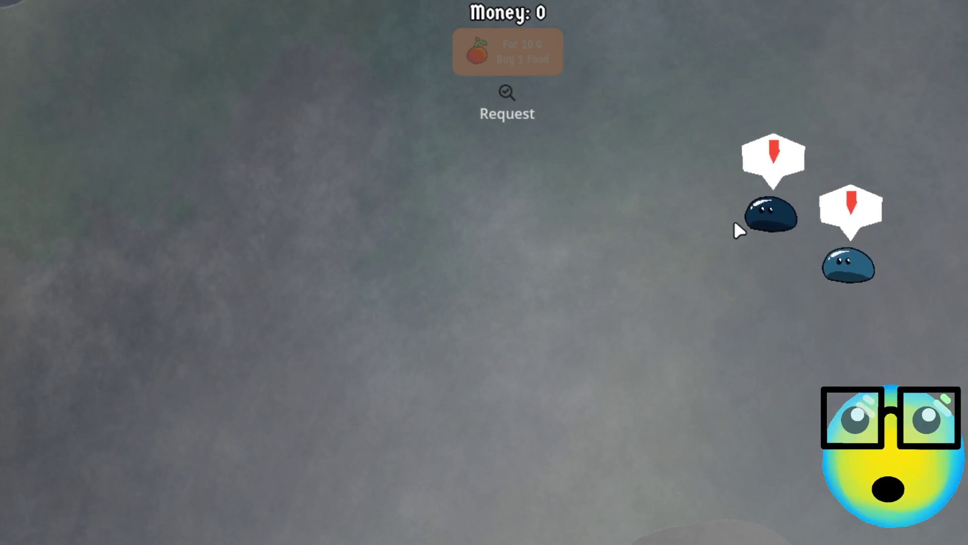
left_click(734, 220)
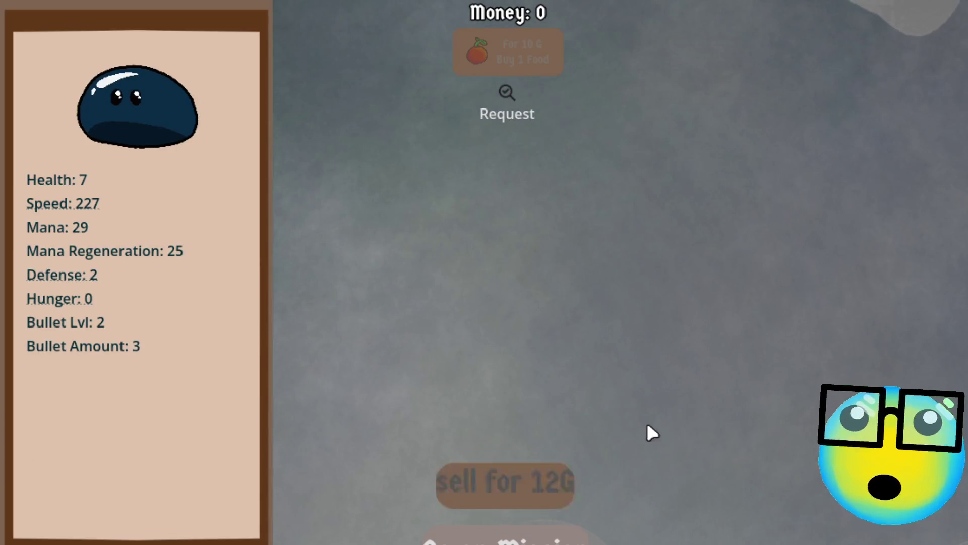
- Pause and resume the game, then pause again and quit to the main menu
key("Escape")
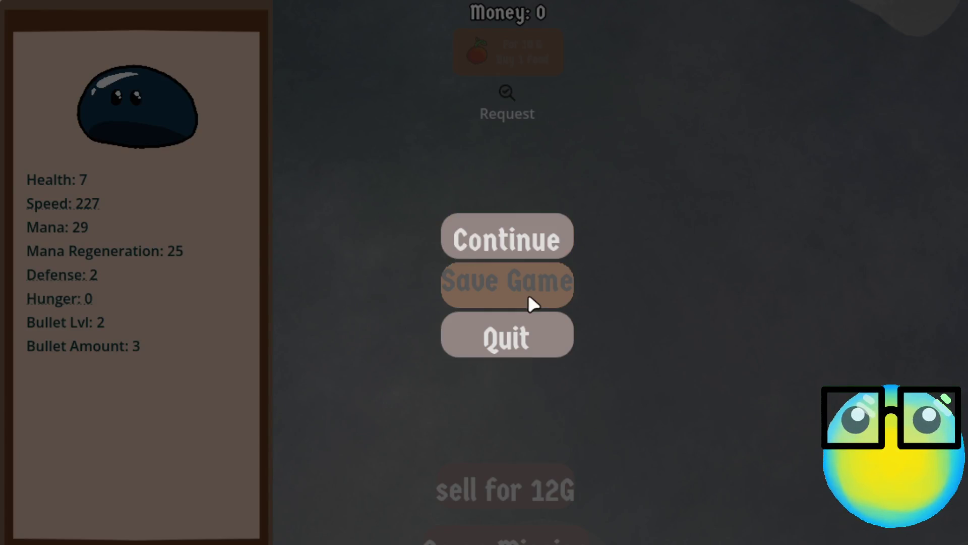
left_click(530, 225)
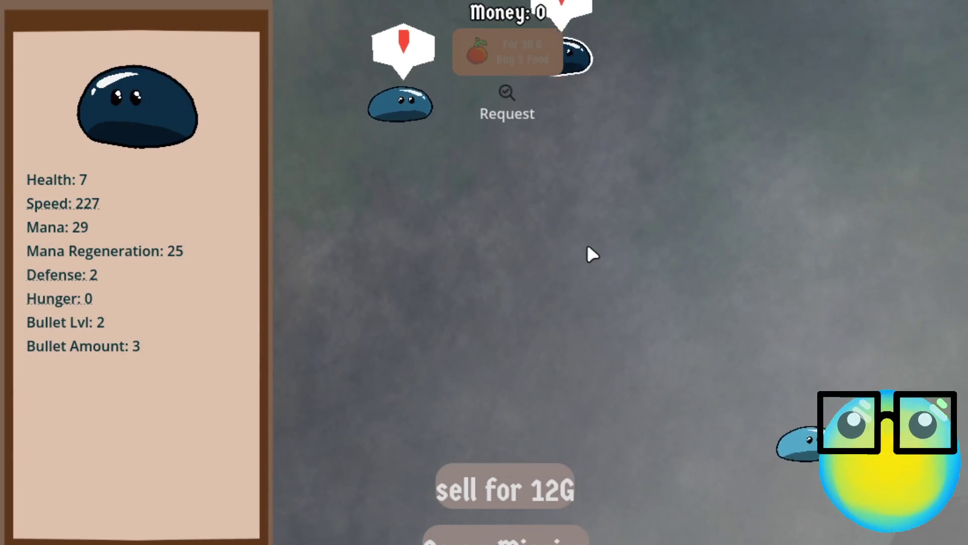
key("Escape")
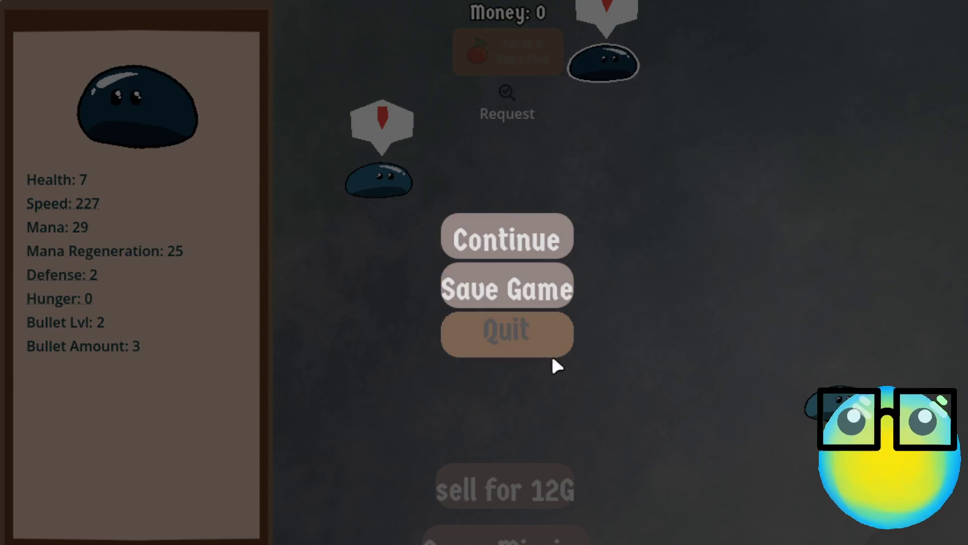
left_click(550, 353)
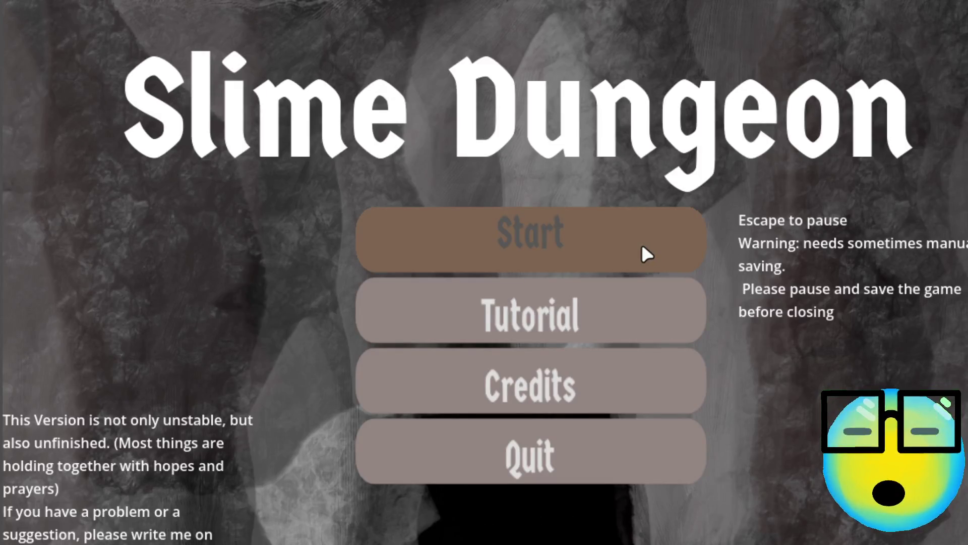
- Start a new game, review the customer request (mana 5, speed 3, defense 5), and return to Godot
left_click(641, 244)
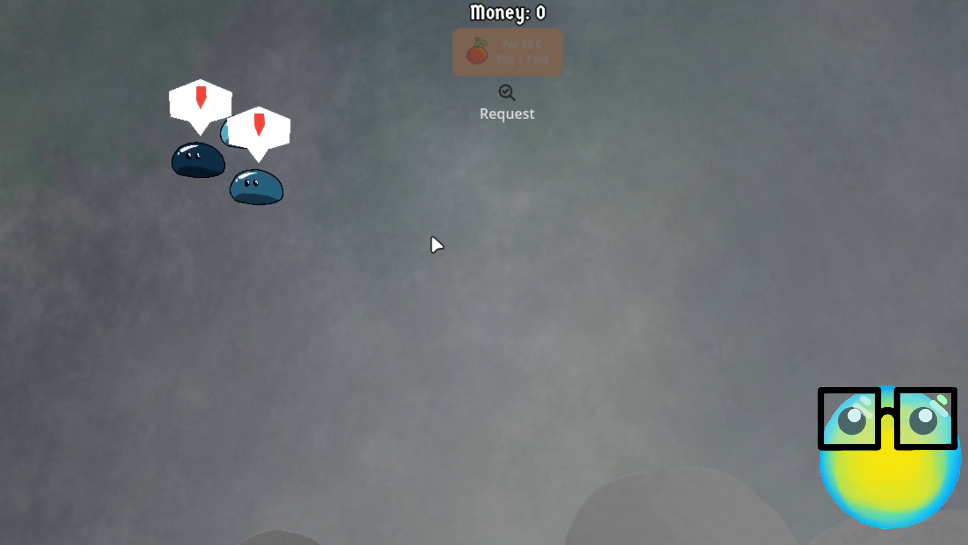
left_click(491, 114)
left_click(594, 536)
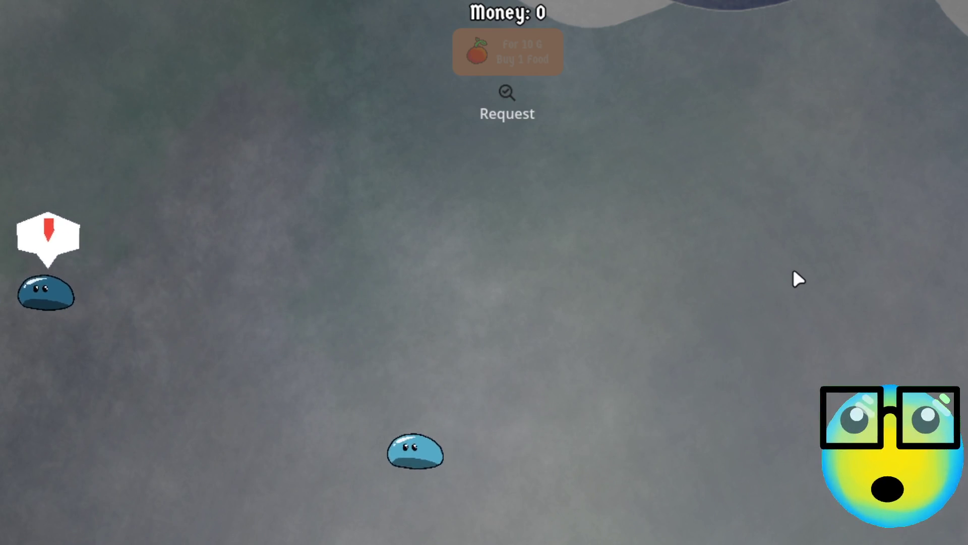
key("alt+Tab")
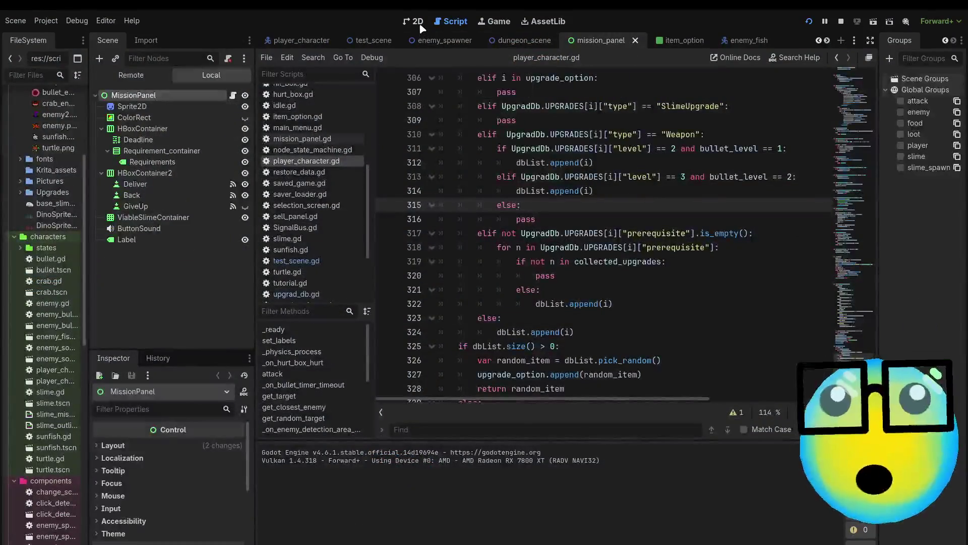
- In the 2D view, open the selection_screen scene from test_scene
left_click(417, 23)
scroll(446, 228, "down", 3)
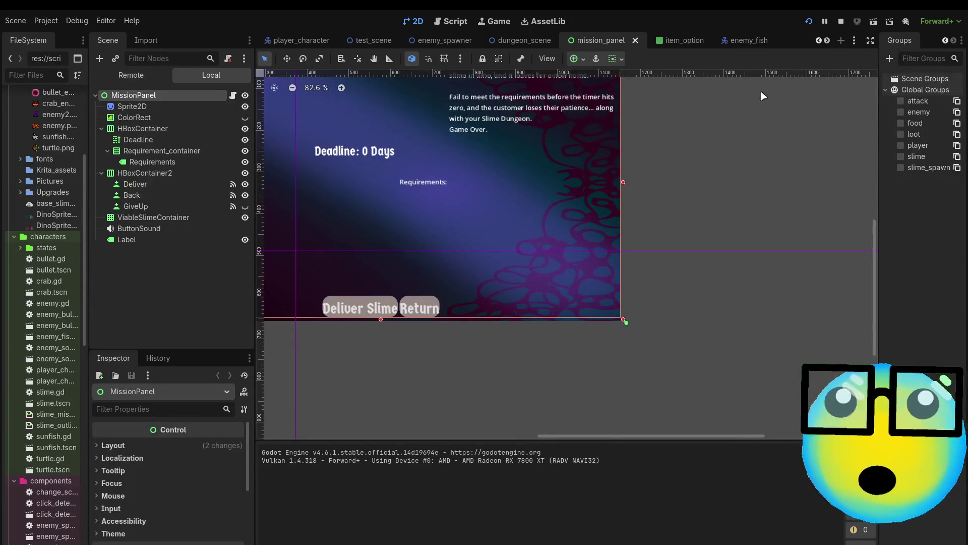
left_click_drag(654, 440, 555, 440)
scroll(670, 200, "down", 6)
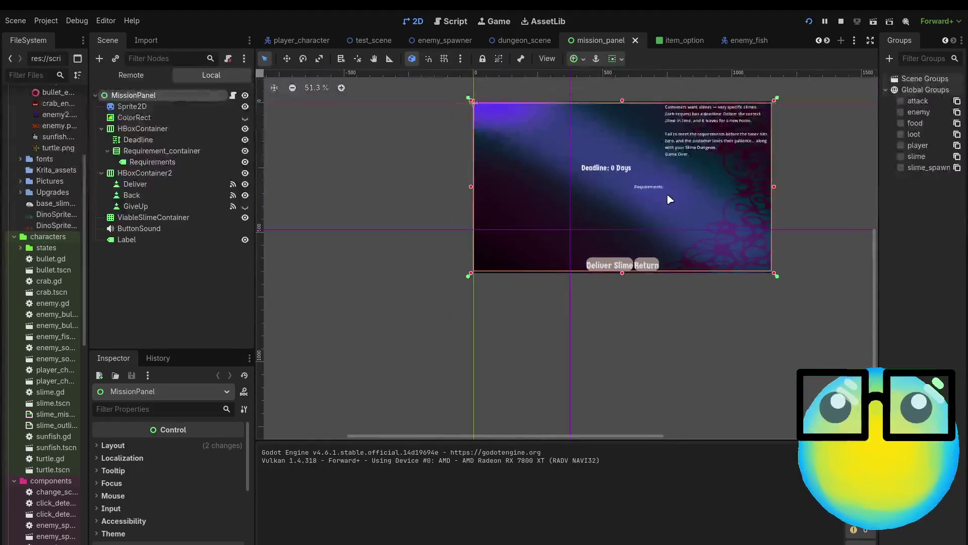
left_click(359, 45)
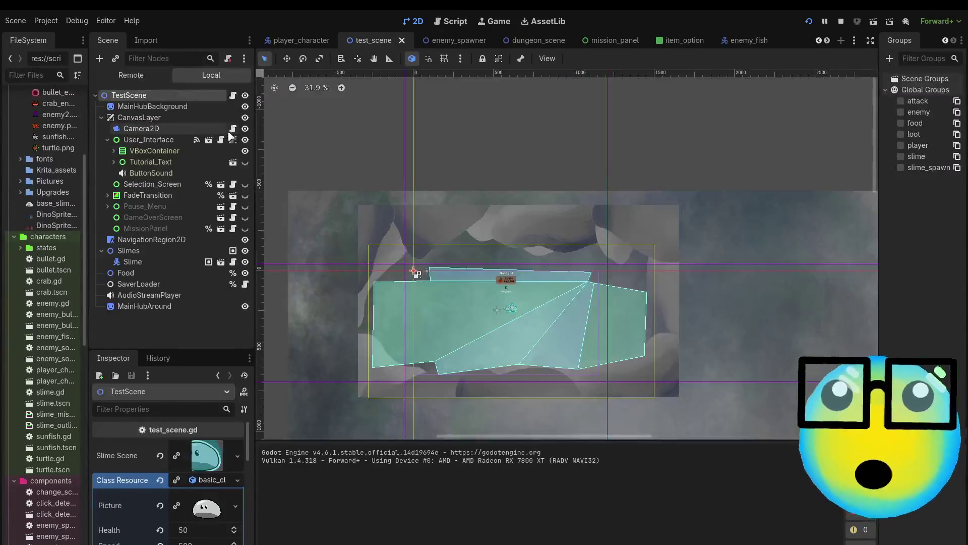
left_click(222, 184)
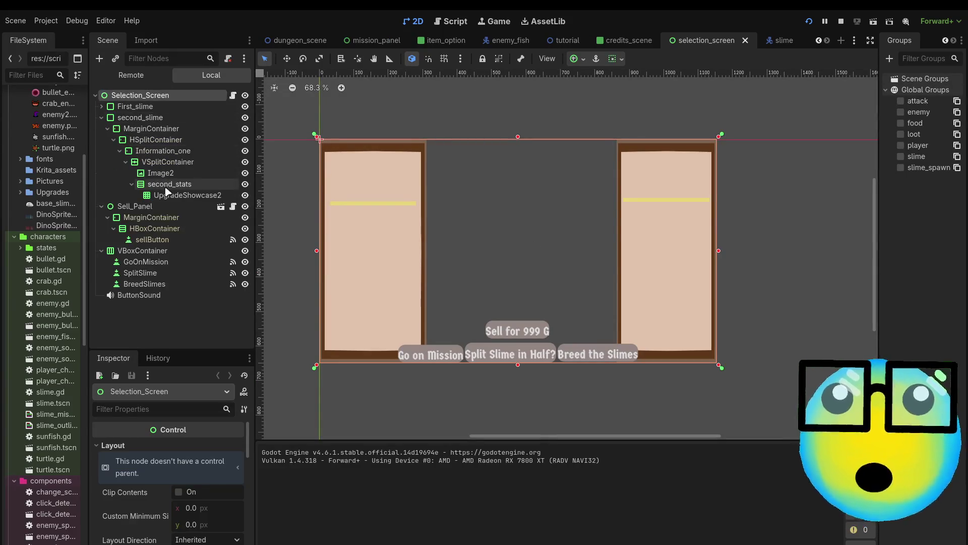
- Delete the second_stats and First_stats containers, then open selection_screen.gd
left_click(170, 184)
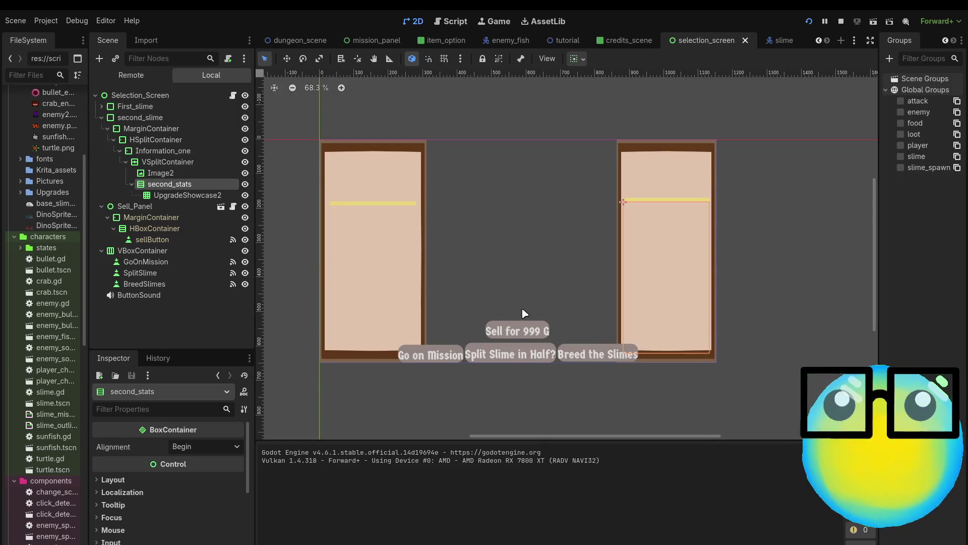
key("Delete")
left_click(101, 105)
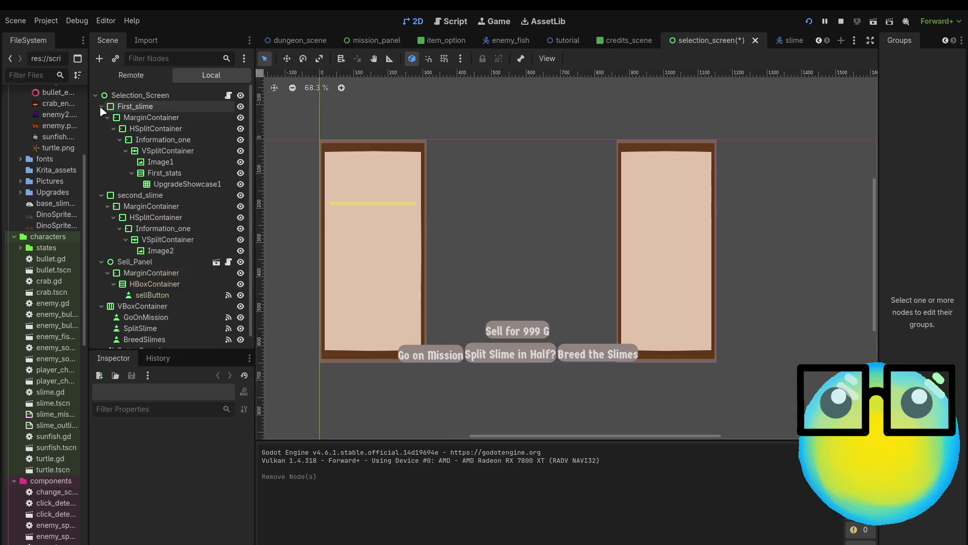
left_click(177, 173)
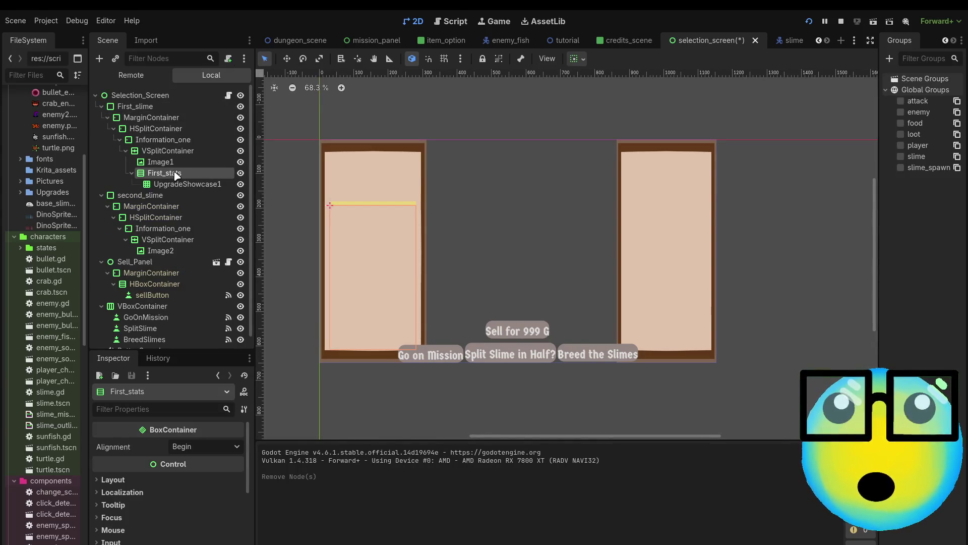
key("Delete")
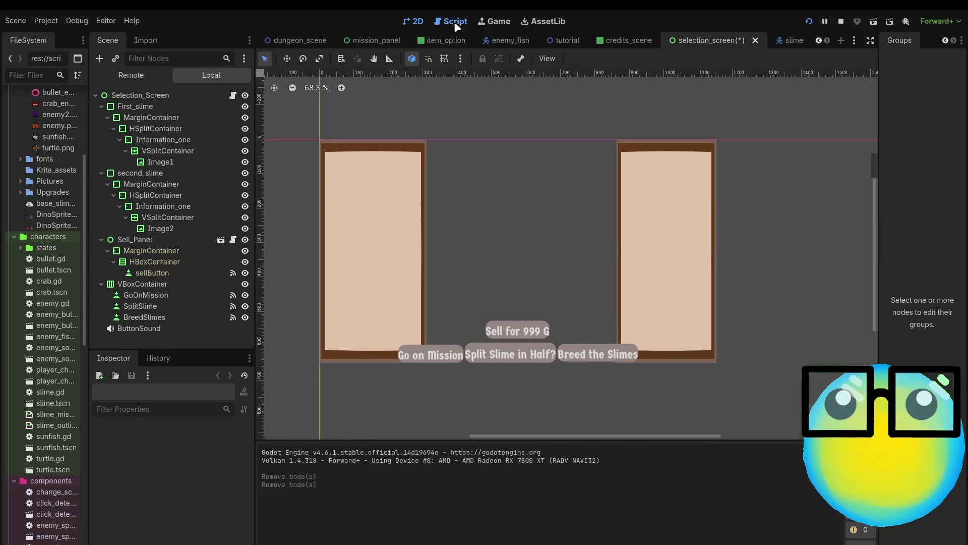
left_click(450, 21)
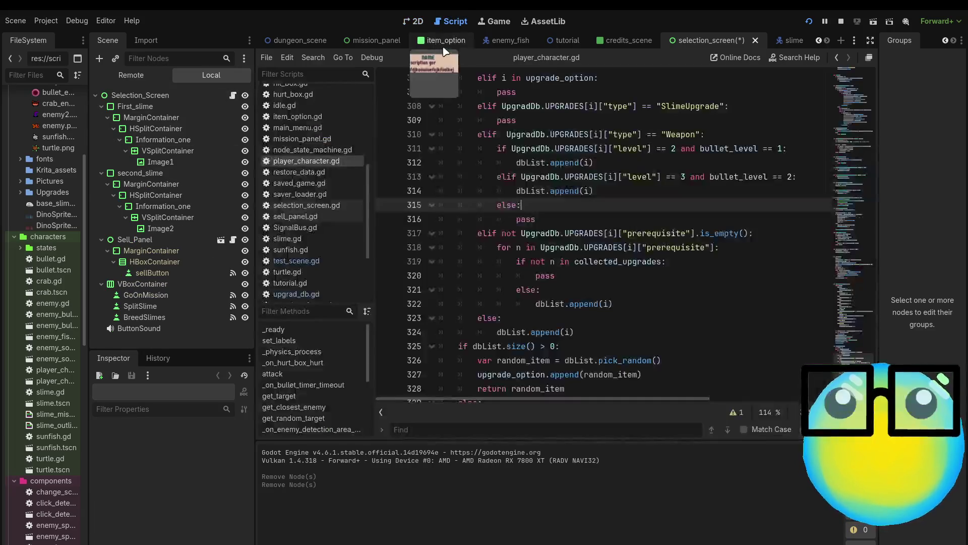
left_click(233, 97)
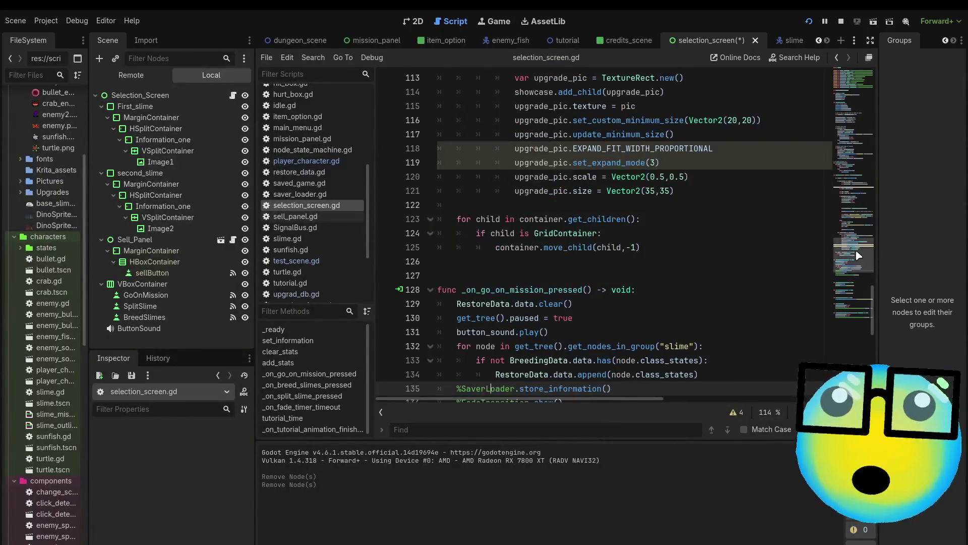
- Delete the upgrade_showcase declarations and showcase clear_stats lines in selection_screen.gd, then undo the deletions
left_click_drag(871, 283, 870, 44)
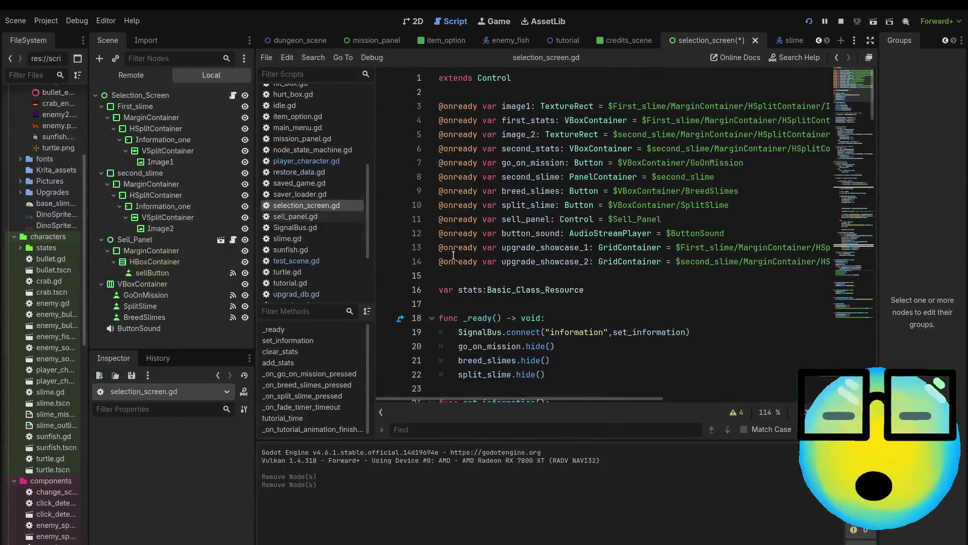
left_click_drag(440, 277, 438, 247)
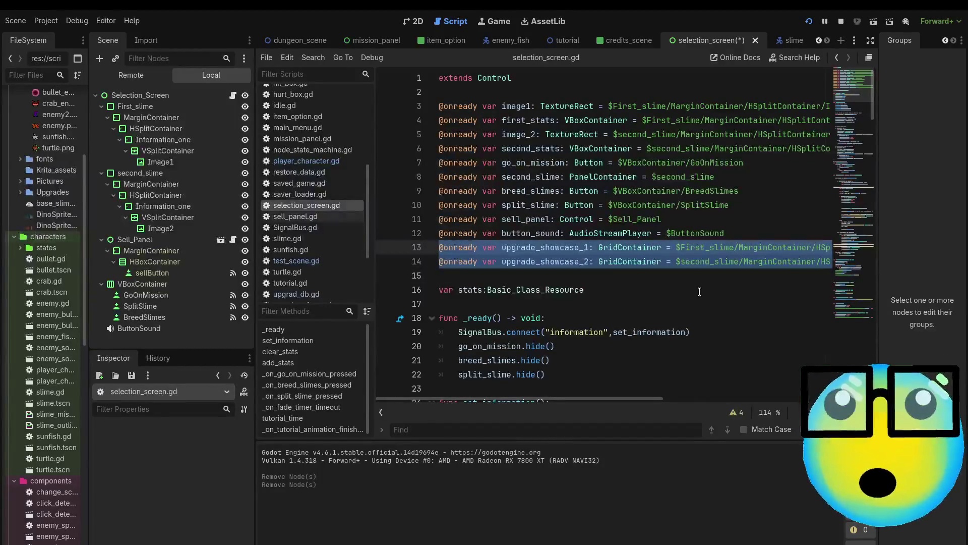
key("Delete")
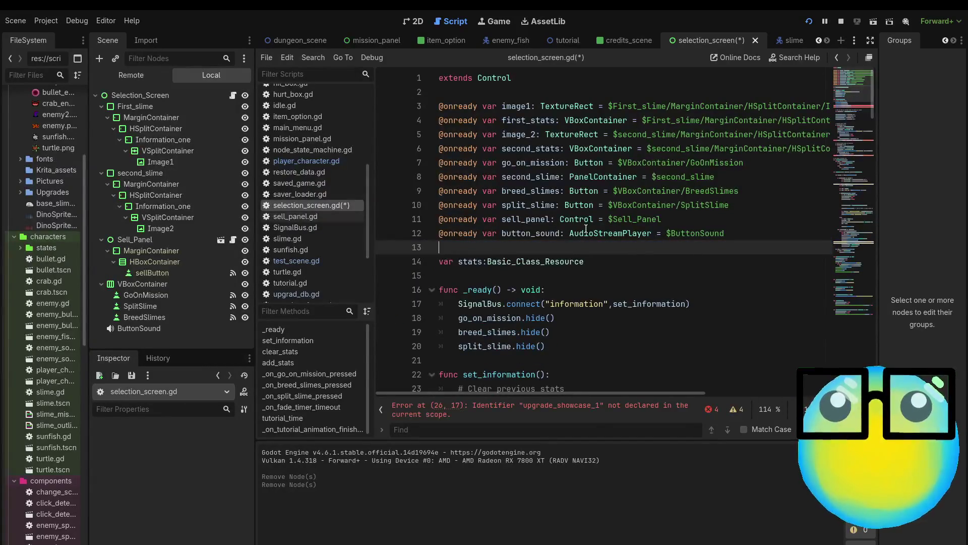
left_click(544, 406)
left_click_drag(610, 247, 372, 233)
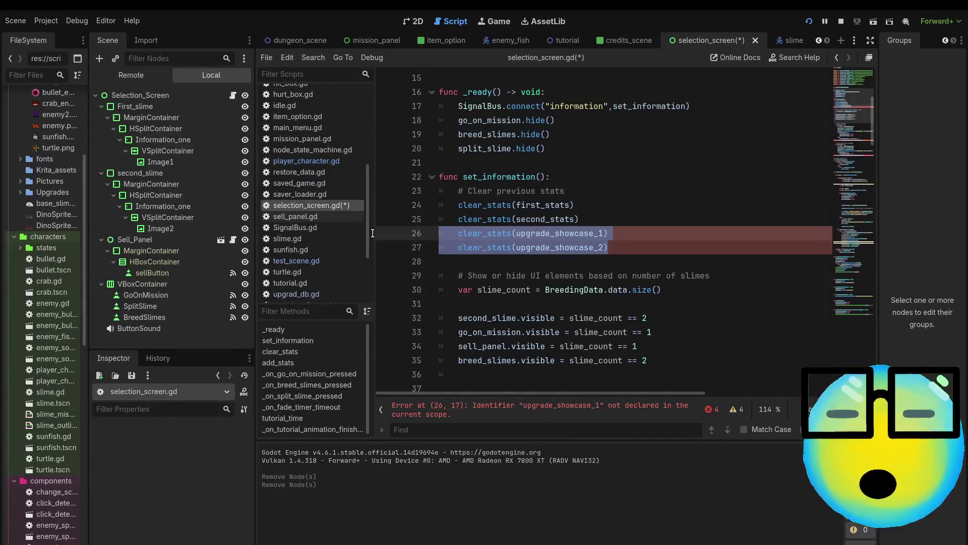
key("BackSpace")
left_click(562, 411)
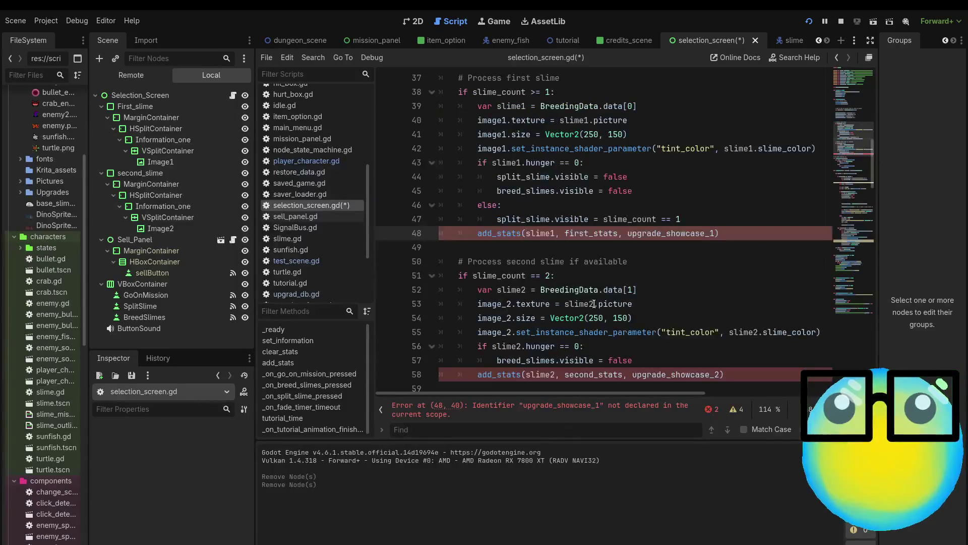
mouse_move(744, 229)
left_mouse_down()
mouse_move(375, 247)
mouse_move(380, 232)
left_mouse_up()
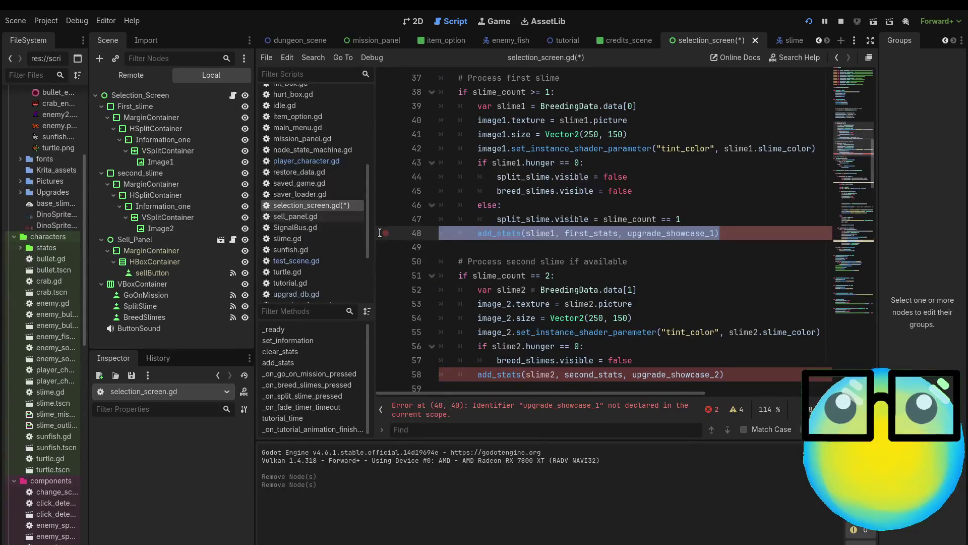
left_click(653, 247)
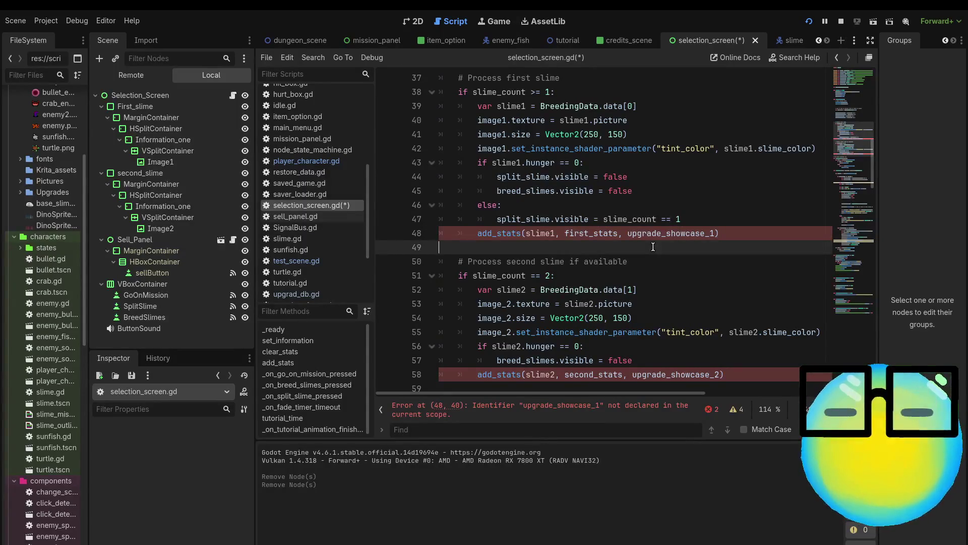
key("ctrl+z")
key("ctrl+z")
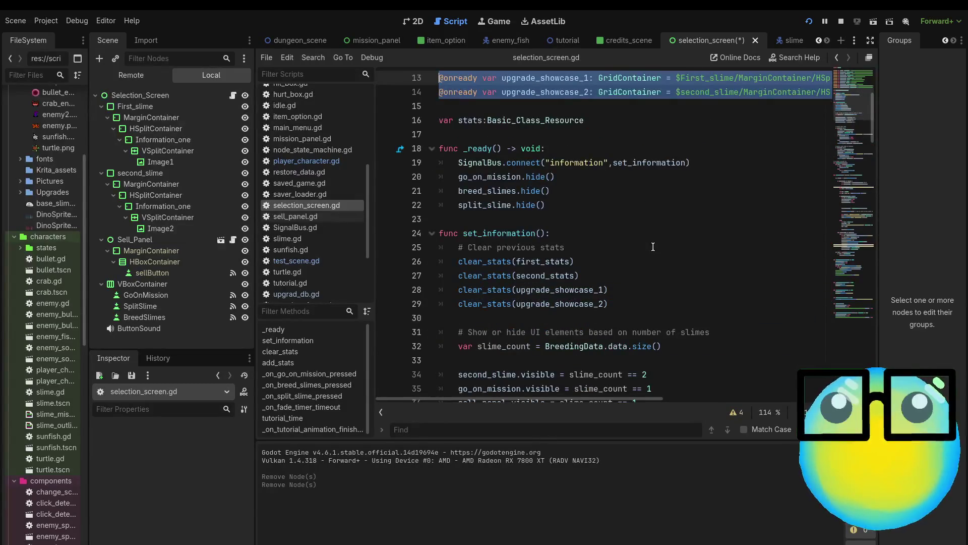
- Check the first_stats references, undo the stats containers' removal in the scene, and select UpgradeShowcase2
scroll(653, 247, "up", 4)
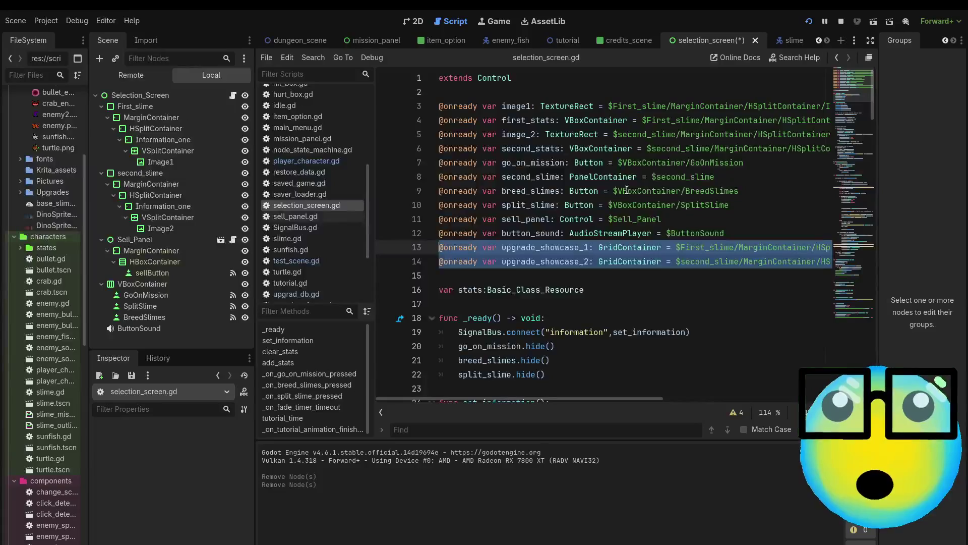
left_click(854, 136)
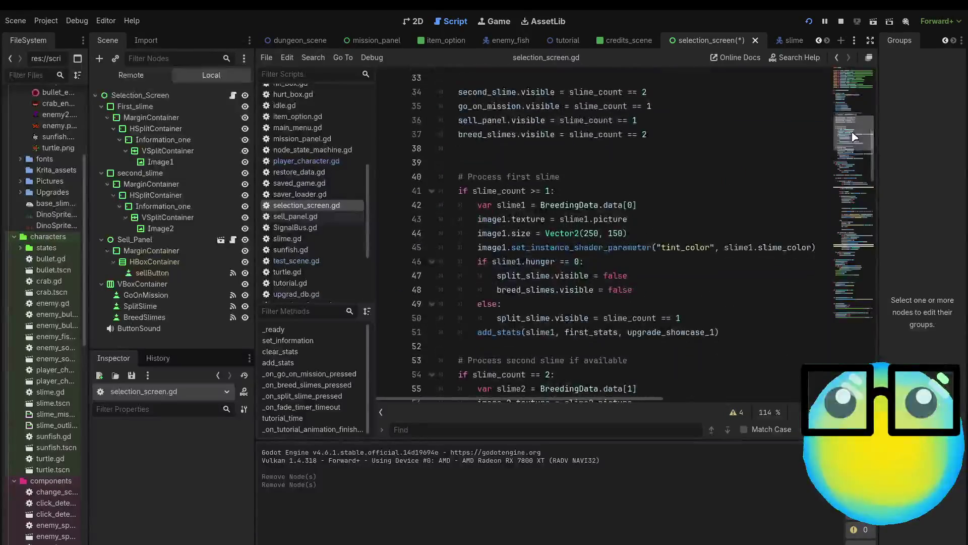
left_click_drag(854, 136, 856, 118)
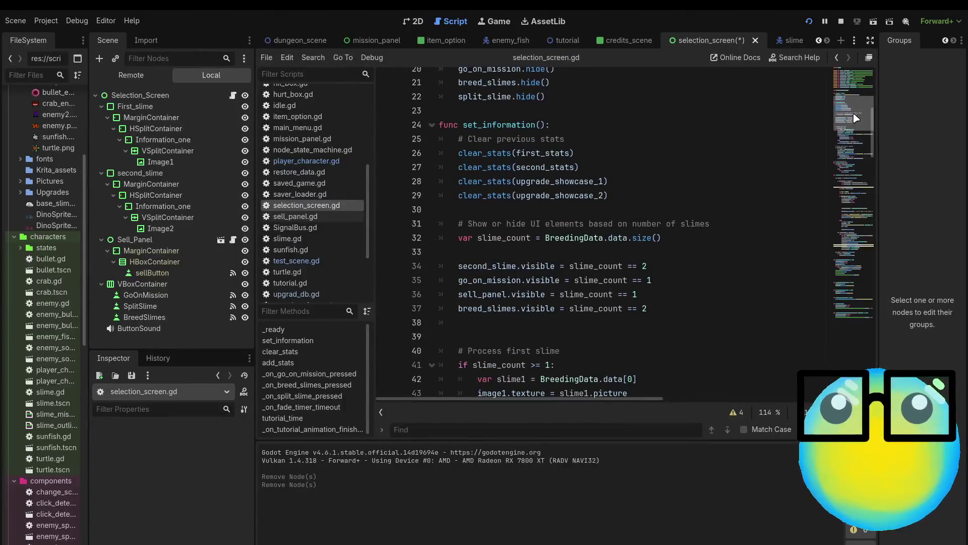
left_click(625, 156)
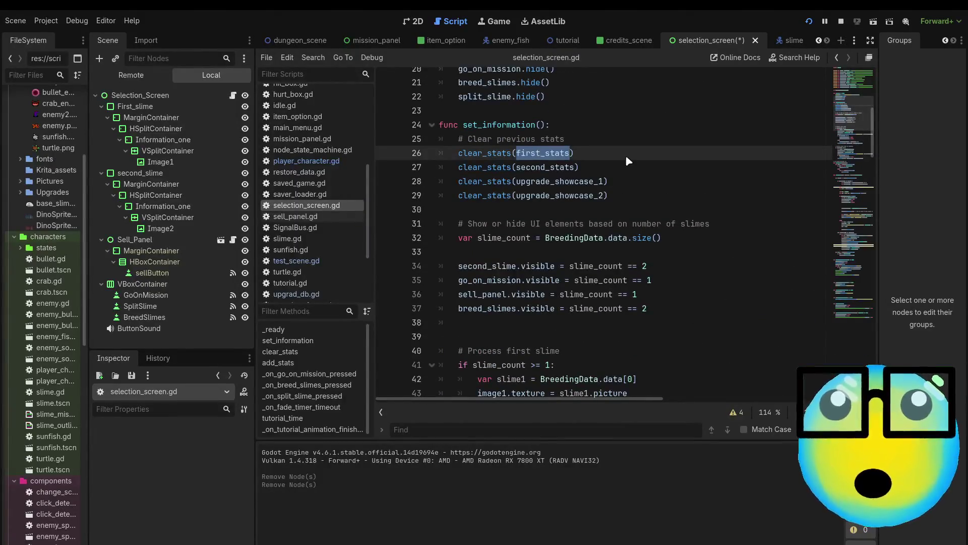
left_click(631, 122)
scroll(583, 155, "up", 5)
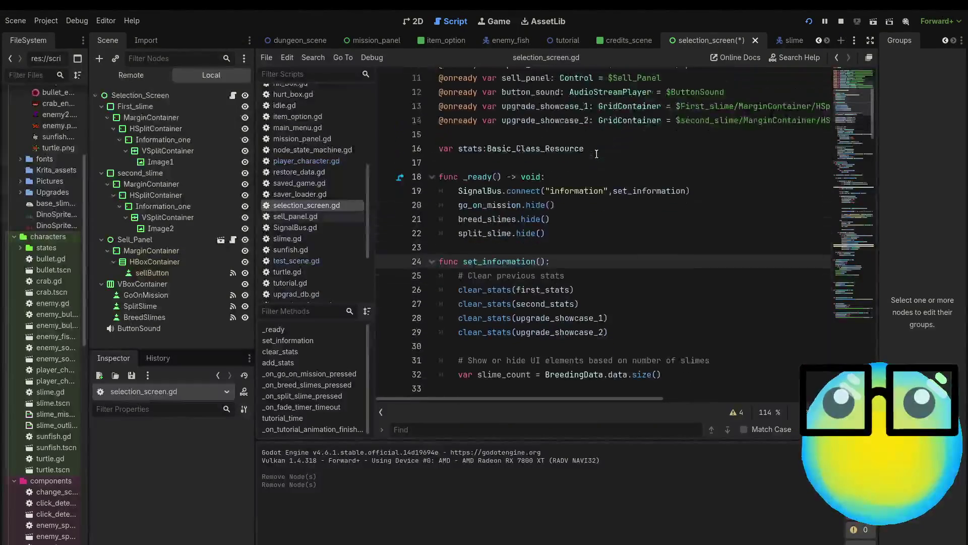
scroll(596, 154, "up", 1)
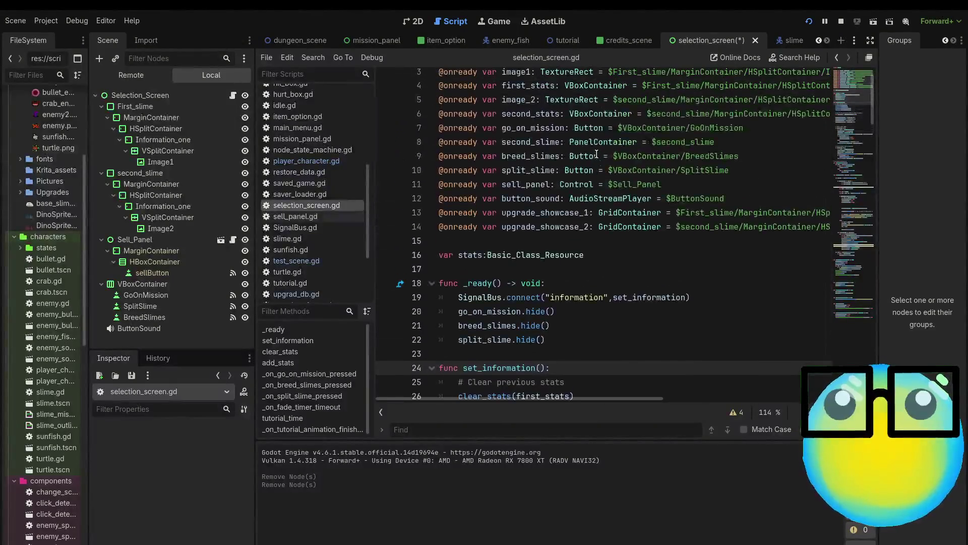
left_click(137, 95)
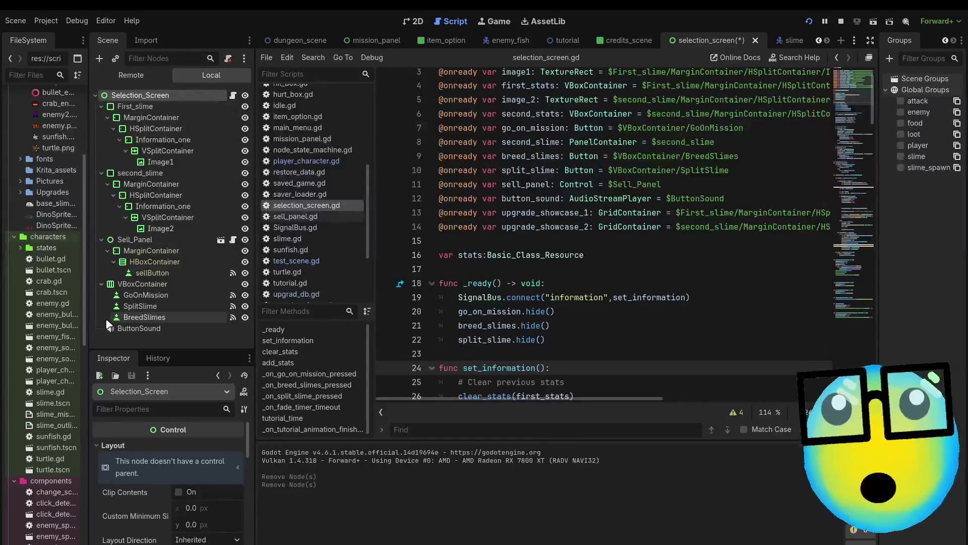
key("ctrl+z")
key("ctrl+z")
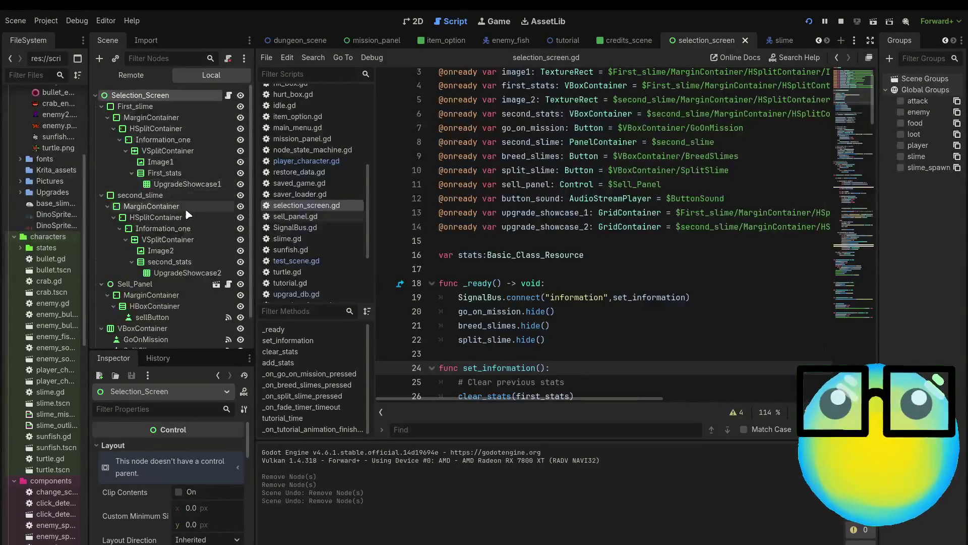
left_click(185, 274)
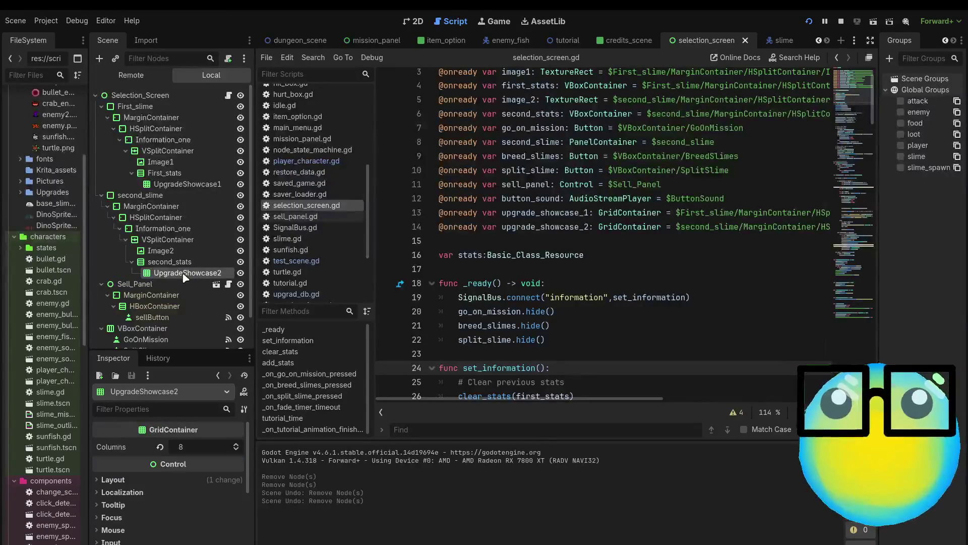
- Delete the UpgradeShowcase1 and UpgradeShowcase2 nodes, their variable declarations and their clear_stats lines
key("Delete")
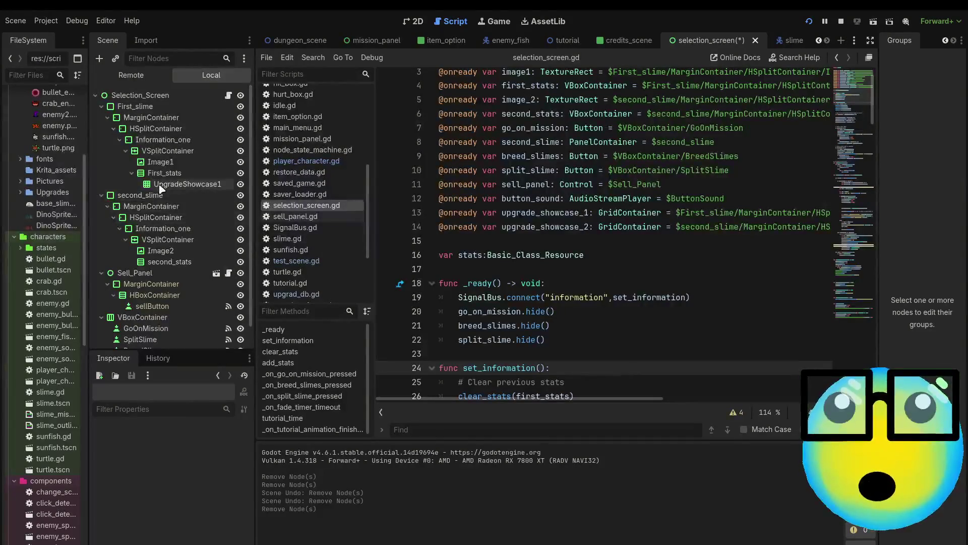
left_click(187, 183)
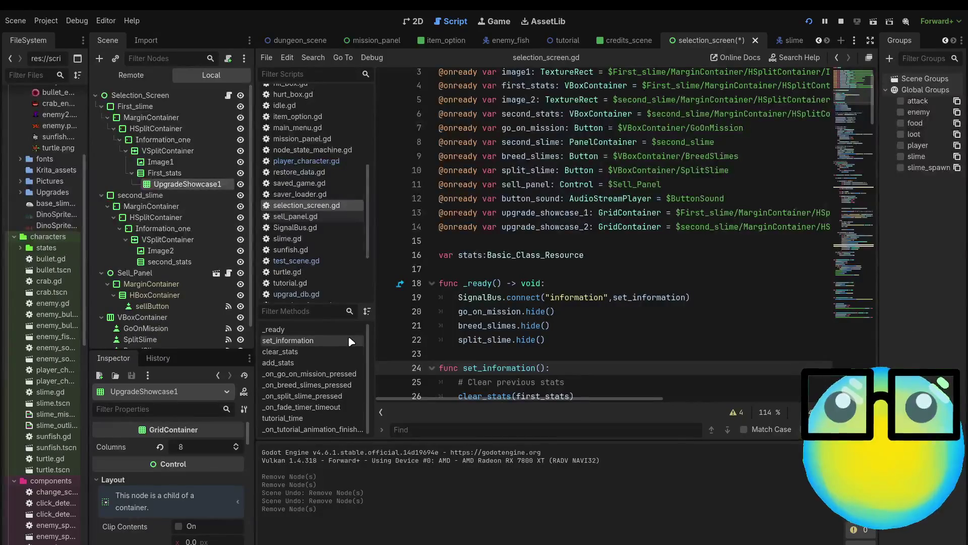
key("Delete")
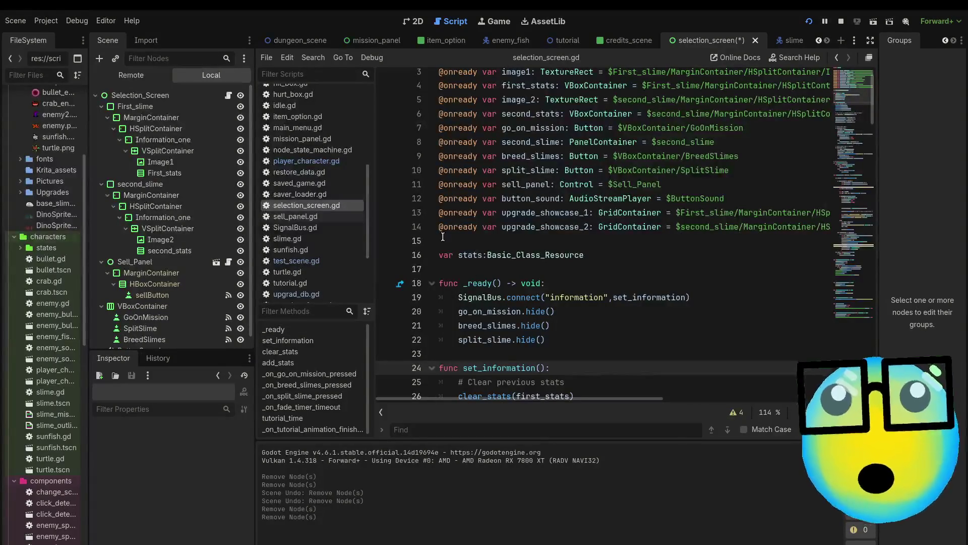
left_click_drag(443, 238, 427, 219)
key("BackSpace")
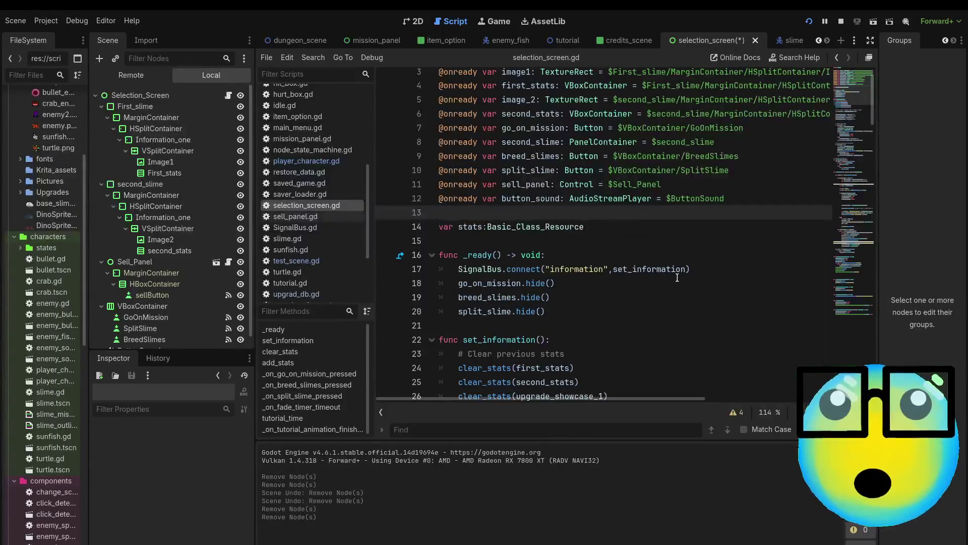
scroll(605, 358, "down", 3)
mouse_move(628, 284)
left_mouse_down()
mouse_move(440, 276)
mouse_move(439, 262)
left_mouse_up()
key("BackSpace")
scroll(650, 309, "down", 3)
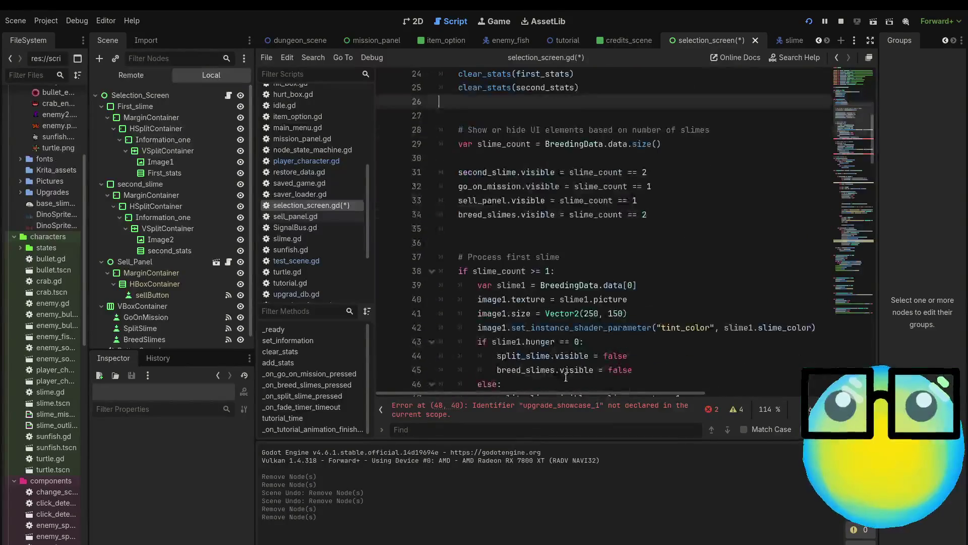
- Remove the upgrade_showcase arguments from the add_stats calls and the showcase parameter from its definition
left_click(537, 410)
key("End")
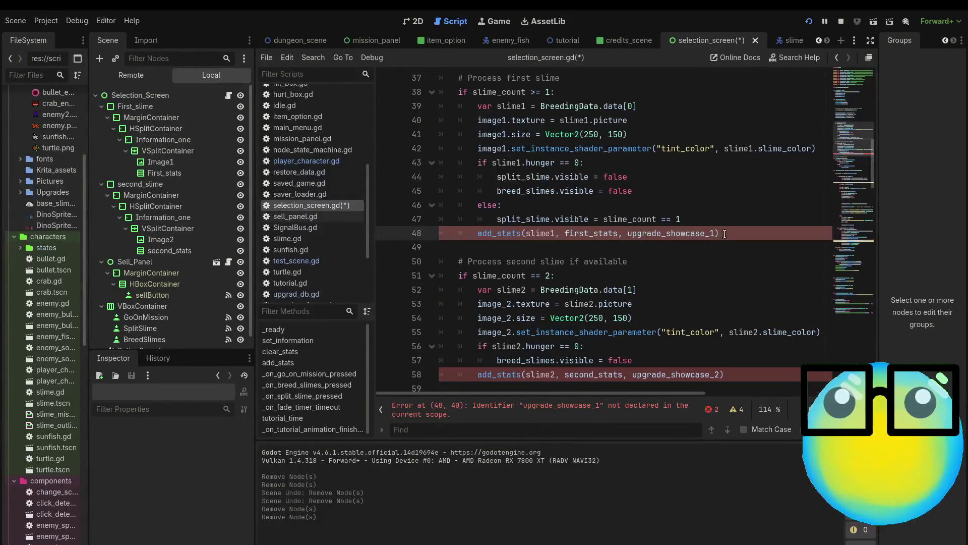
key("Left")
key("Left")
key("shift+Right")
double_click(697, 233)
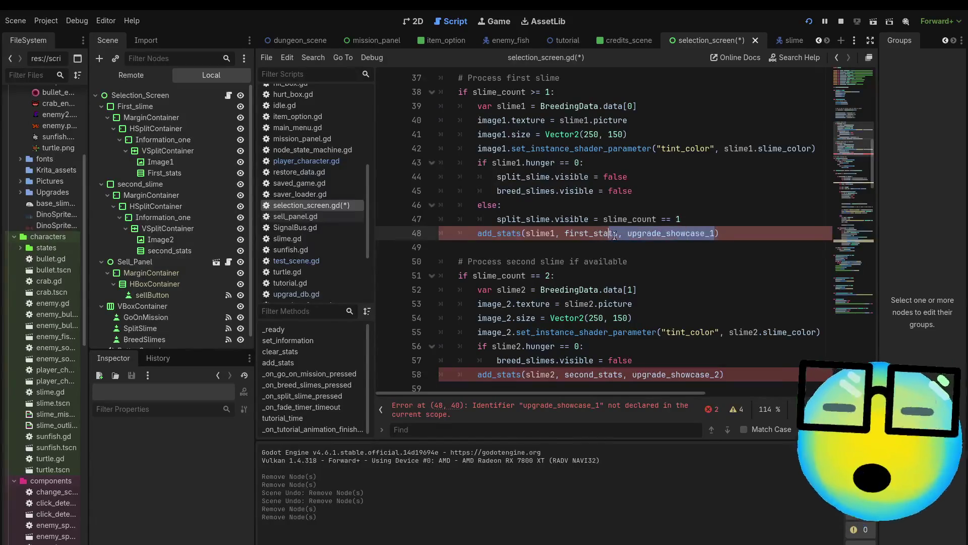
key("BackSpace")
key("BackSpace")
key("BackSpace")
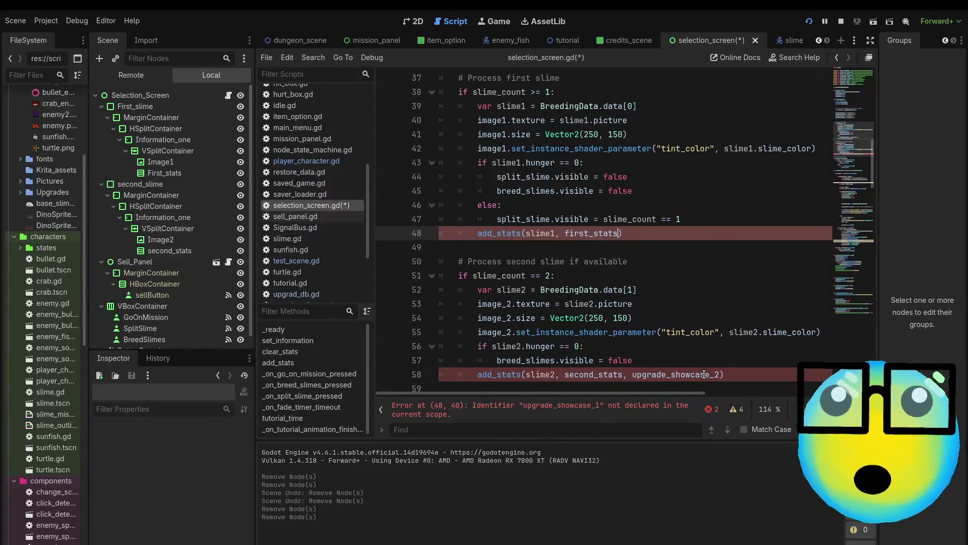
double_click(720, 374)
key("shift+Left")
key("shift+Left")
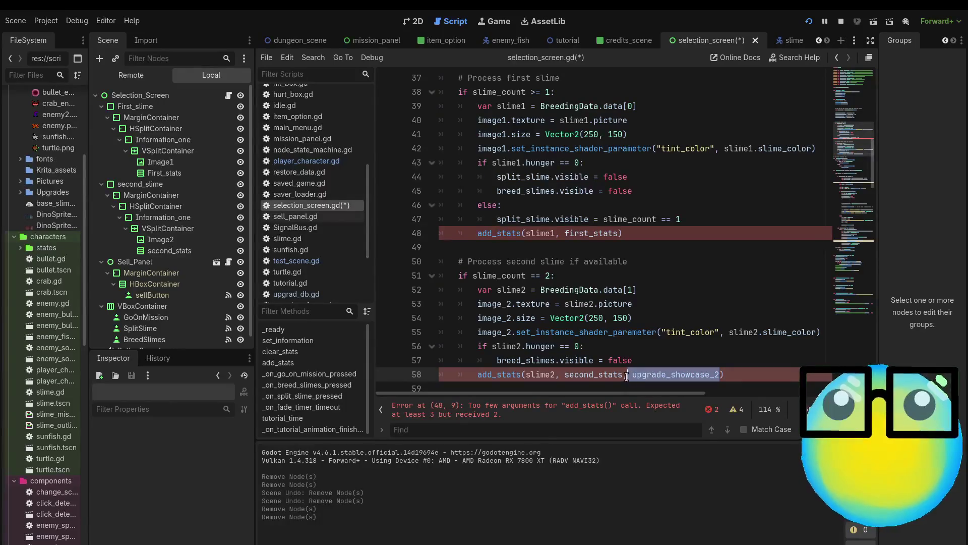
key("BackSpace")
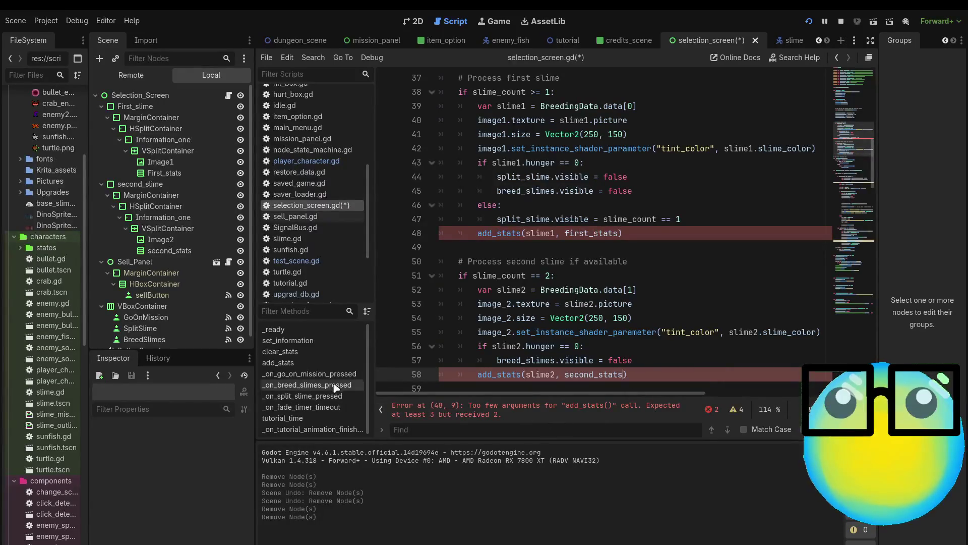
left_click(307, 364)
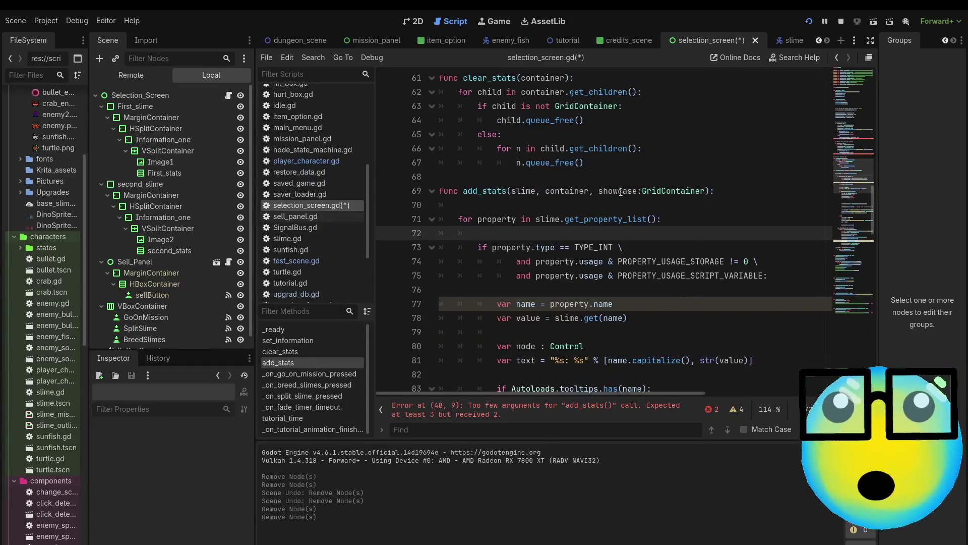
left_click_drag(595, 193, 706, 192)
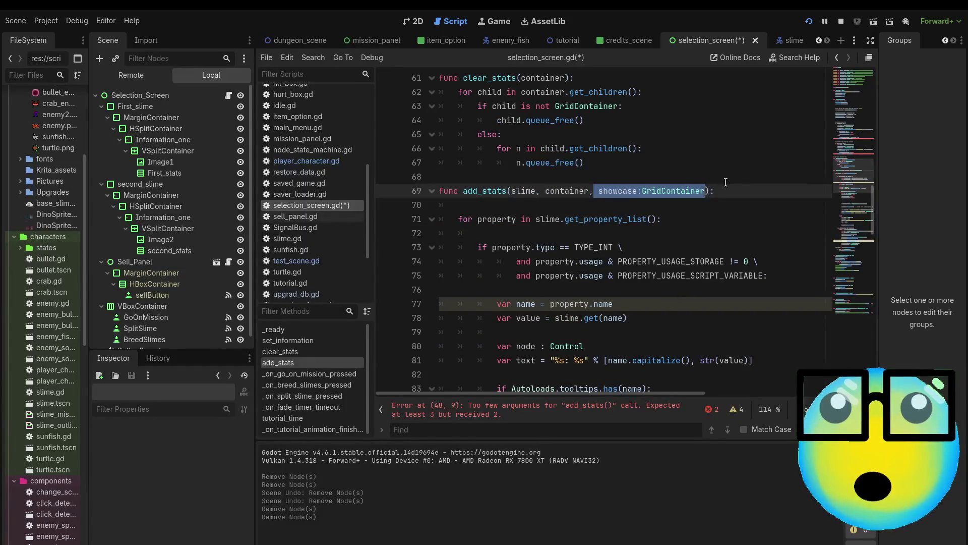
key("BackSpace")
key("BackSpace")
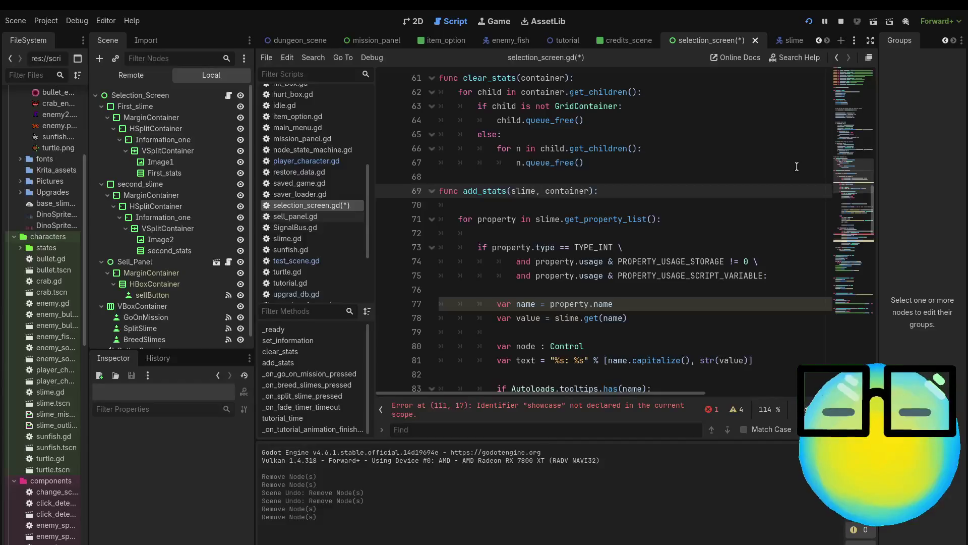
- Delete the showcase.add_child line on line 111, save selection_screen.gd, and run the game
left_click(556, 406)
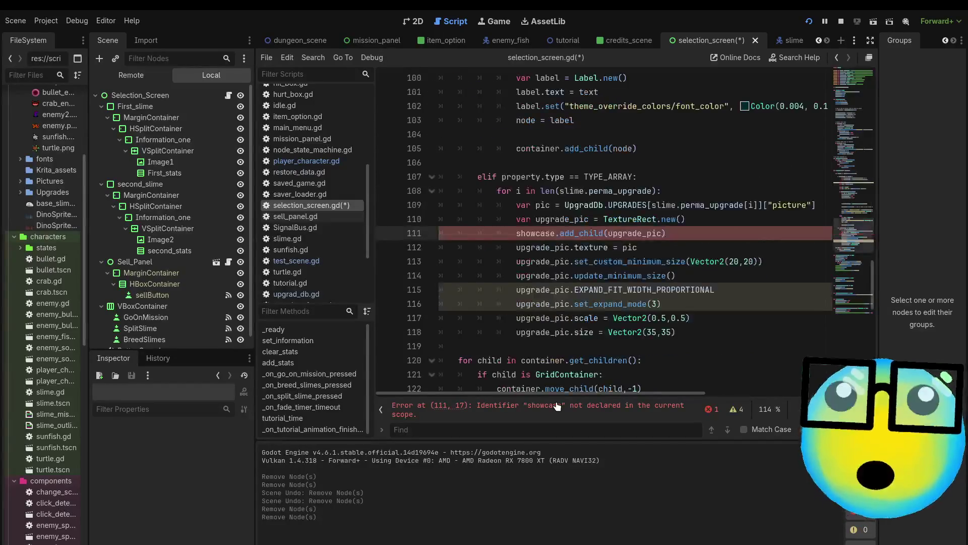
left_click_drag(690, 233, 470, 235)
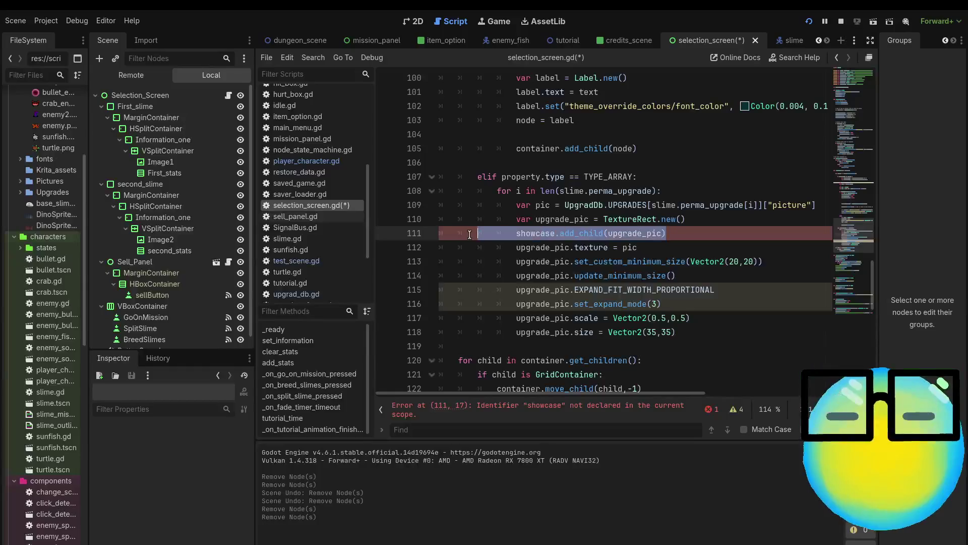
key("BackSpace")
key("BackSpace")
key("BackSpace")
key("BackSpace")
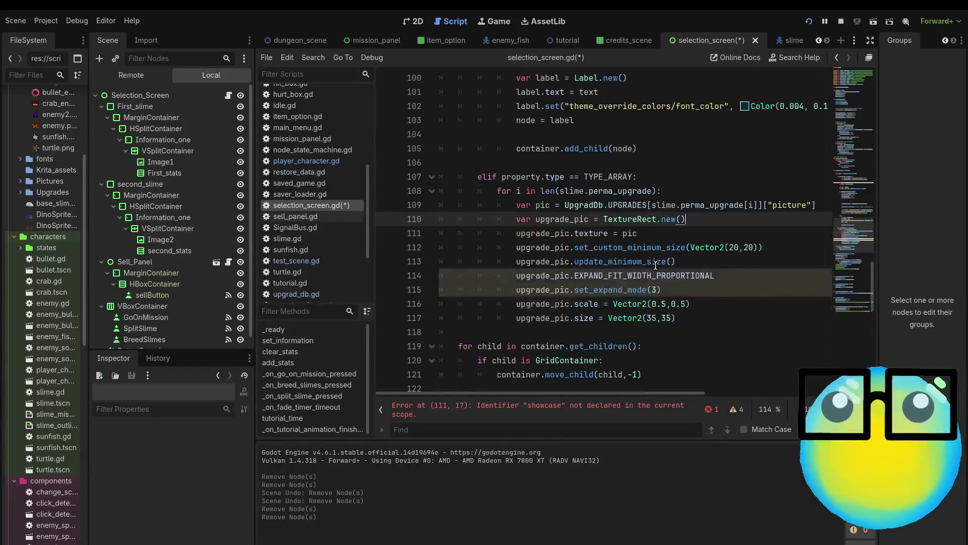
key("ctrl+s")
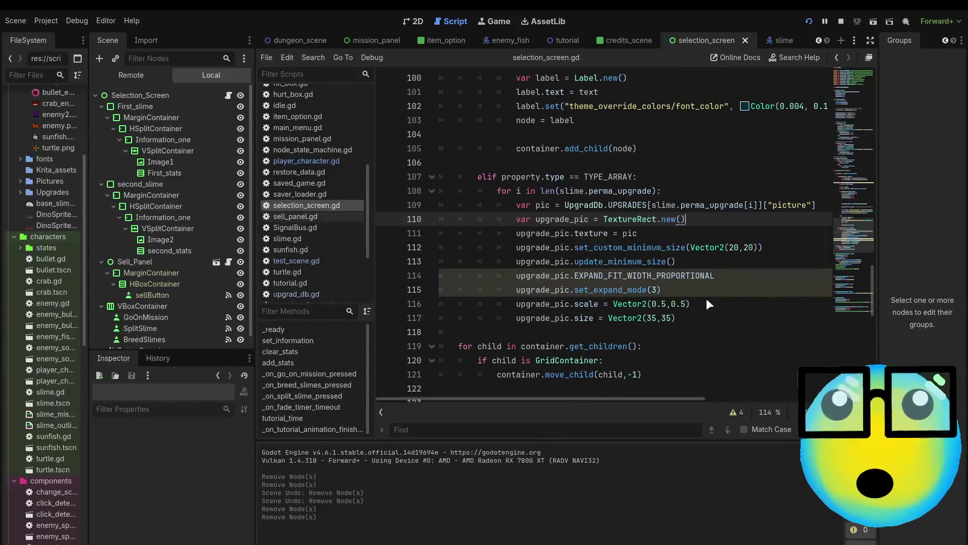
key("F5")
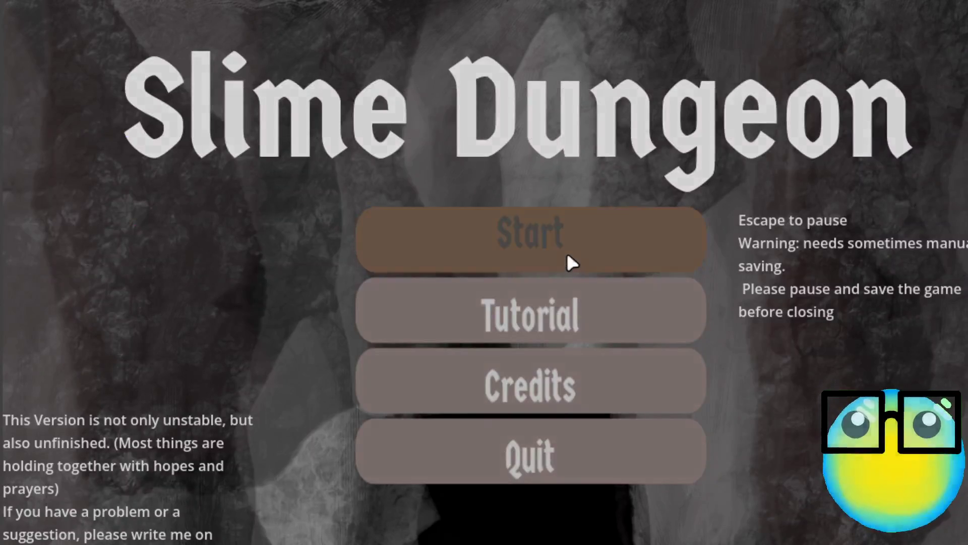
- Start a new Slime Dungeon run, view a slime's stats panel, and switch back to the editor
left_click(567, 256)
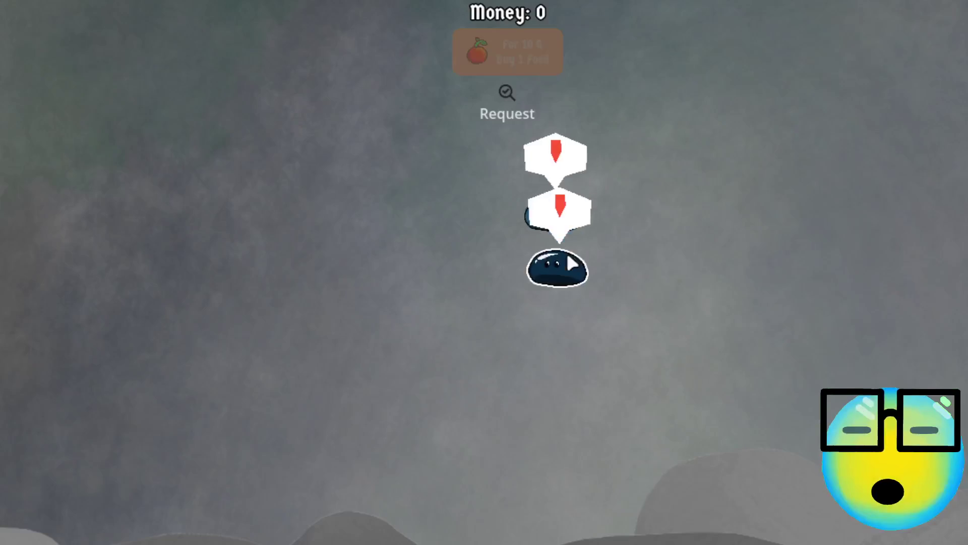
left_click(547, 266)
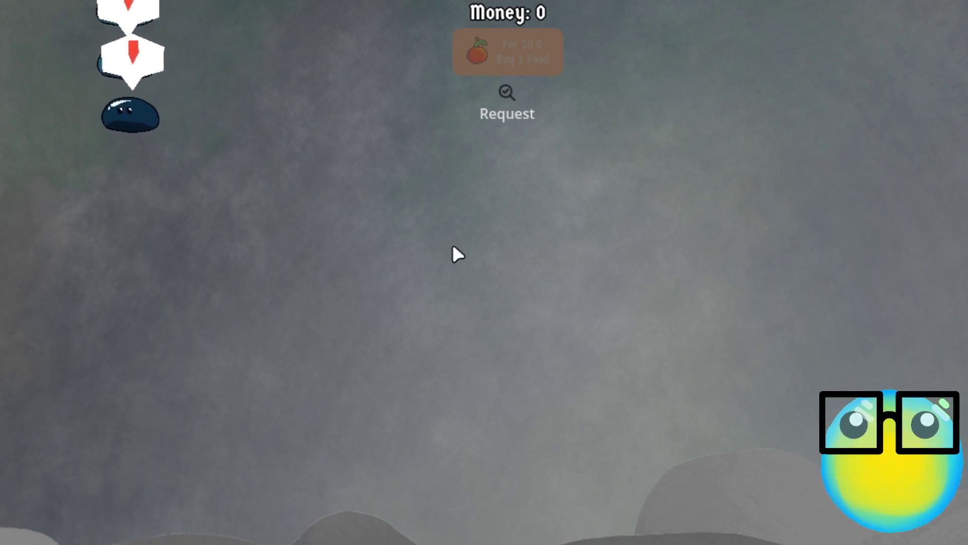
key("alt+Tab")
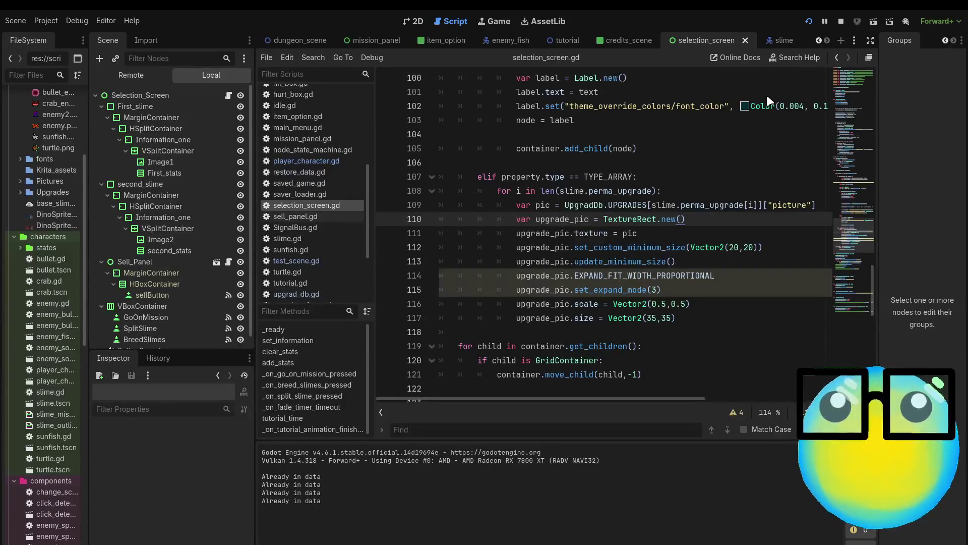
- Stop the running game and open the player_character.gd script
key("F8")
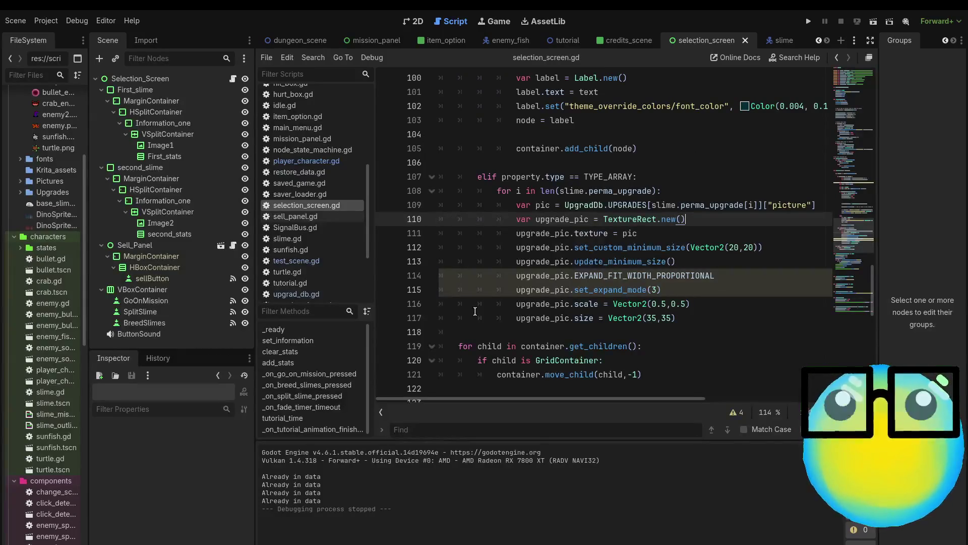
left_click(819, 41)
left_click(819, 40)
left_click(819, 41)
left_click(361, 40)
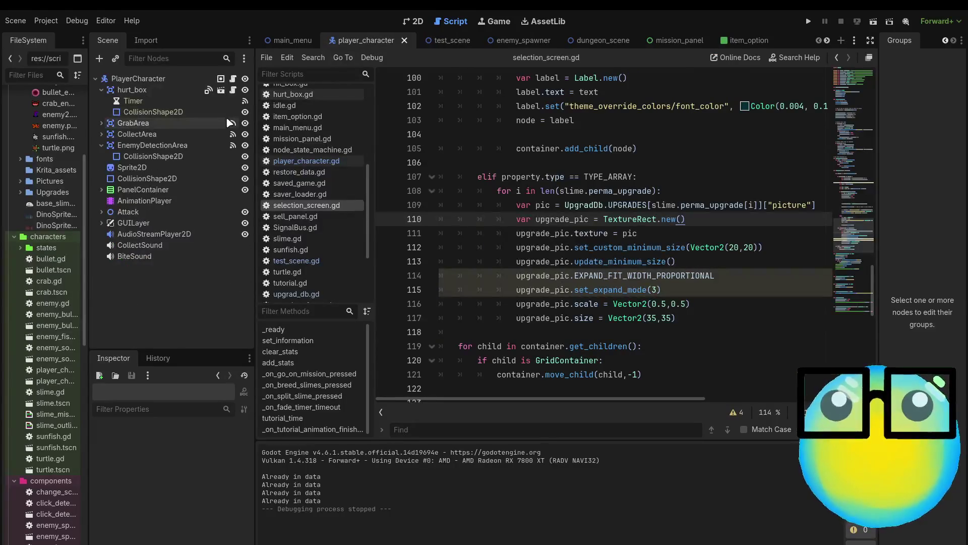
left_click(185, 83)
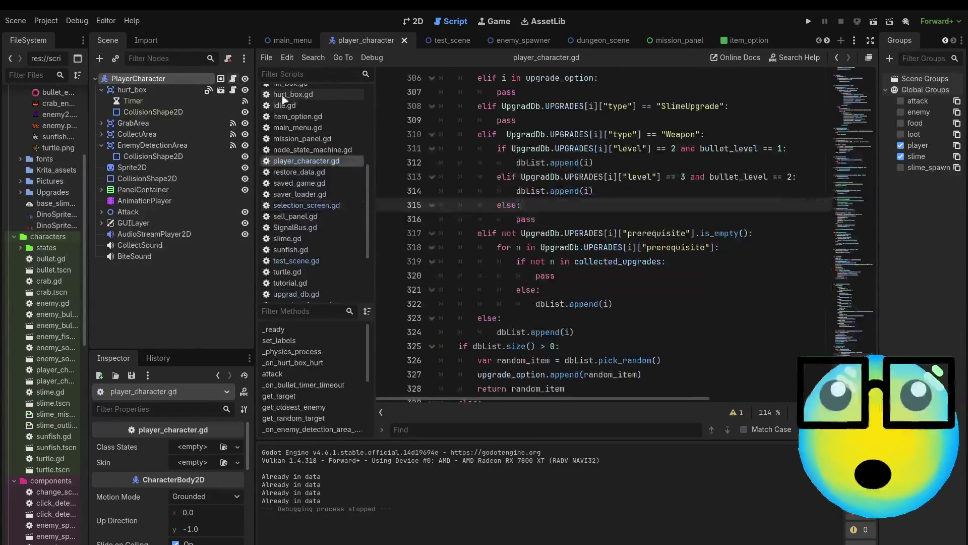
scroll(867, 329, "up", 4)
mouse_move(866, 328)
left_mouse_down()
mouse_move(869, 35)
mouse_move(875, 91)
left_mouse_up()
scroll(875, 90, "down", 9)
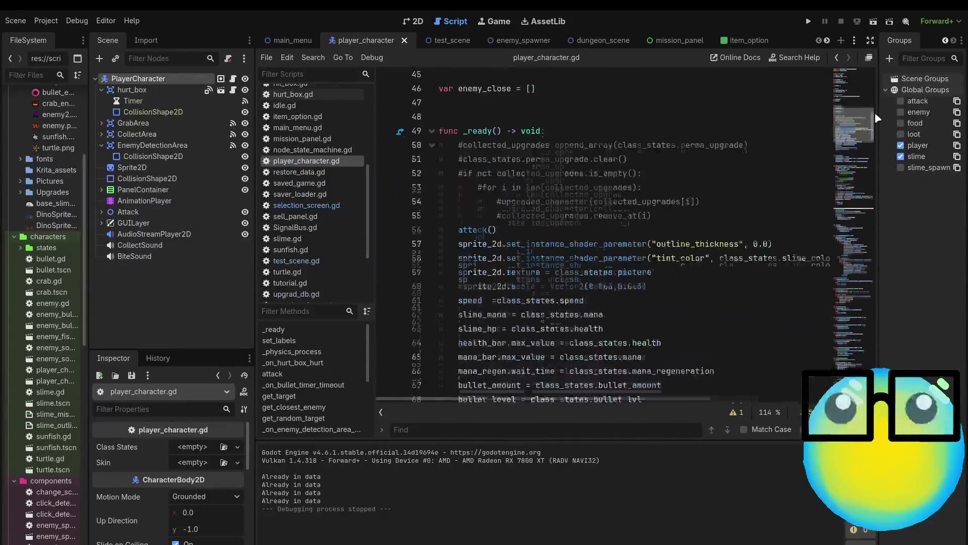
- Delete the commented-out upgrade block, #collected_upgrades.clear() and #sprite_2d.scale lines from _ready
mouse_move(649, 201)
left_mouse_down()
mouse_move(551, 208)
mouse_move(351, 158)
mouse_move(355, 141)
left_mouse_up()
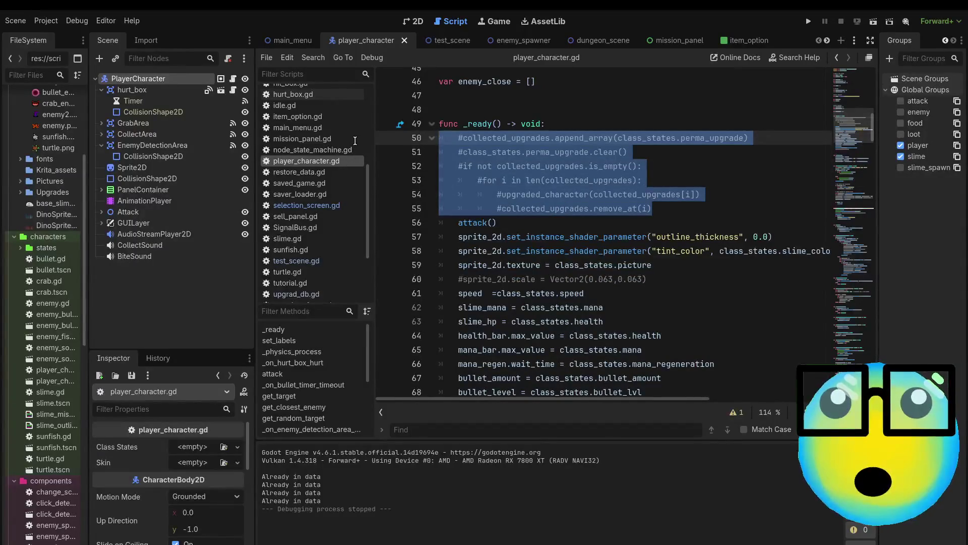
key("BackSpace")
key("BackSpace")
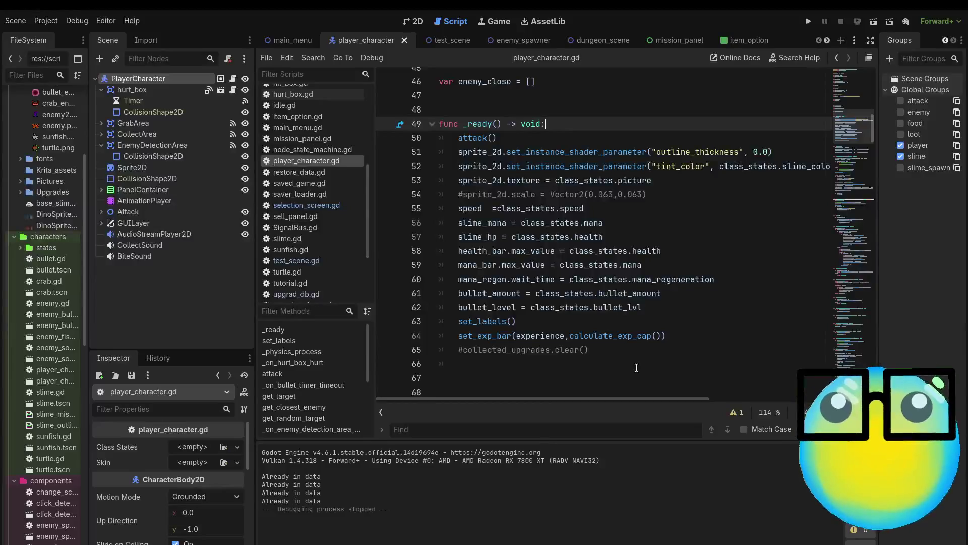
left_click_drag(589, 349, 362, 347)
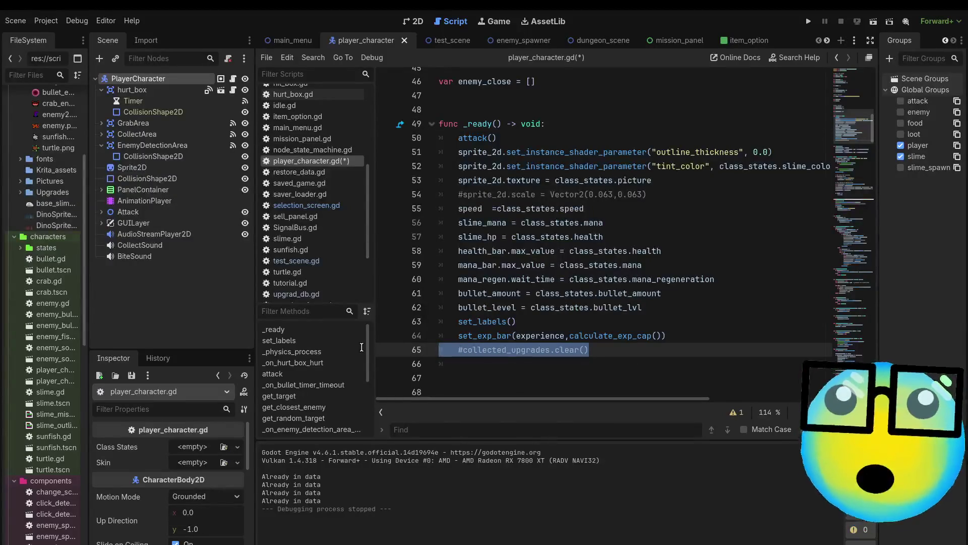
key("BackSpace")
key("BackSpace")
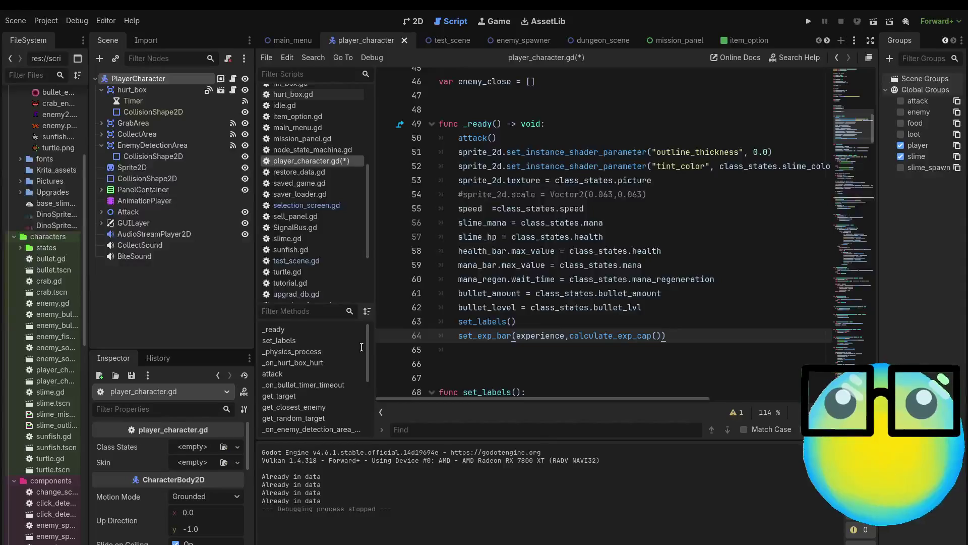
left_click_drag(649, 195, 389, 199)
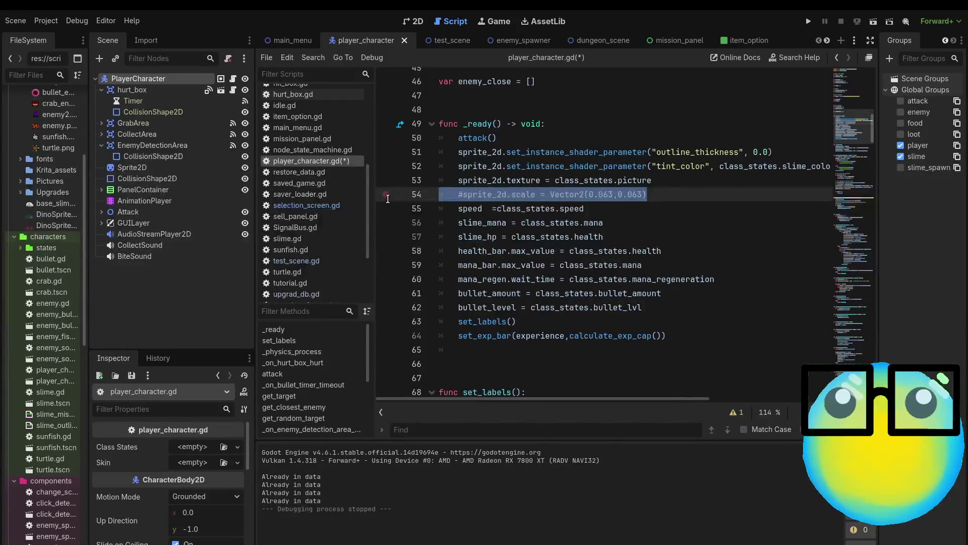
key("BackSpace")
key("BackSpace")
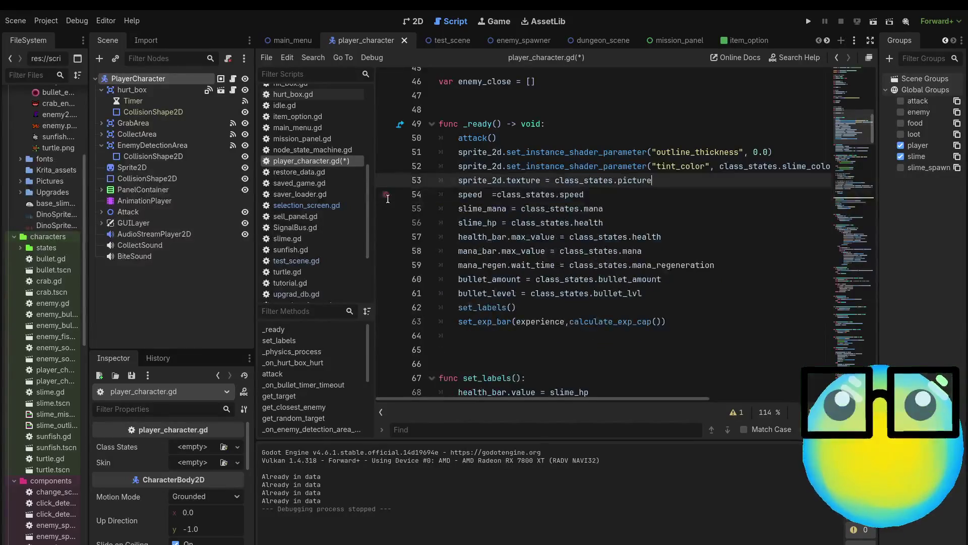
left_click(723, 226)
scroll(723, 227, "down", 5)
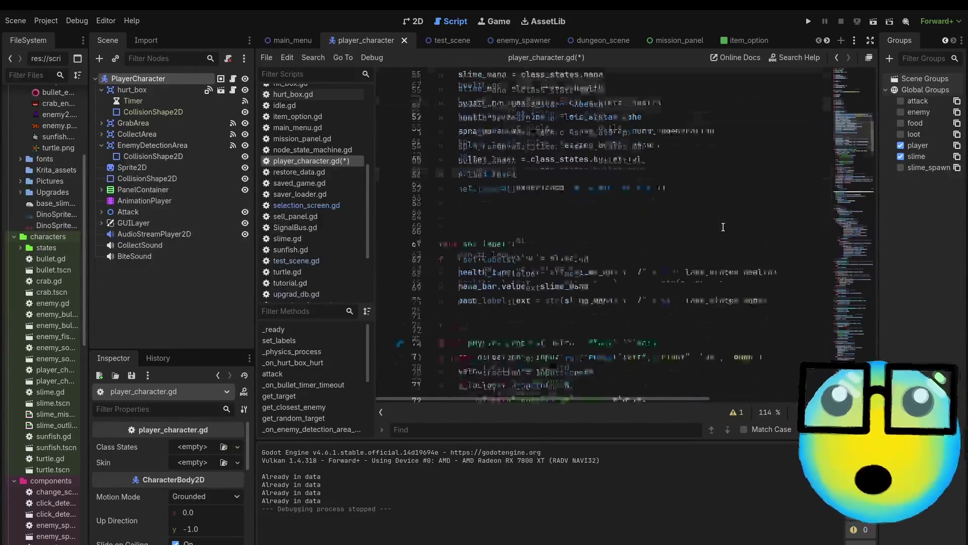
scroll(723, 227, "down", 3)
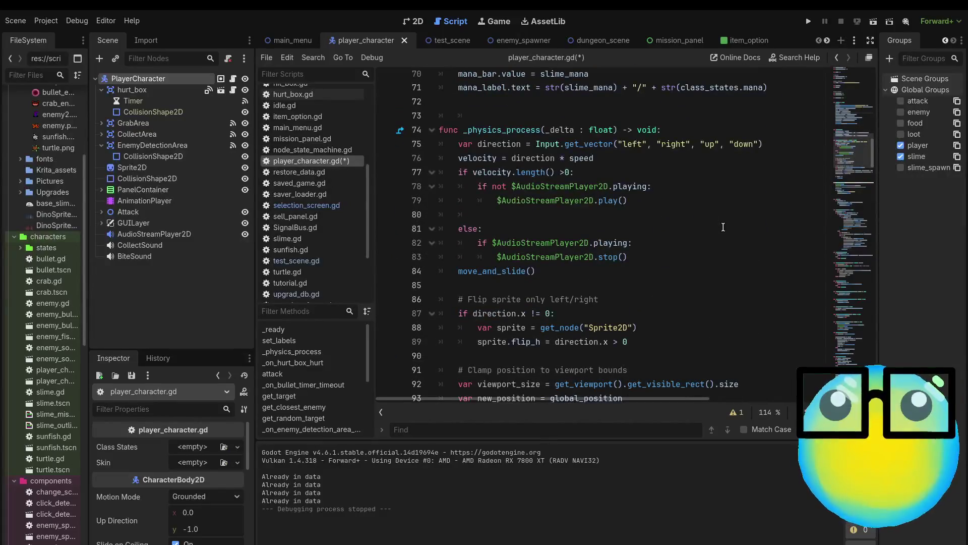
scroll(672, 198, "down", 3)
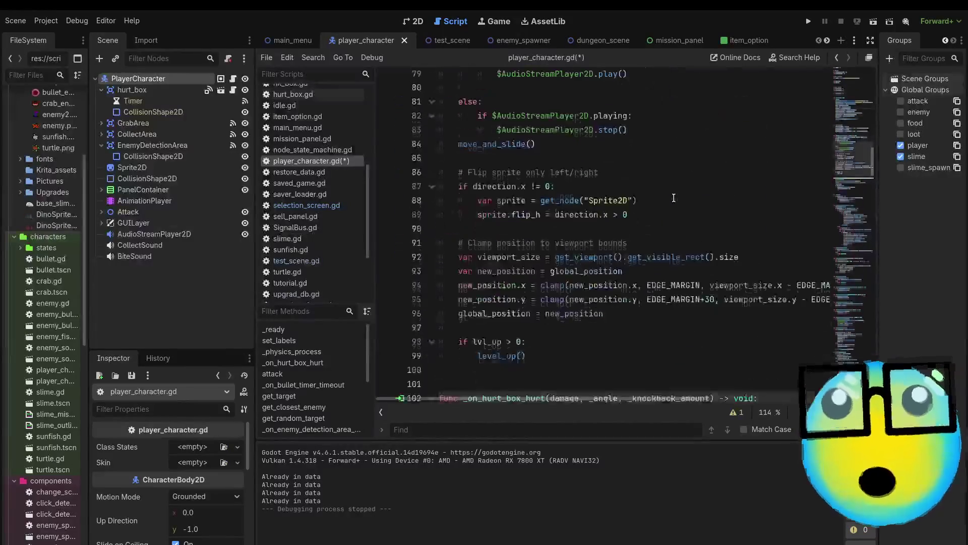
scroll(673, 198, "down", 2)
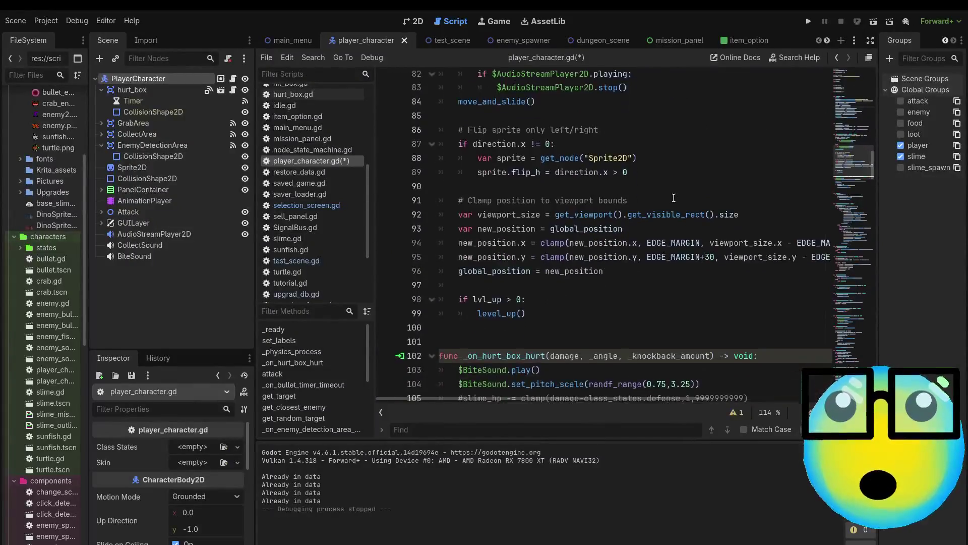
left_click(500, 258)
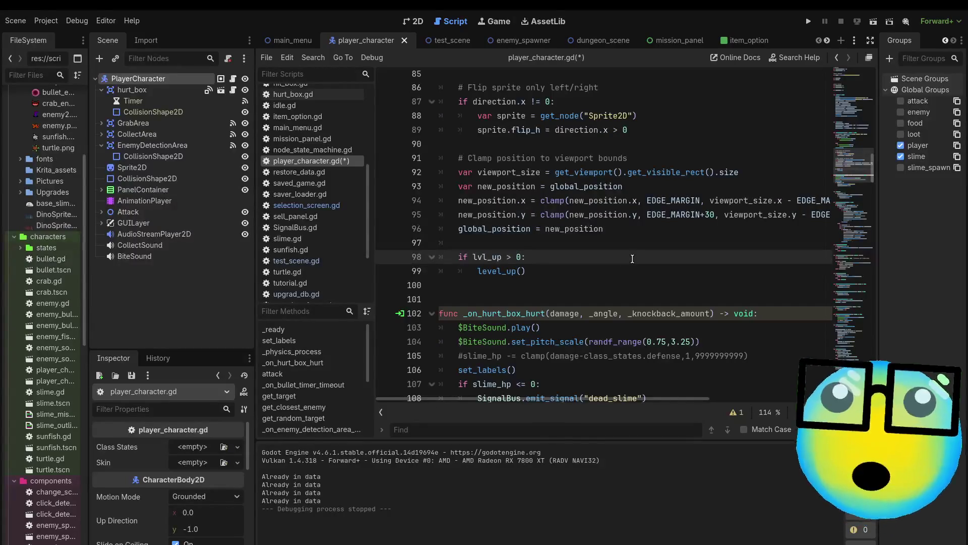
scroll(632, 258, "up", 3)
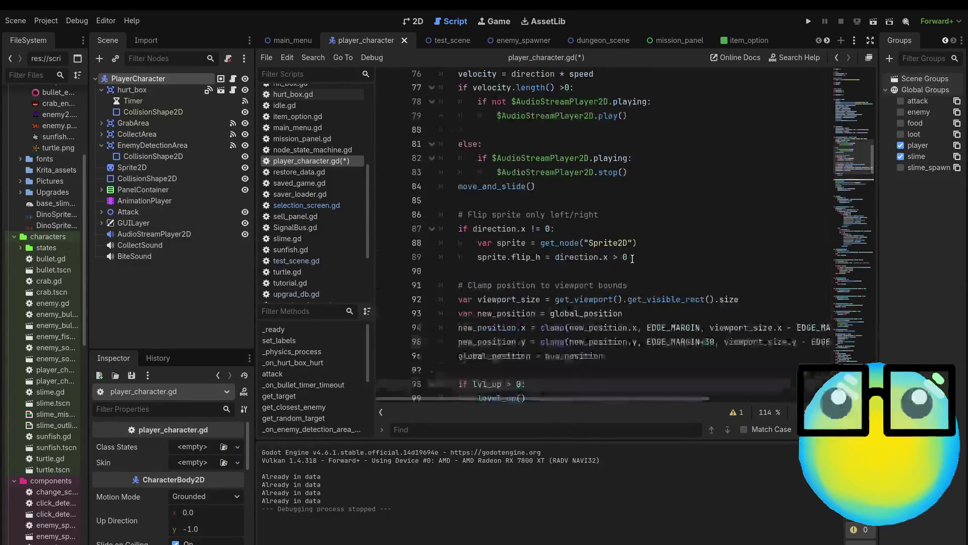
scroll(632, 258, "down", 3)
scroll(632, 258, "up", 8)
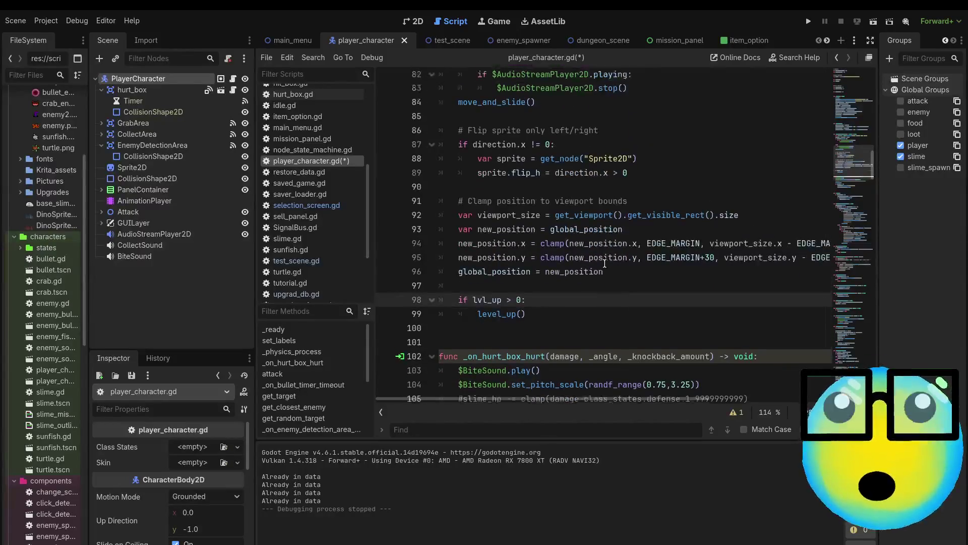
scroll(605, 263, "up", 8)
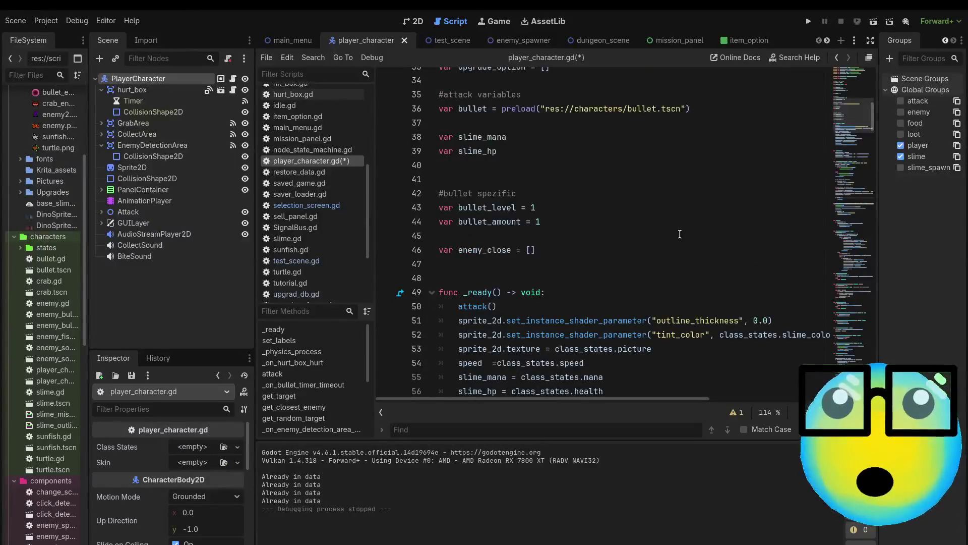
scroll(680, 234, "up", 3)
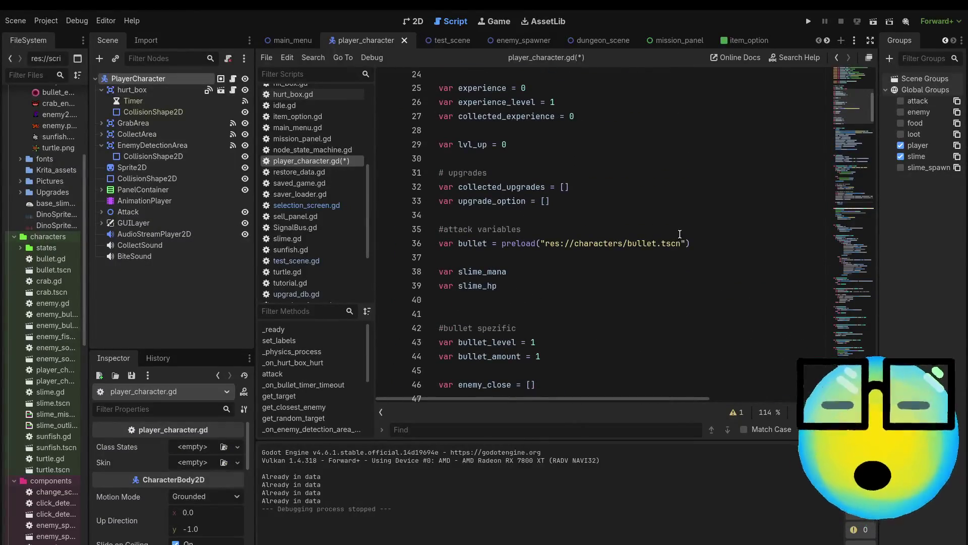
double_click(471, 150)
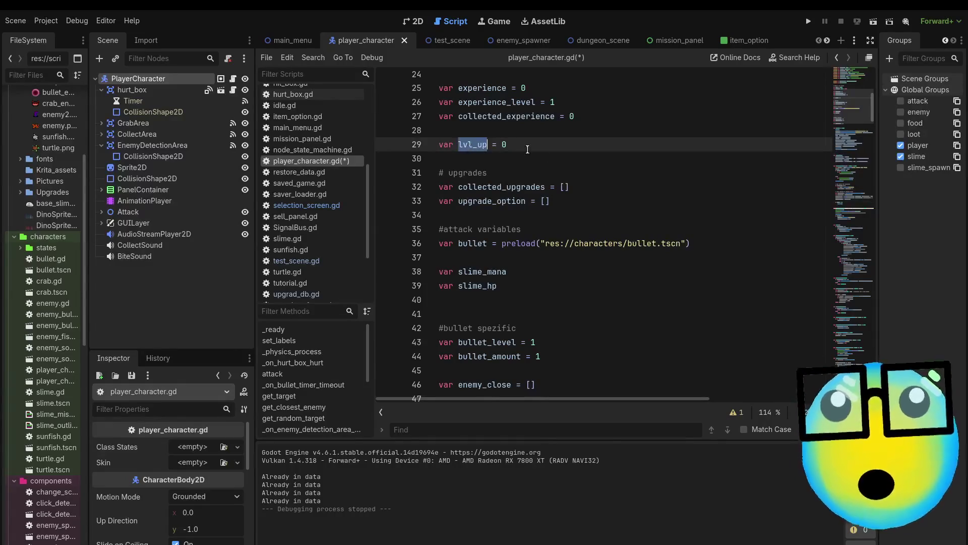
left_click(663, 172)
left_click(852, 190)
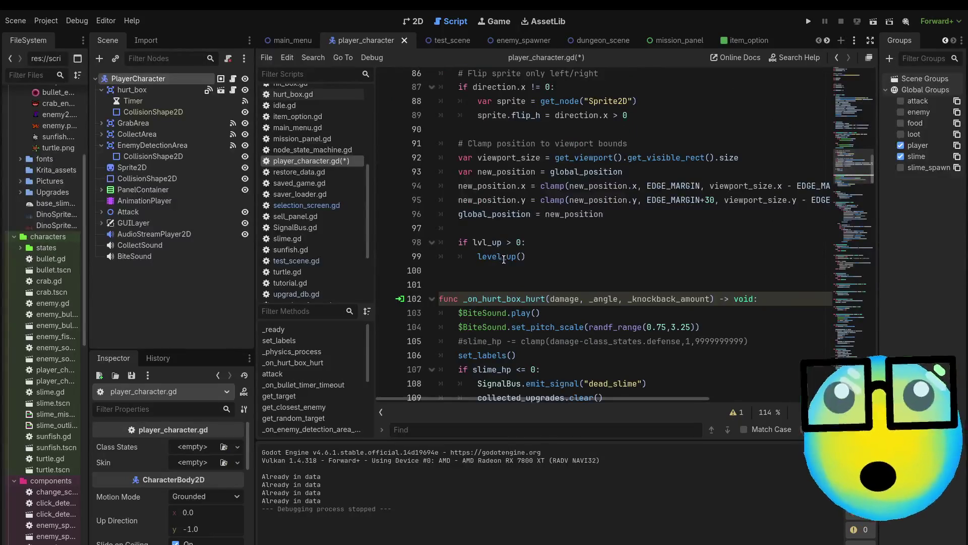
left_click(503, 260, "ctrl")
left_click(539, 251)
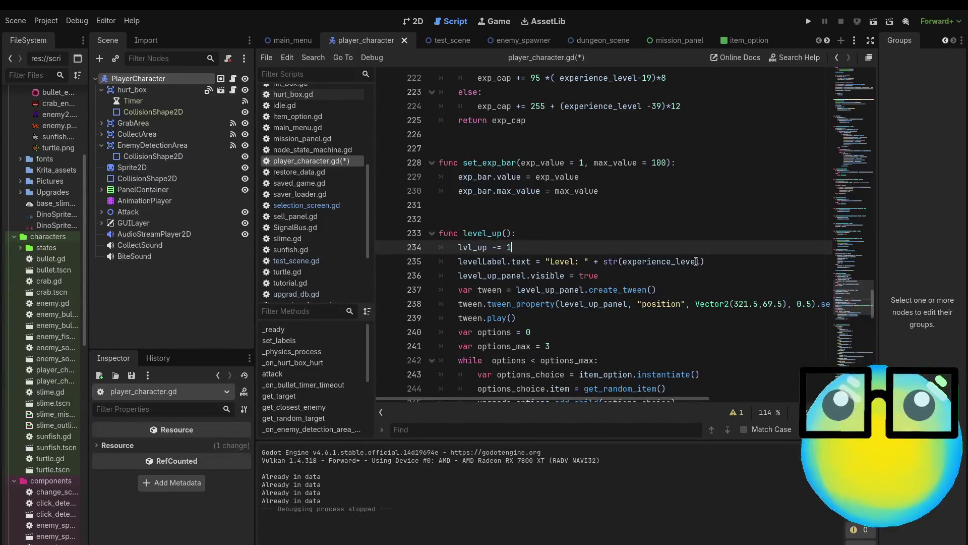
scroll(597, 226, "down", 1)
scroll(597, 226, "down", 3)
left_click(613, 177)
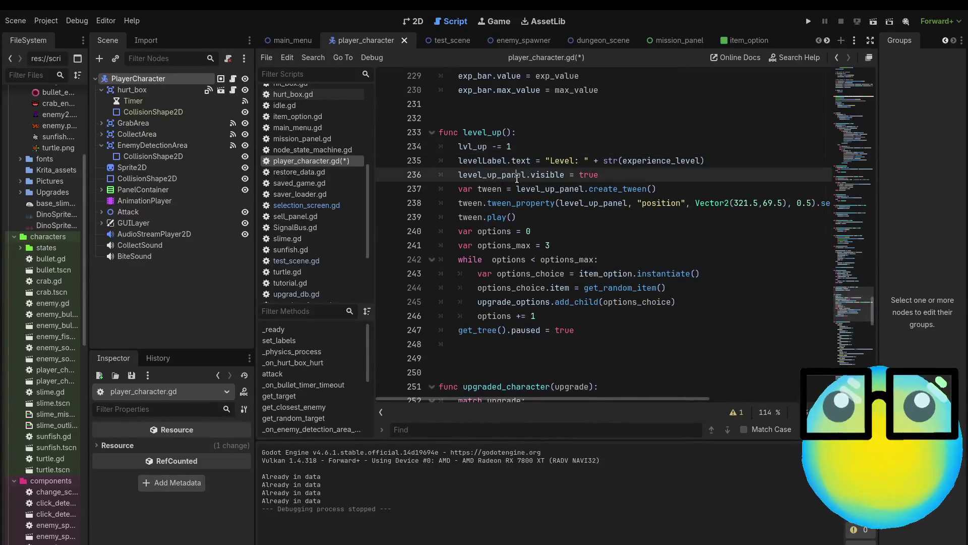
left_click(633, 190)
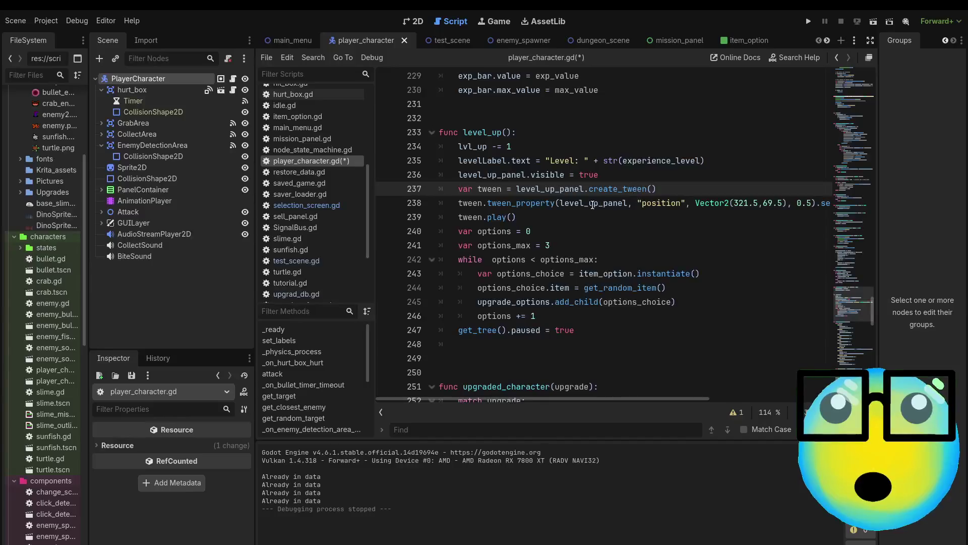
left_click(596, 202)
left_click(553, 231)
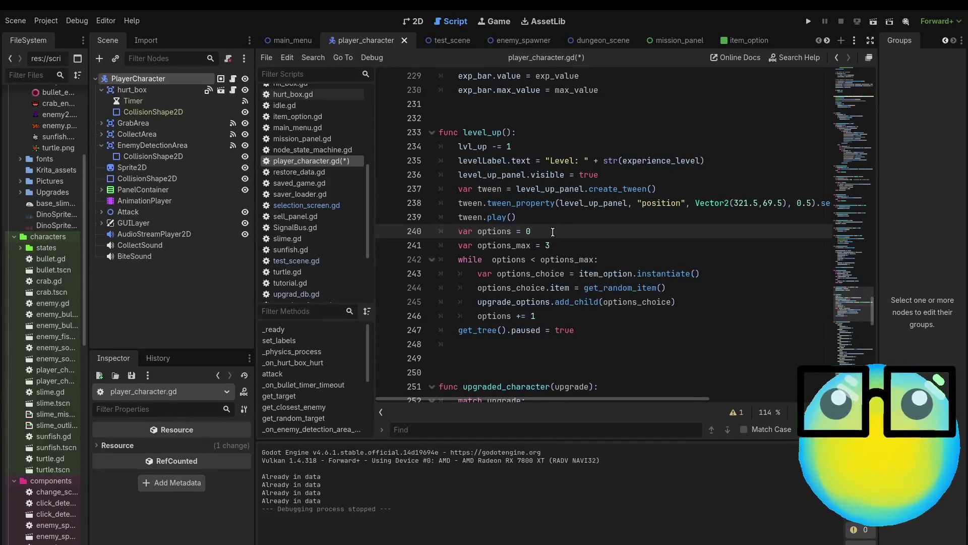
left_click(604, 203)
left_click(616, 188)
key("Down")
key("Down")
key("Down")
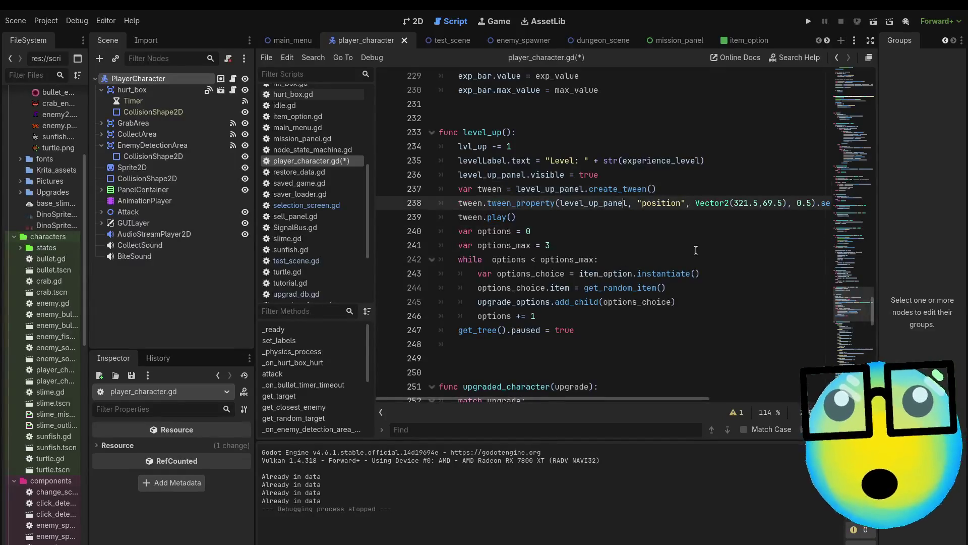
key("Down")
key("Down")
key("Down")
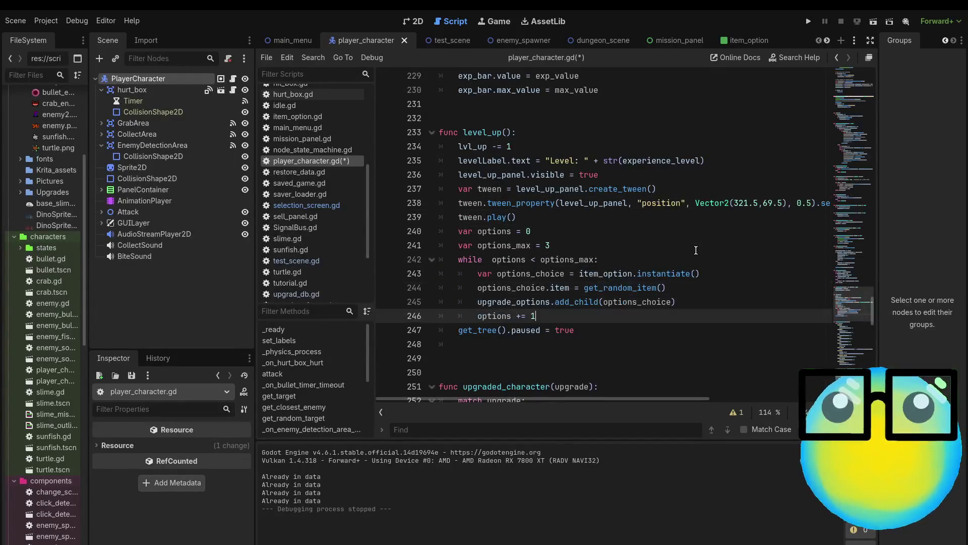
key("Down")
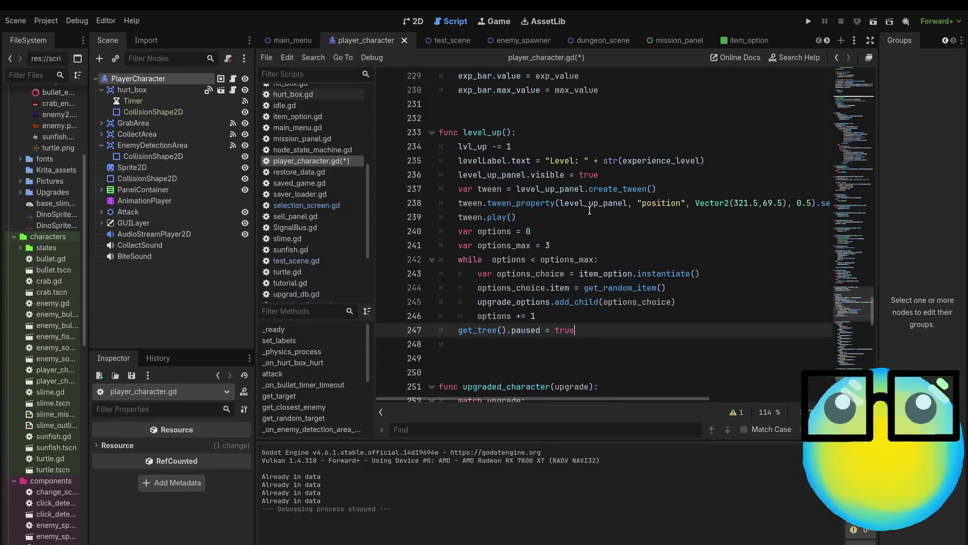
scroll(587, 230, "down", 9)
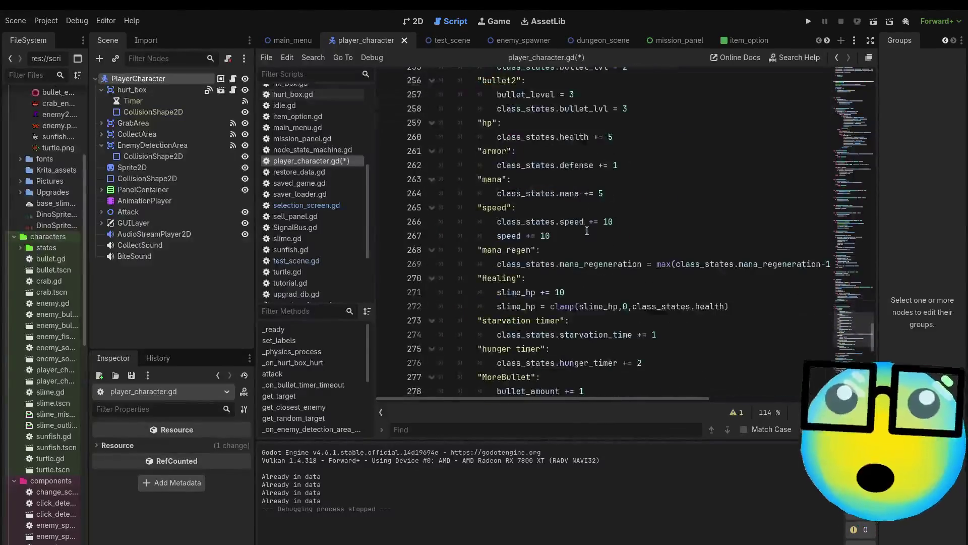
scroll(587, 230, "down", 5)
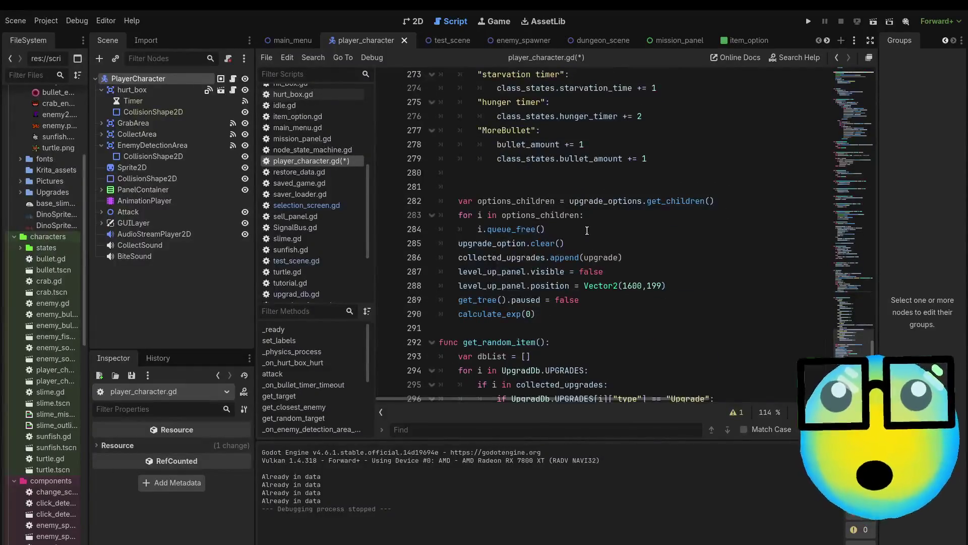
scroll(587, 230, "up", 8)
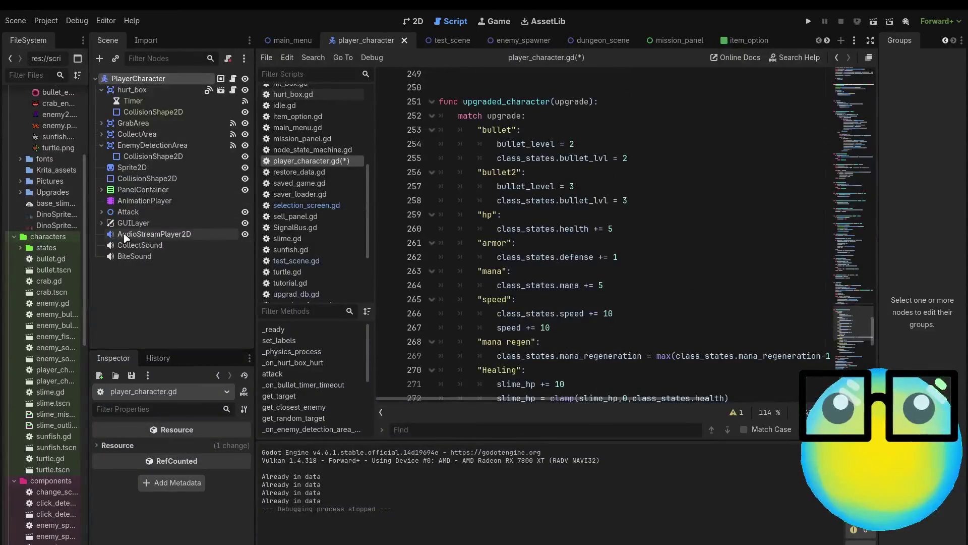
left_click(102, 222)
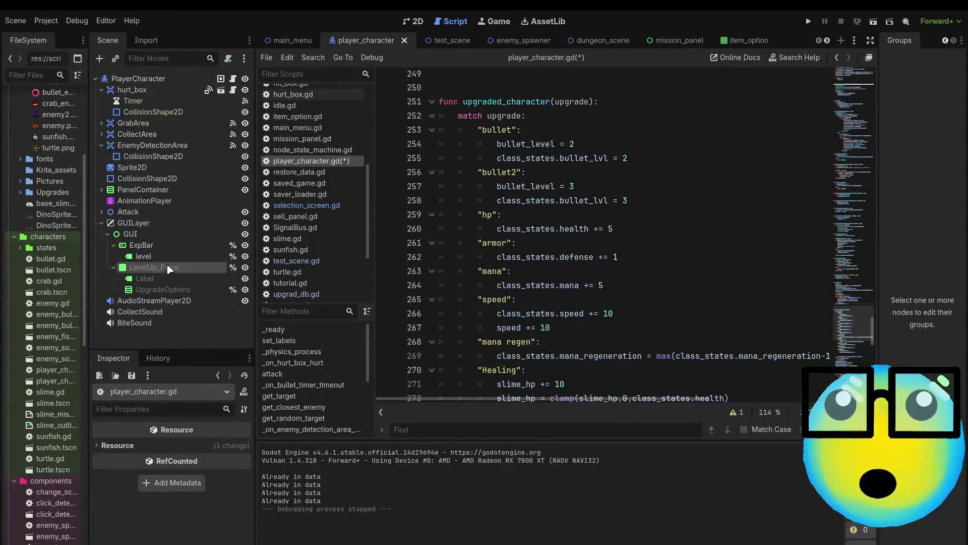
- Select the LevelUp_Panel node under GUILayer and scroll through player_character.gd
left_click(187, 268)
scroll(498, 301, "down", 13)
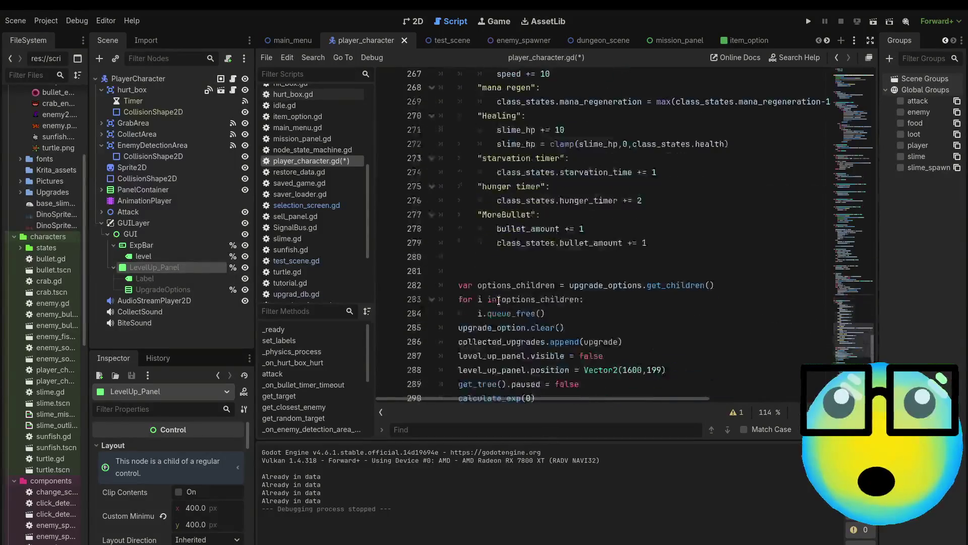
scroll(498, 301, "up", 2)
scroll(498, 301, "down", 1)
scroll(498, 301, "up", 2)
scroll(498, 301, "down", 1)
scroll(498, 301, "up", 10)
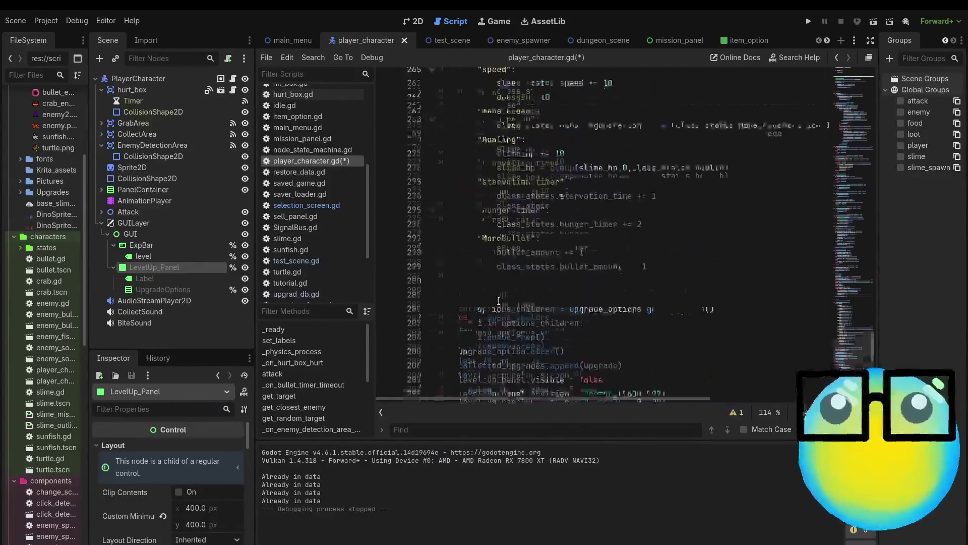
scroll(498, 301, "down", 7)
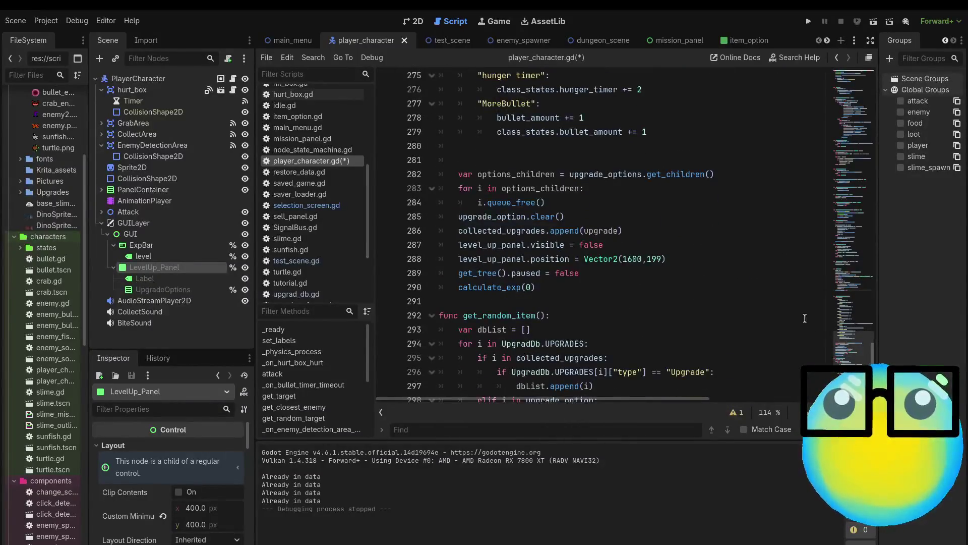
scroll(851, 353, "down", 8)
scroll(854, 352, "up", 9)
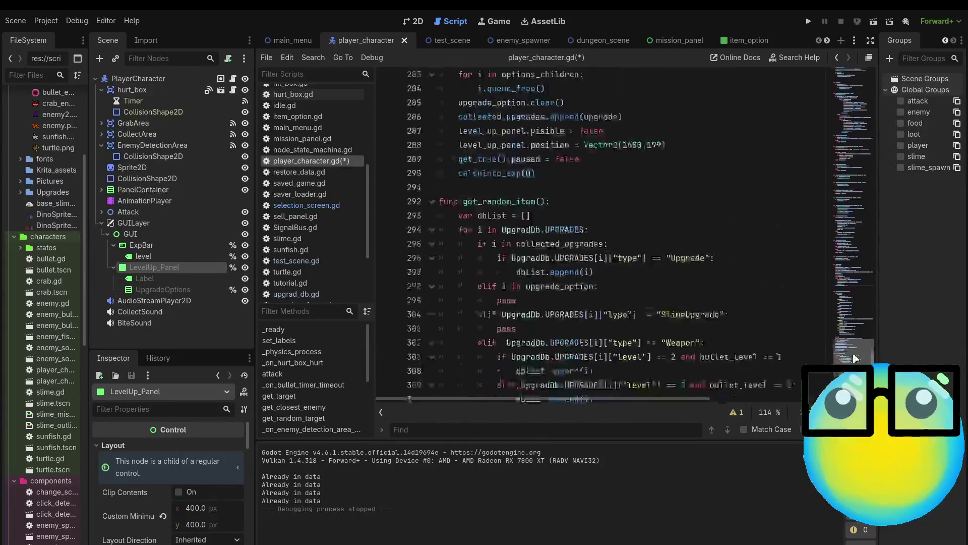
left_click_drag(856, 352, 856, 346)
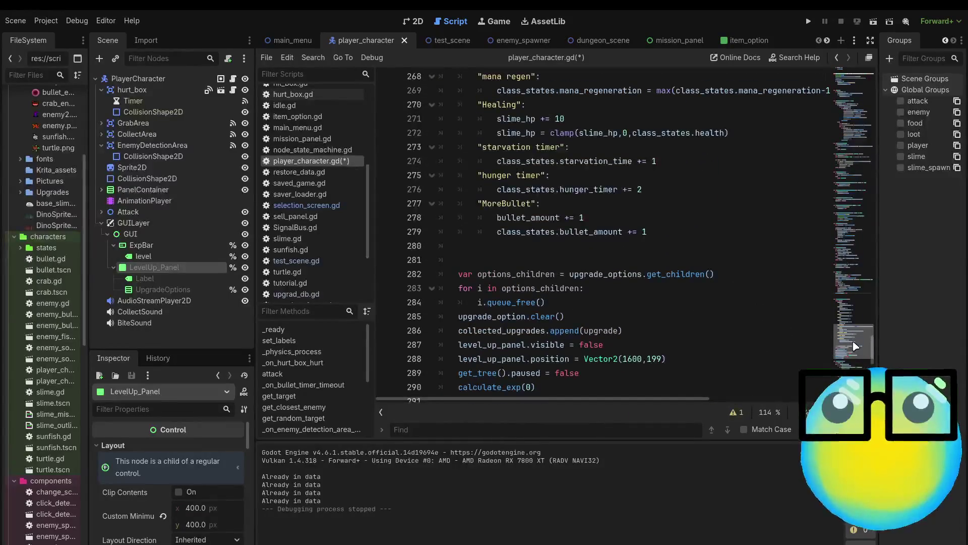
- Review lines 285–291 ending upgrade selection and jump to the calculate_exp definition
left_click(643, 323)
left_click(664, 334)
left_click(642, 338)
left_click(664, 333)
left_click(656, 341)
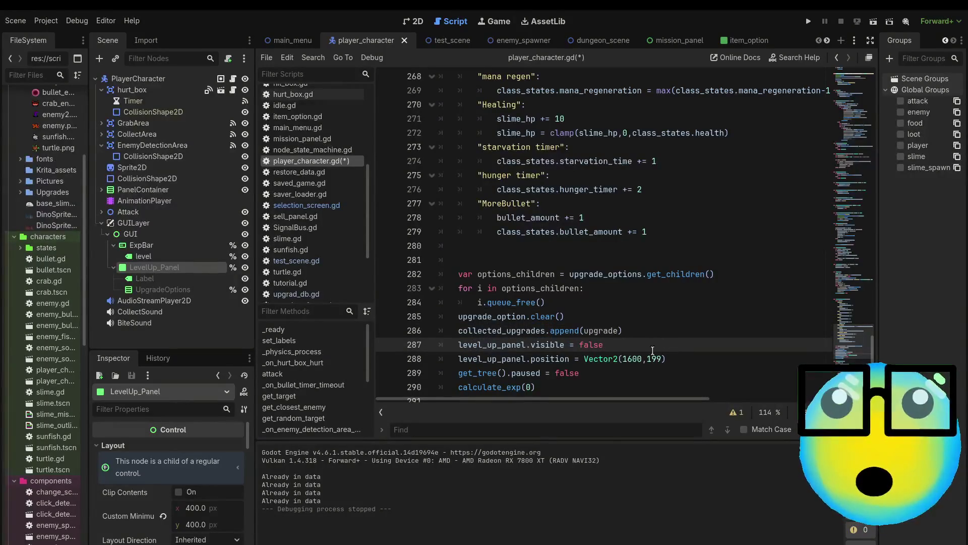
left_click(706, 359)
left_click(597, 378)
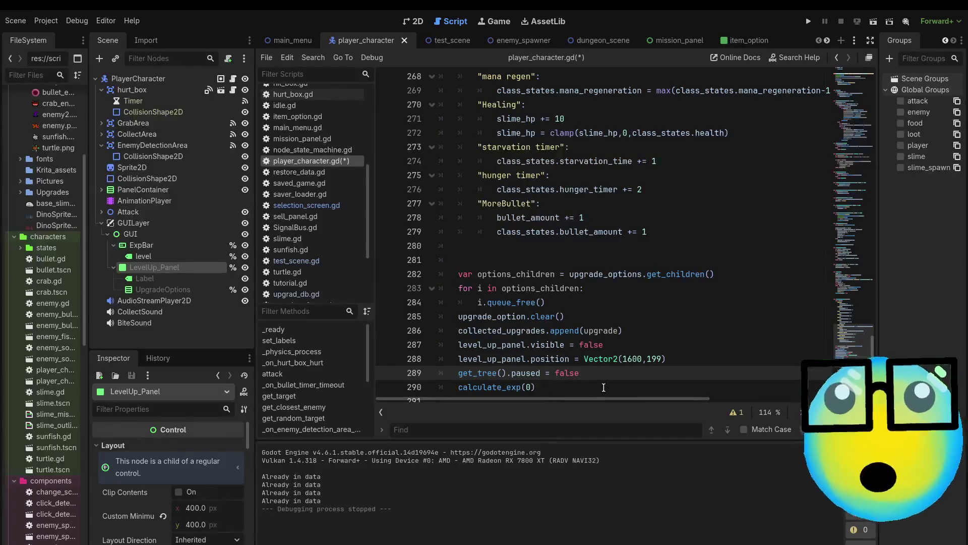
scroll(604, 387, "down", 1)
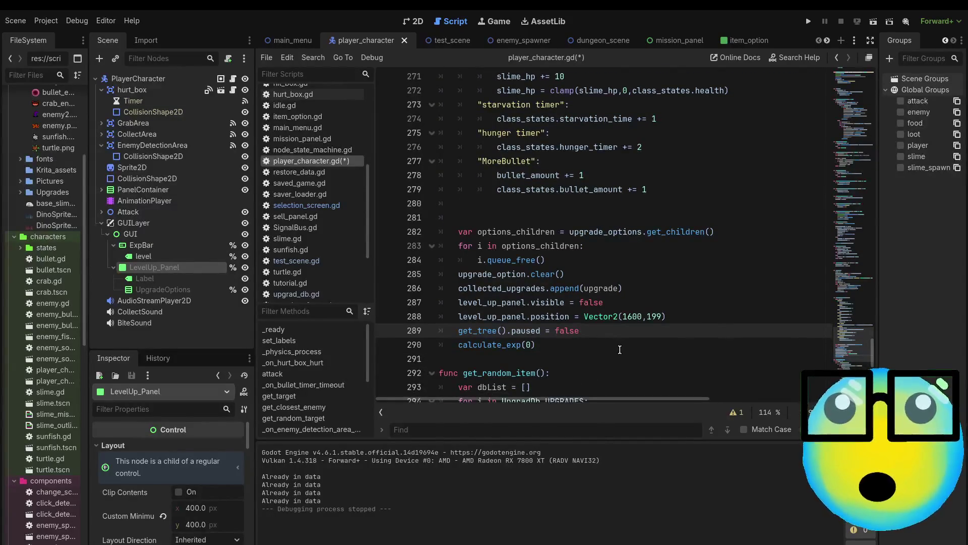
left_click(564, 357)
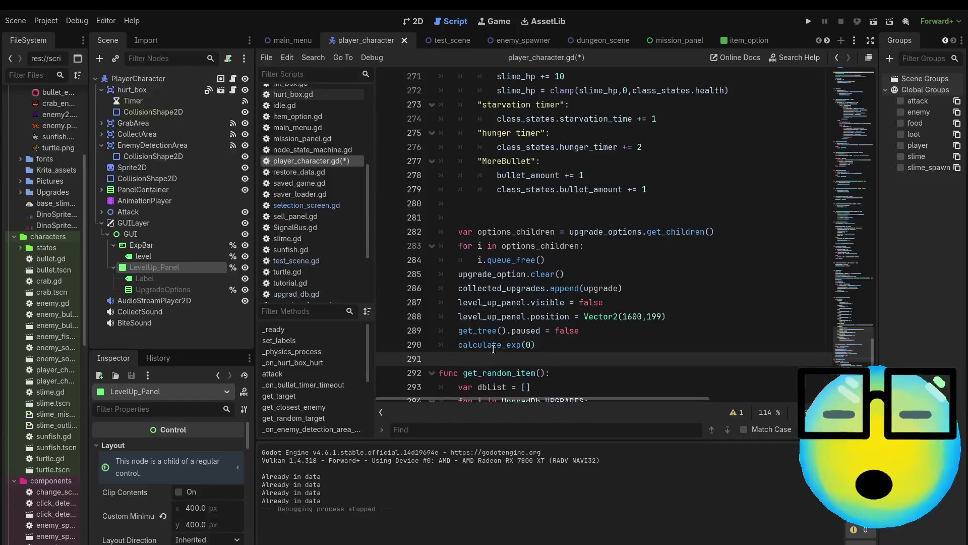
left_click(494, 351, "ctrl")
left_click(660, 243)
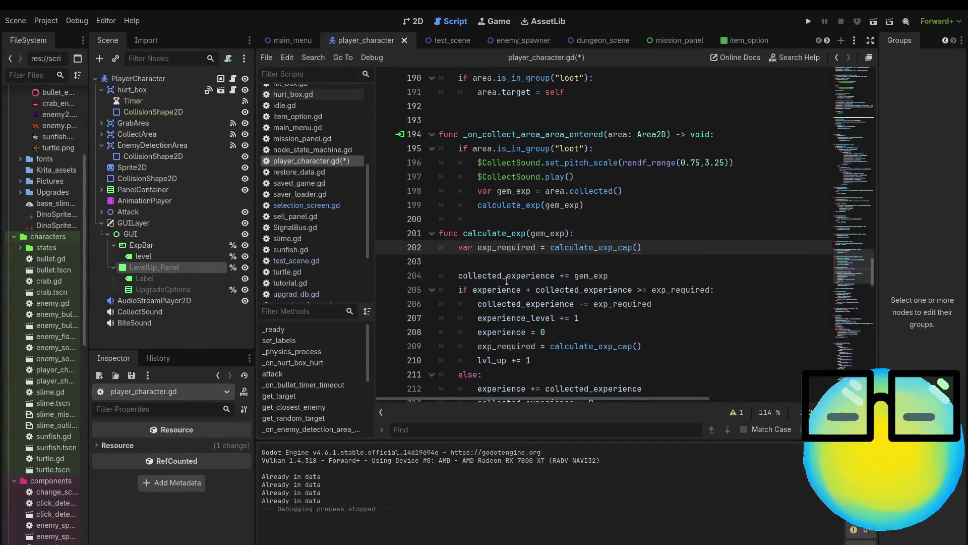
left_click(720, 259)
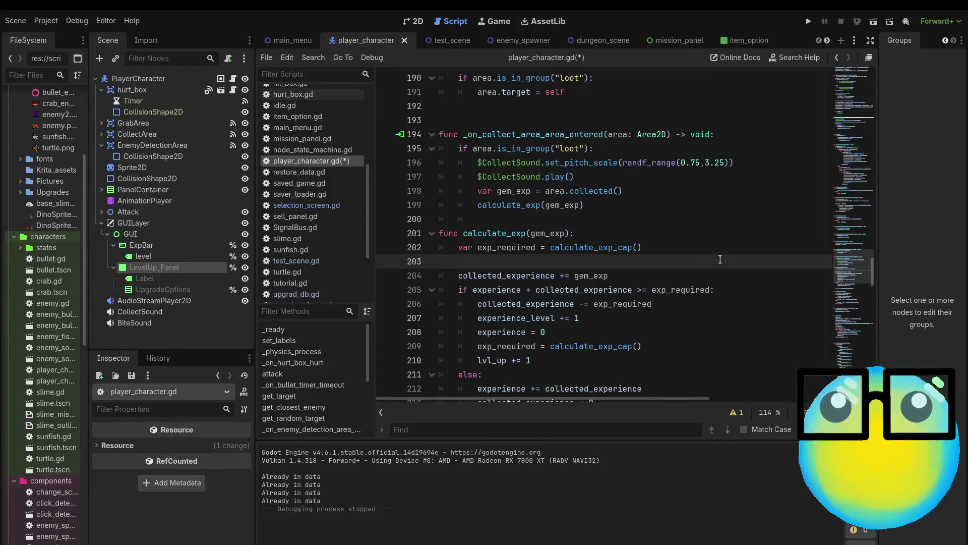
scroll(720, 259, "down", 2)
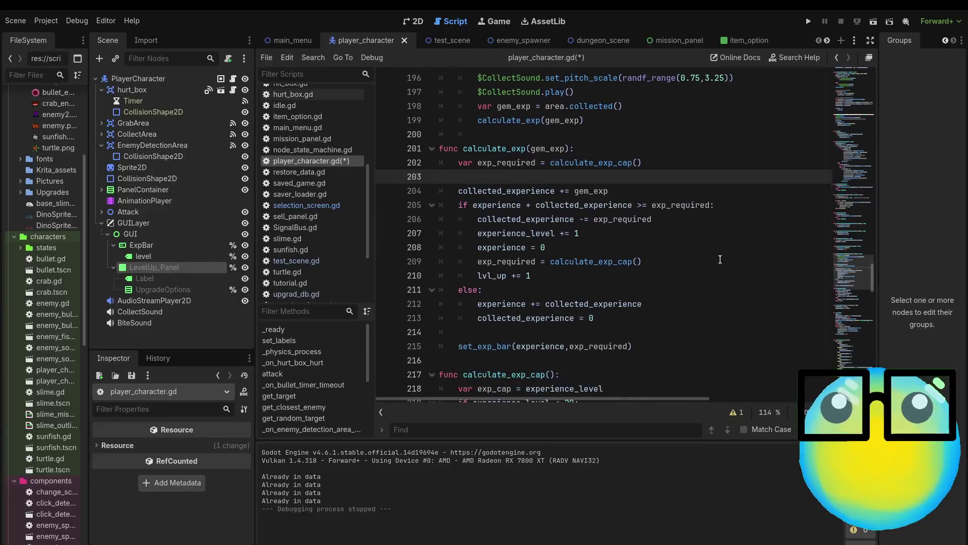
left_click(528, 276)
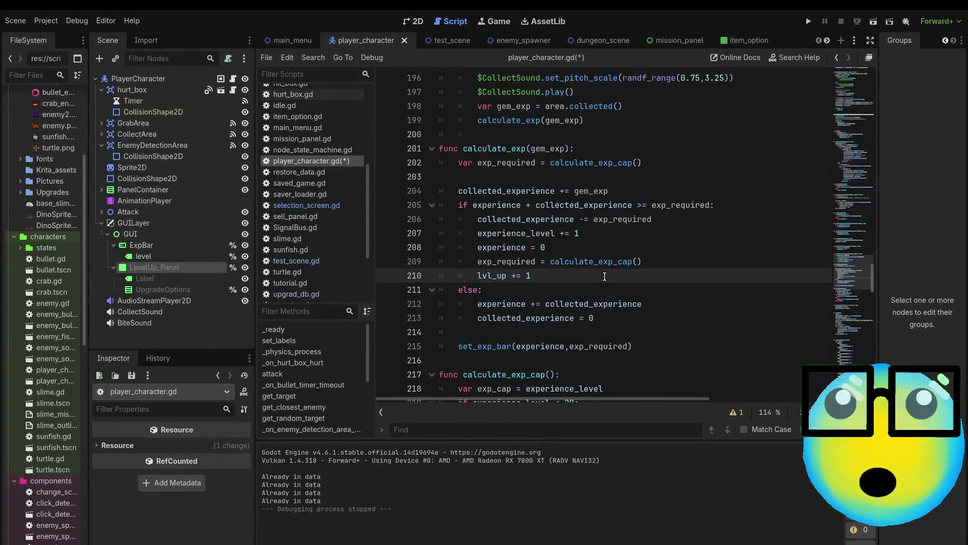
left_click(479, 206)
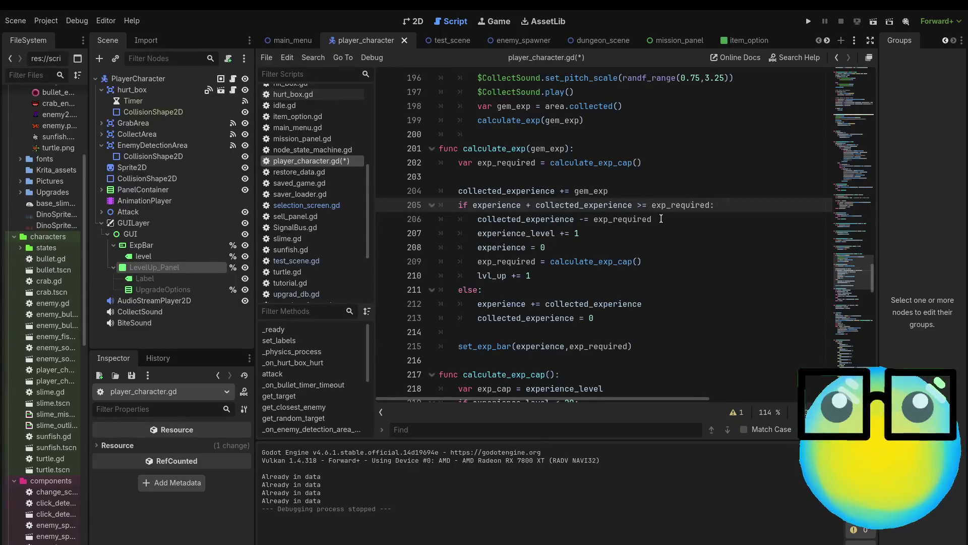
left_click(661, 219)
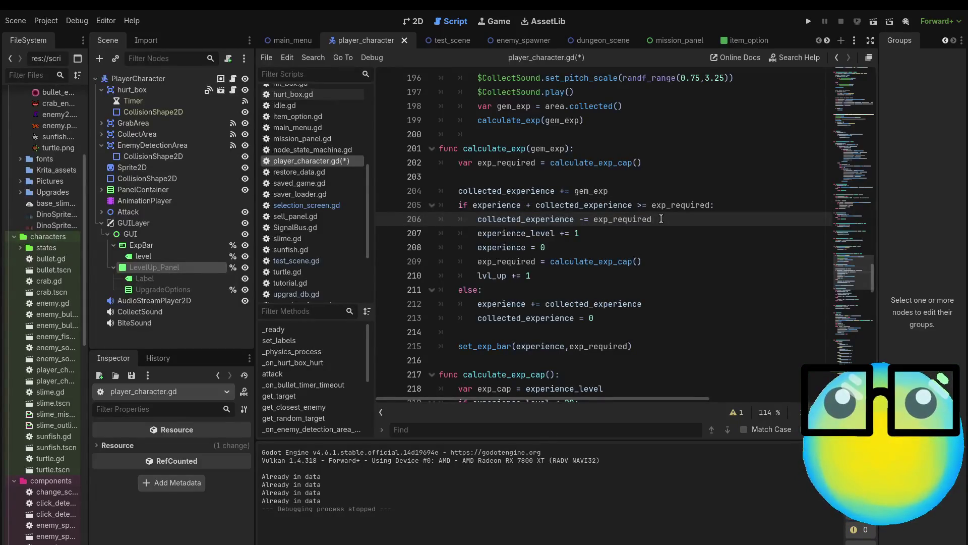
scroll(679, 278, "down", 2)
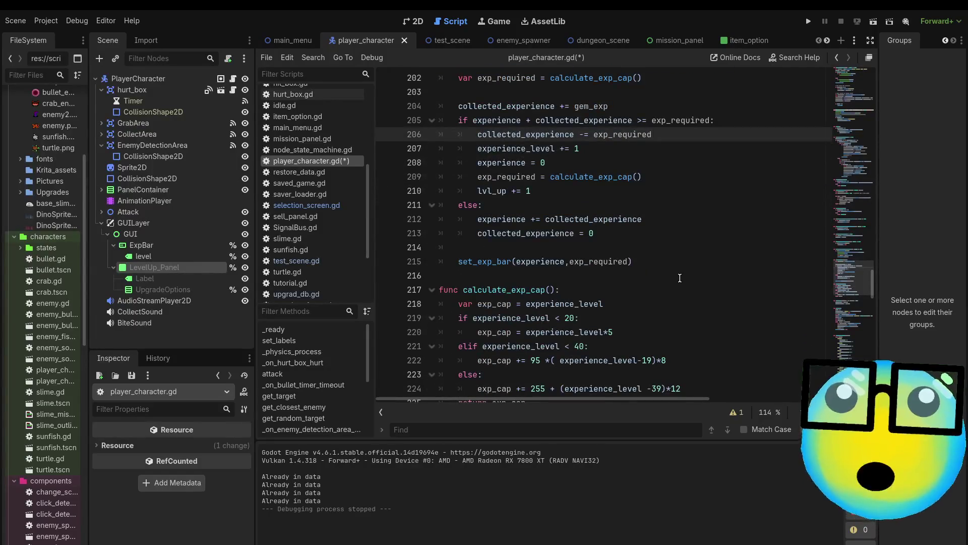
scroll(679, 277, "up", 2)
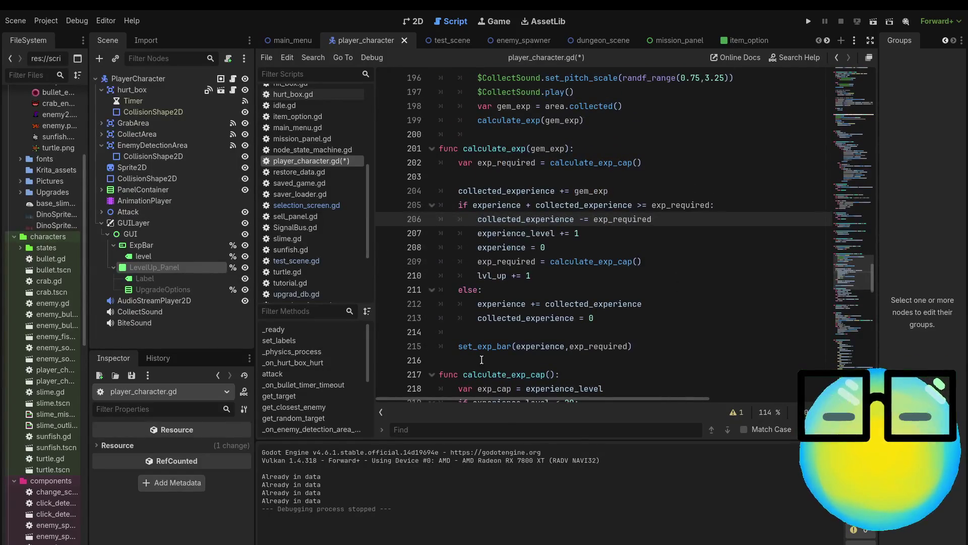
left_click(731, 297)
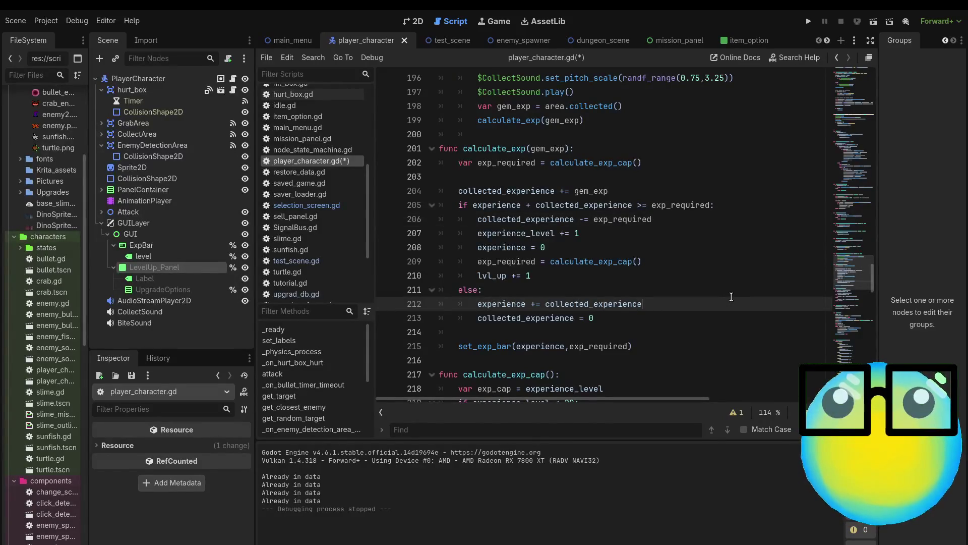
left_click(497, 261)
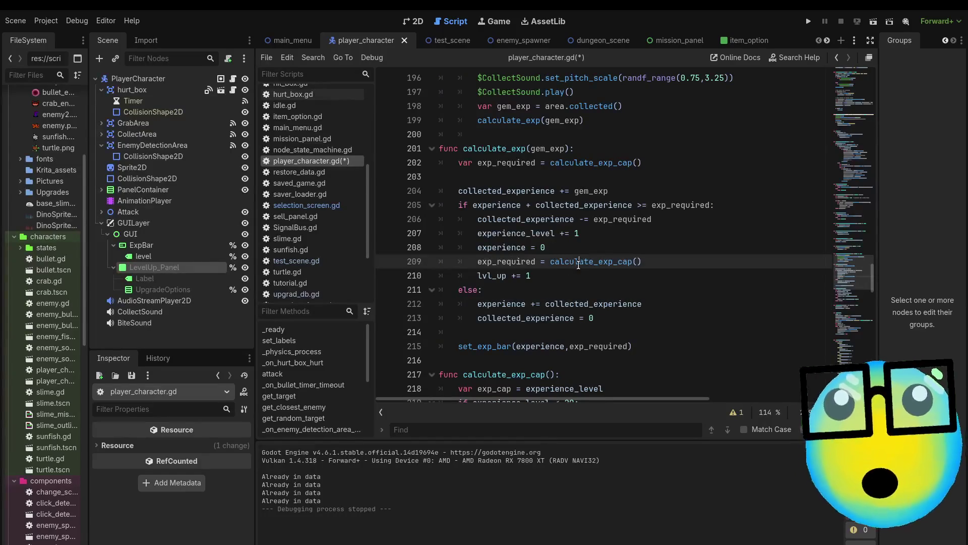
left_click(578, 265, "ctrl")
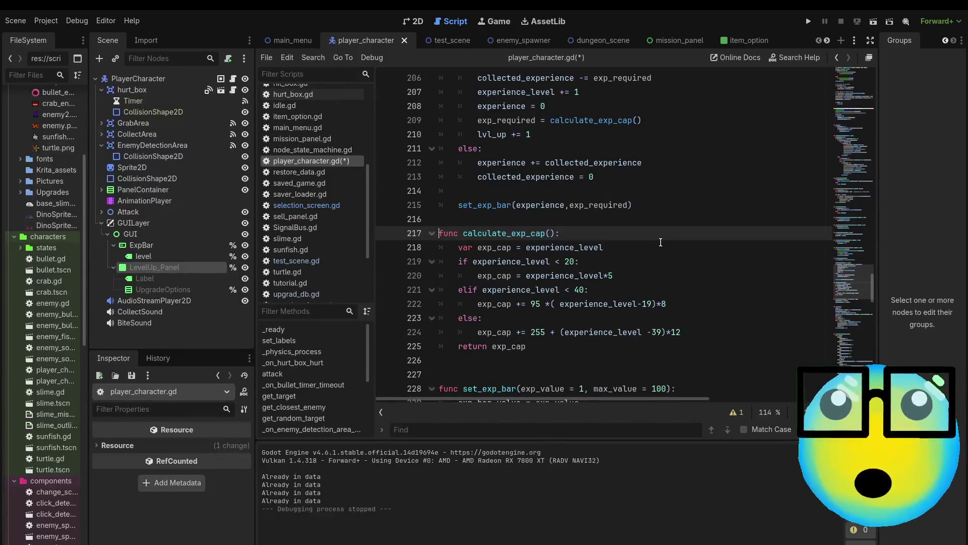
left_click(633, 249)
left_click(637, 263)
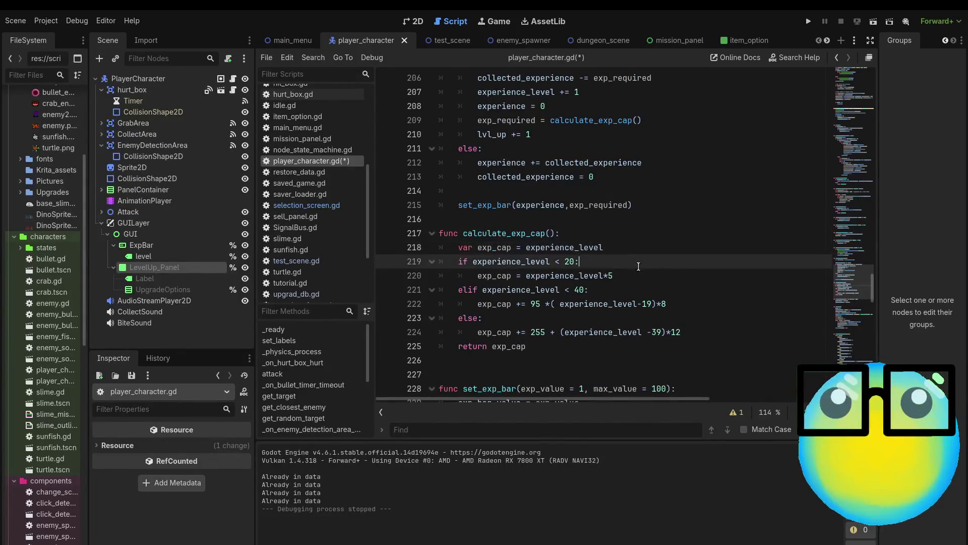
left_click(593, 356)
scroll(594, 356, "up", 6)
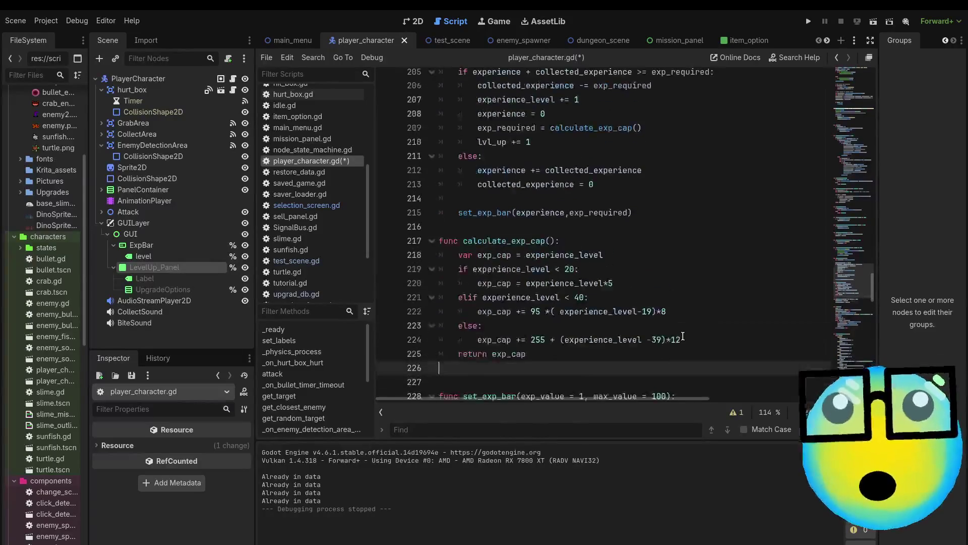
scroll(661, 297, "down", 2)
left_click(509, 199)
key("End")
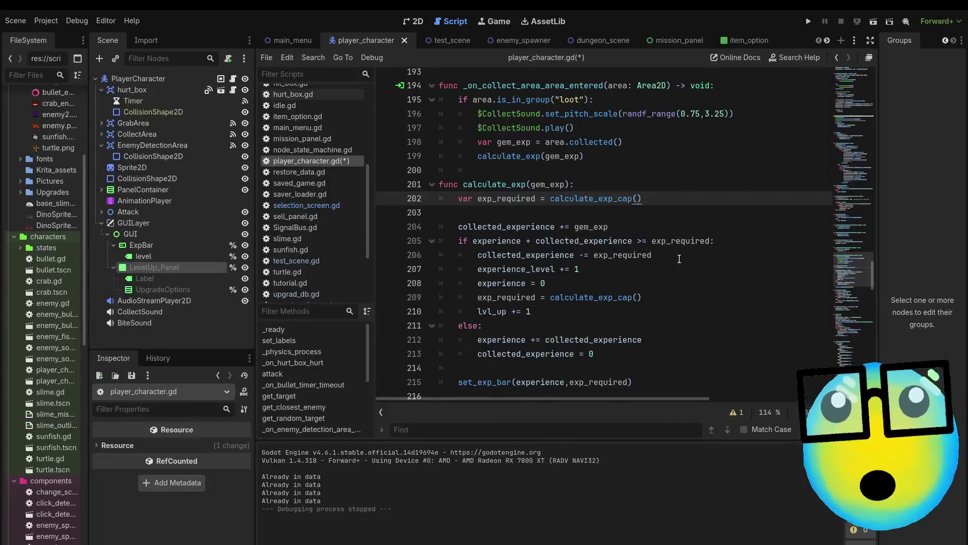
left_click(538, 312)
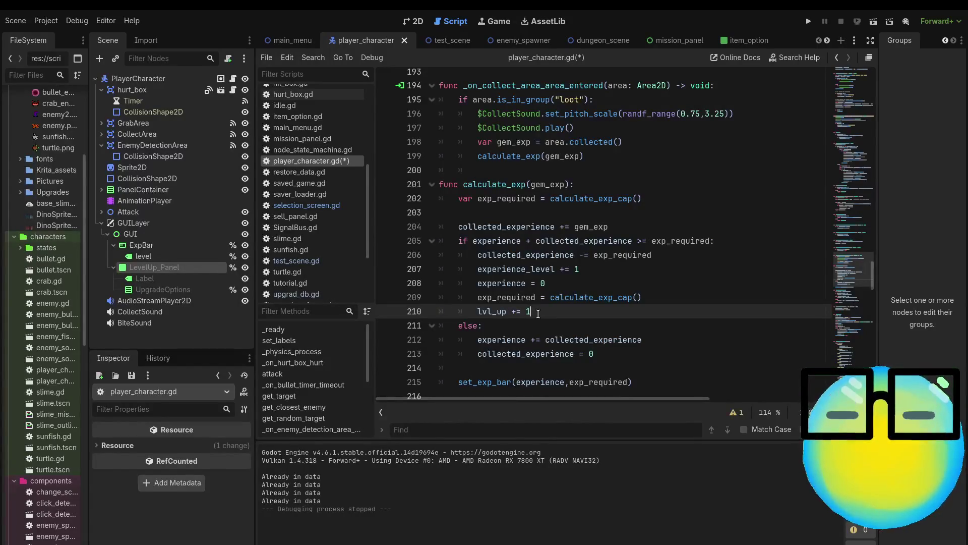
left_click(725, 287)
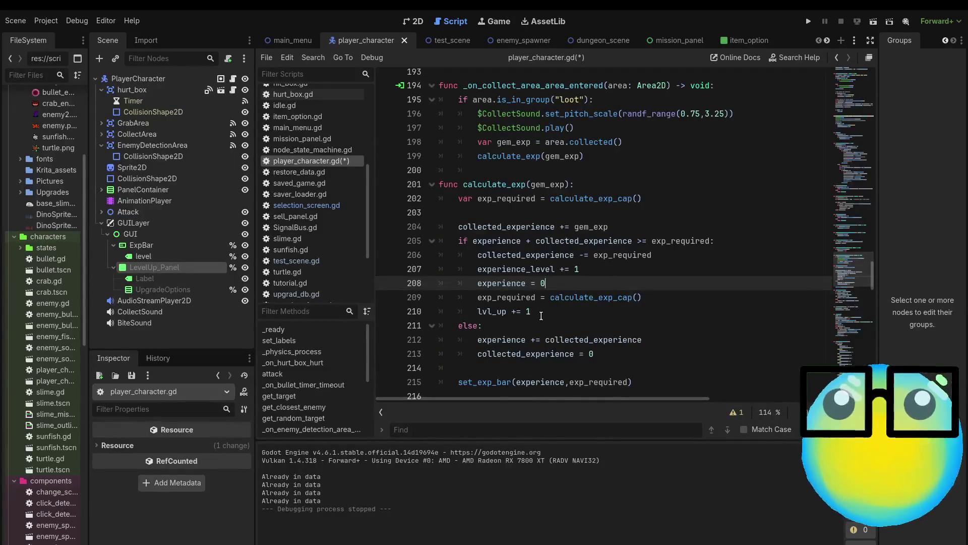
left_click(567, 312)
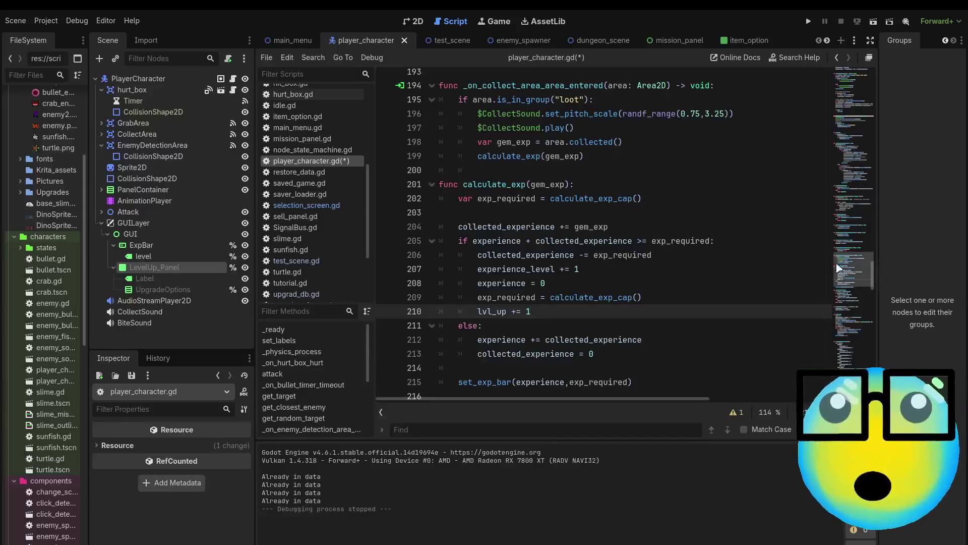
left_click_drag(844, 272, 847, 268)
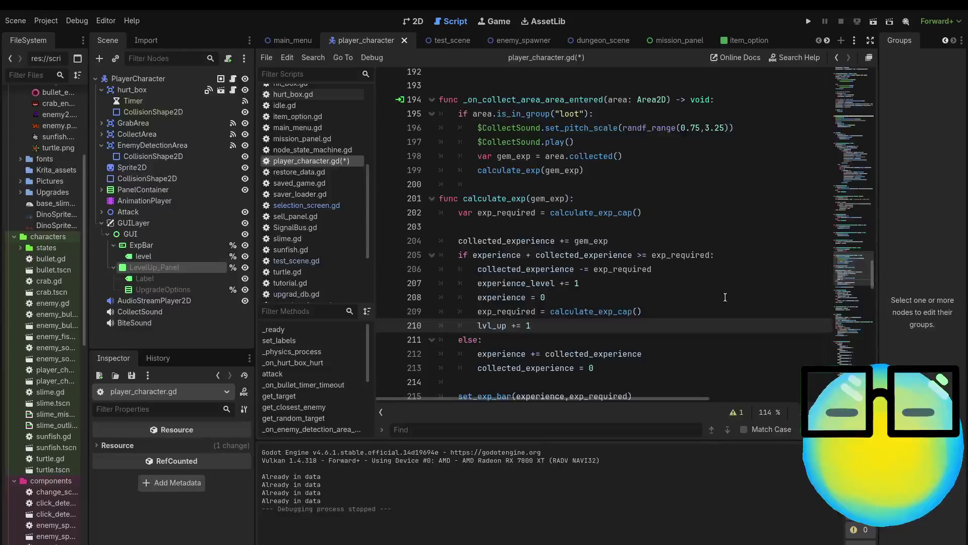
scroll(647, 328, "down", 6)
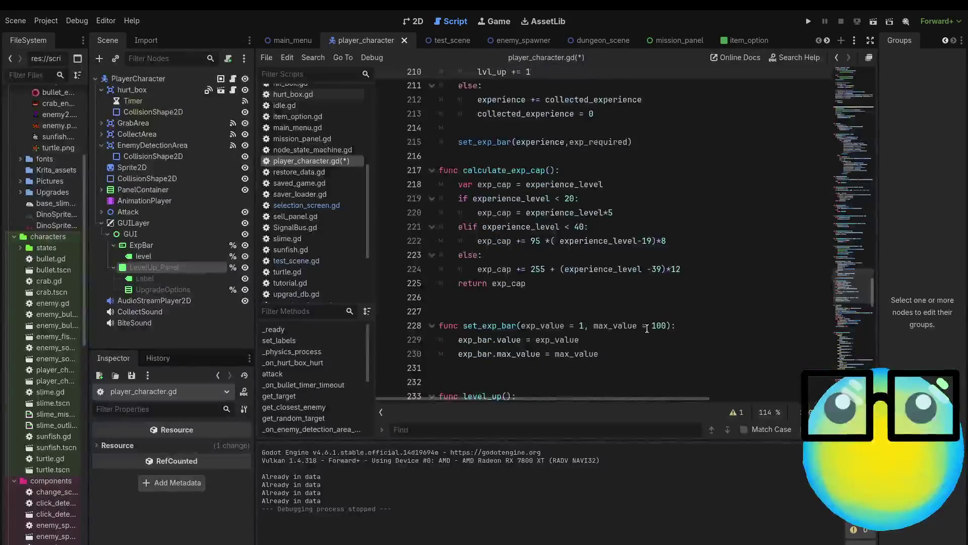
scroll(647, 328, "down", 4)
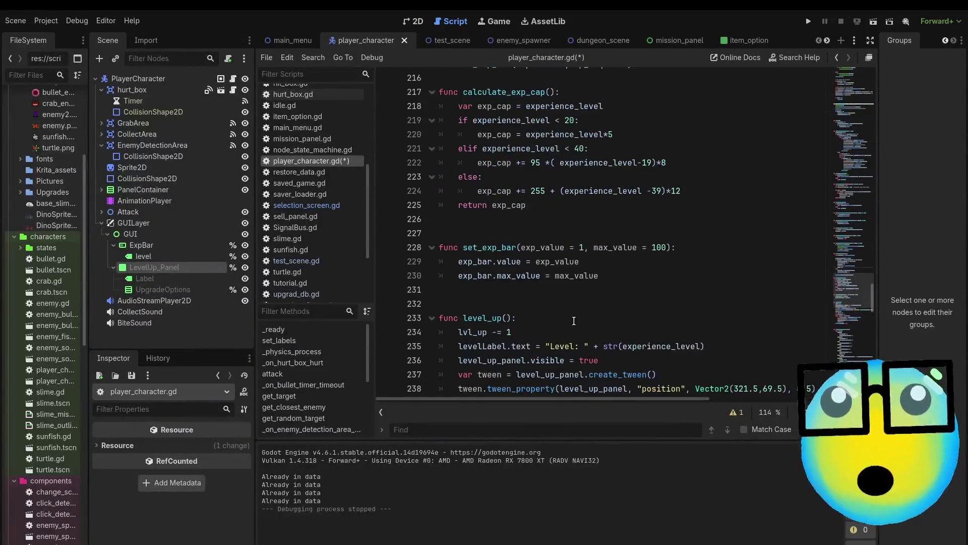
left_click(494, 212)
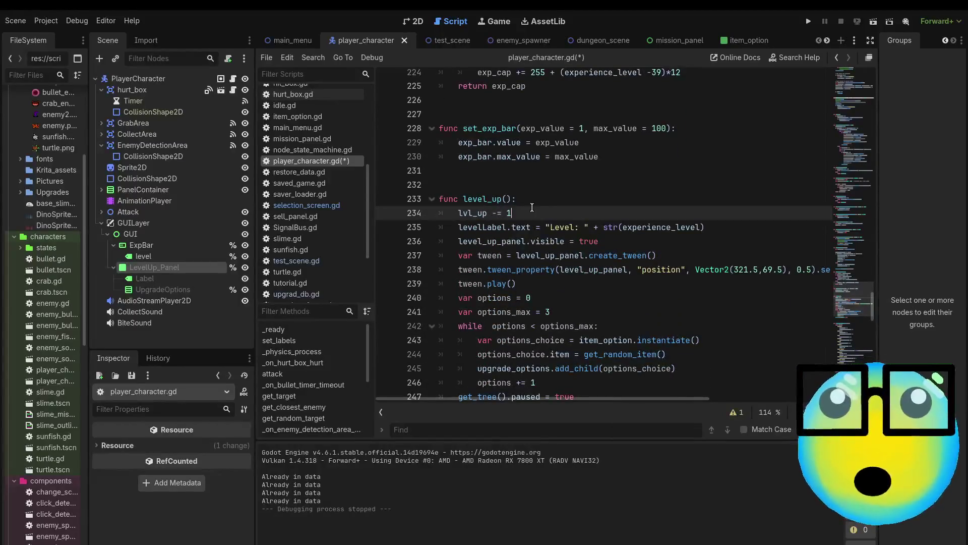
scroll(571, 217, "down", 1)
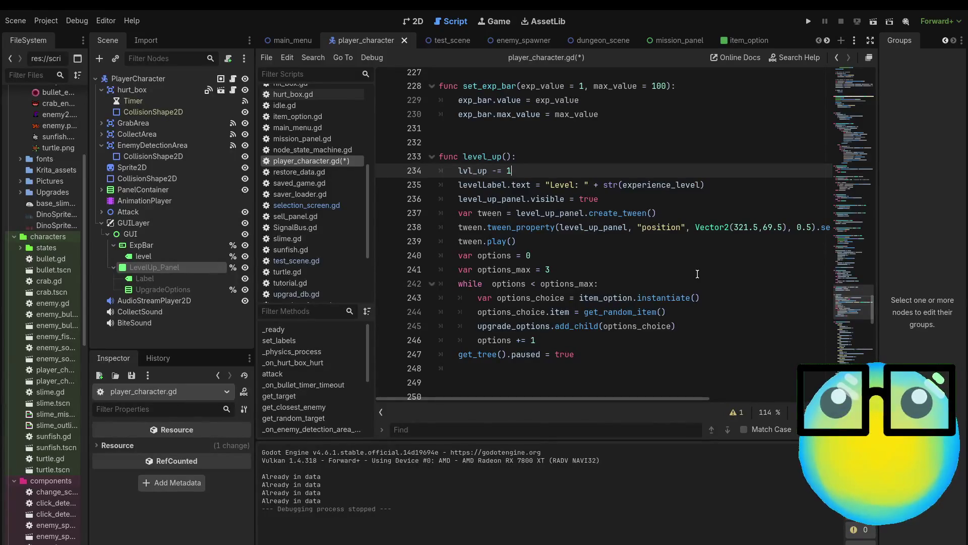
scroll(697, 274, "down", 1)
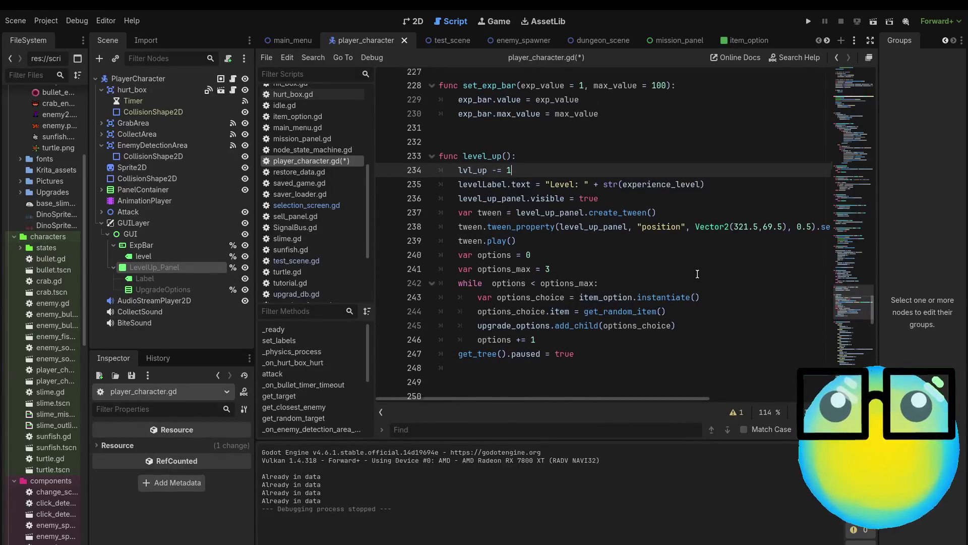
scroll(698, 273, "up", 3)
scroll(698, 274, "down", 6)
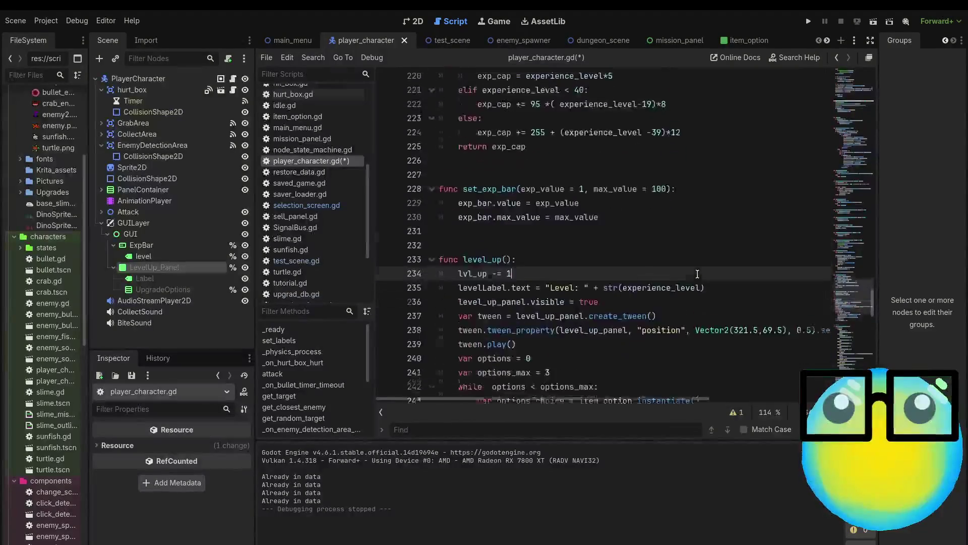
scroll(570, 292, "up", 2)
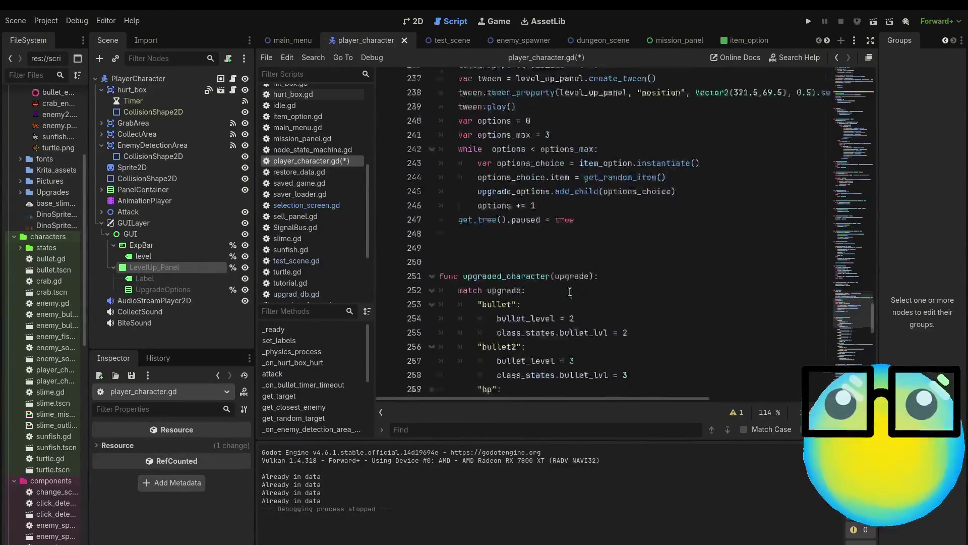
scroll(570, 292, "down", 10)
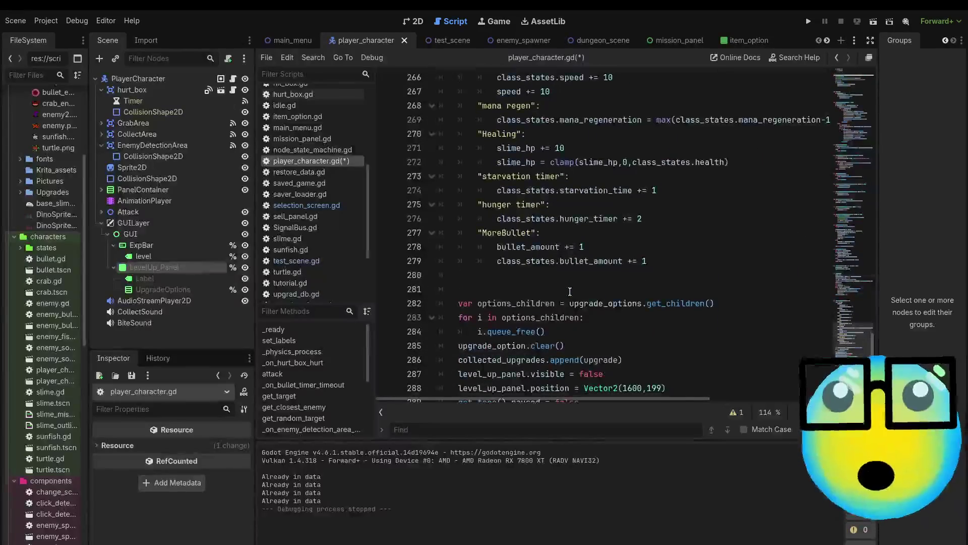
scroll(570, 292, "down", 3)
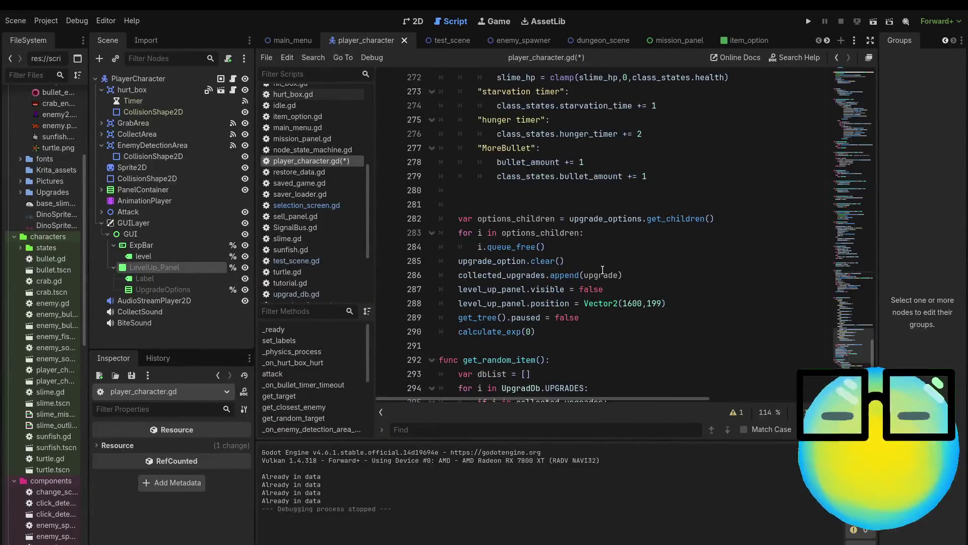
left_click(625, 238)
key("Down")
key("Down")
key("Down")
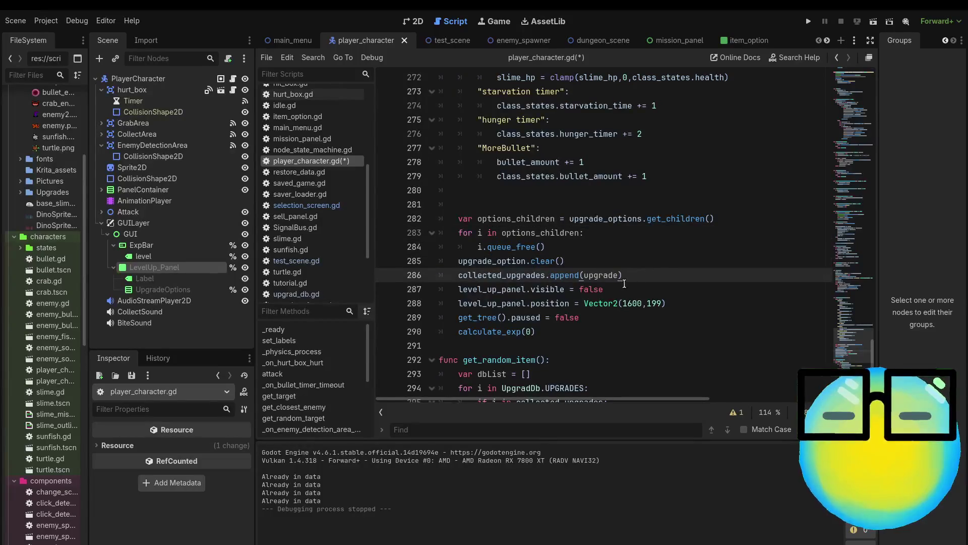
left_click(617, 329)
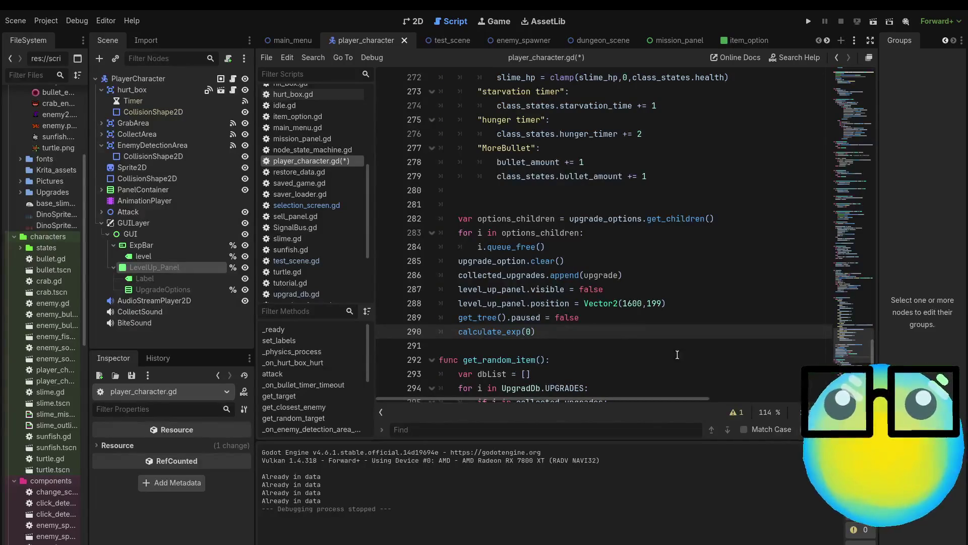
left_click(494, 331, "ctrl")
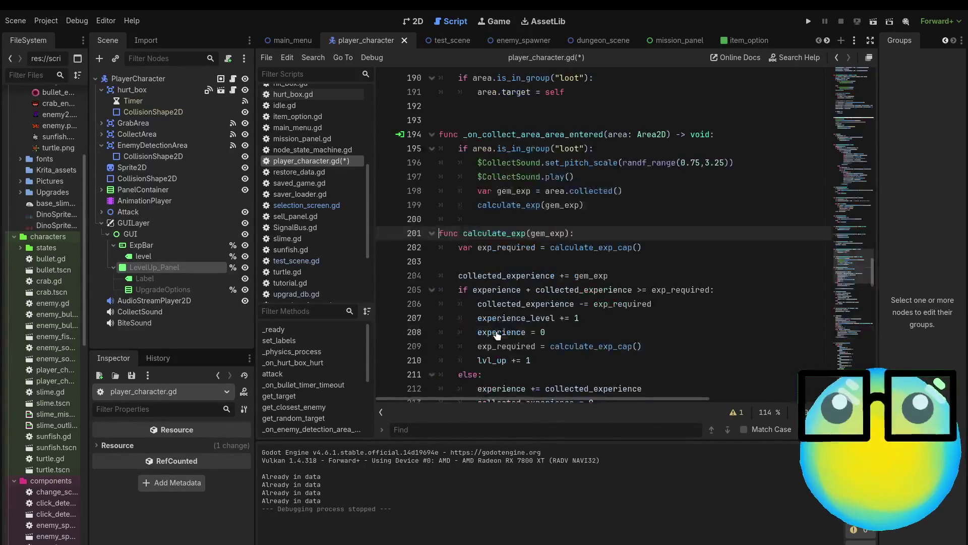
left_click(696, 257)
scroll(696, 258, "up", 1)
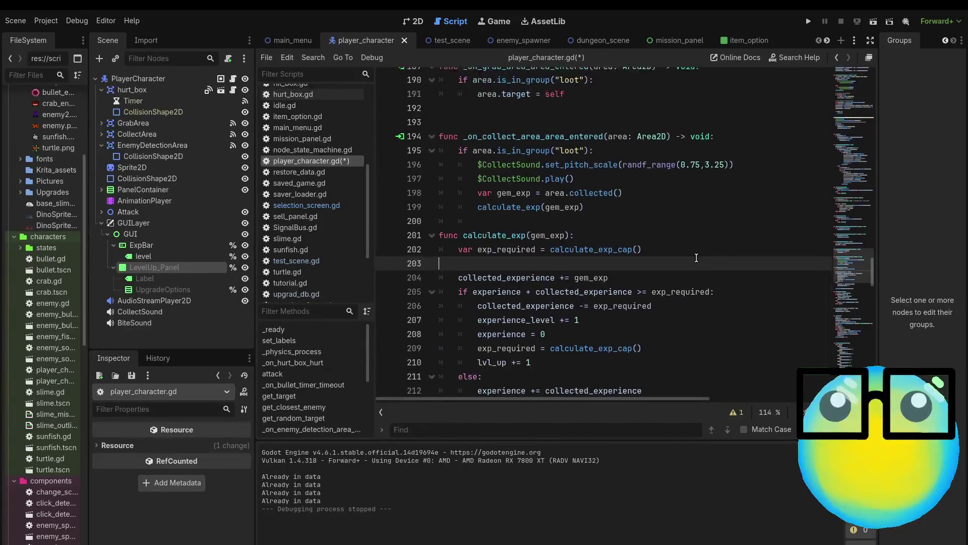
scroll(696, 257, "down", 2)
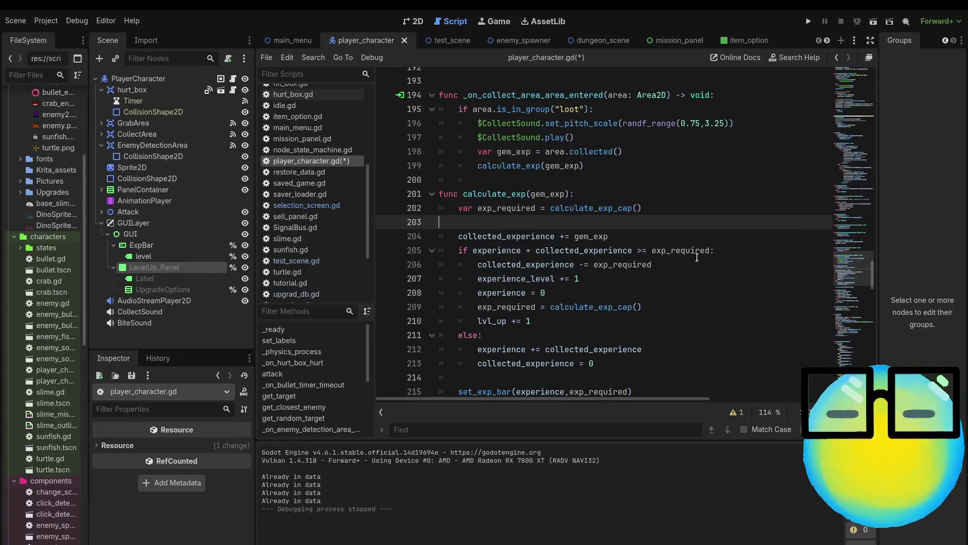
scroll(697, 257, "down", 1)
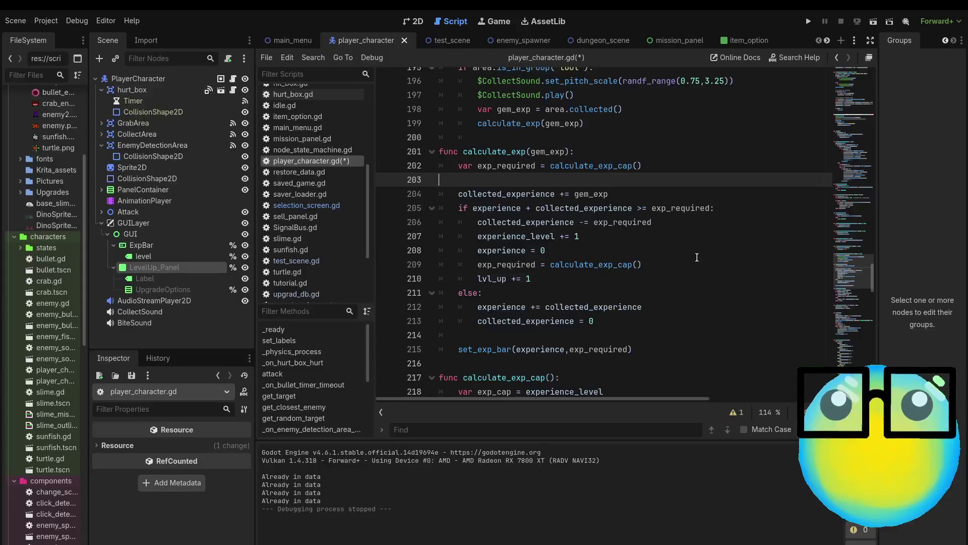
mouse_move(853, 272)
left_mouse_down()
mouse_move(854, 361)
mouse_move(856, 347)
left_mouse_up()
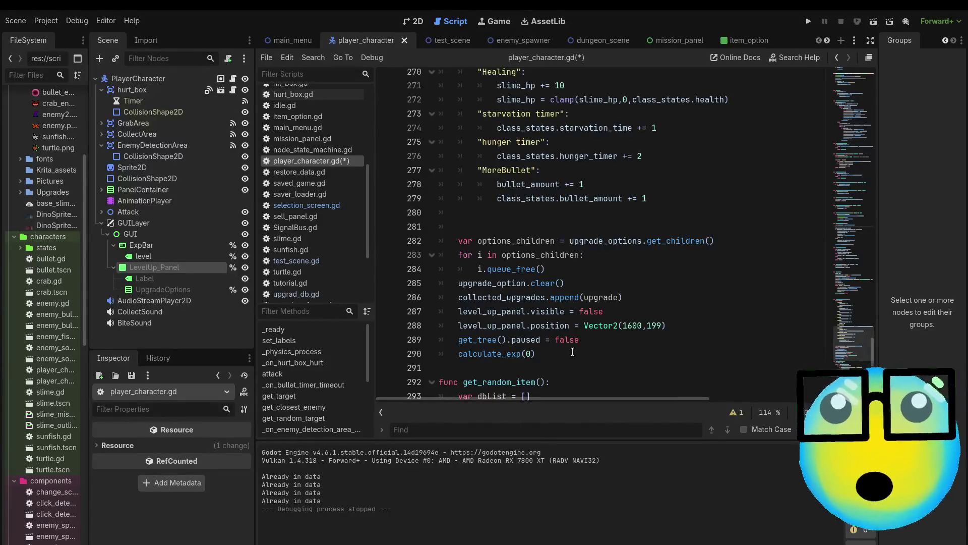
left_click(849, 136)
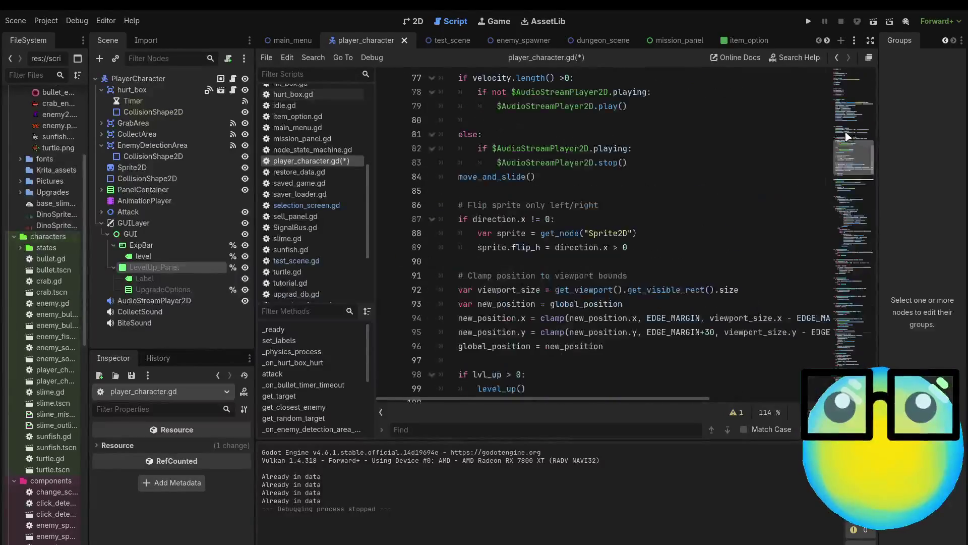
scroll(848, 136, "up", 6)
scroll(752, 196, "up", 2)
scroll(752, 196, "up", 2)
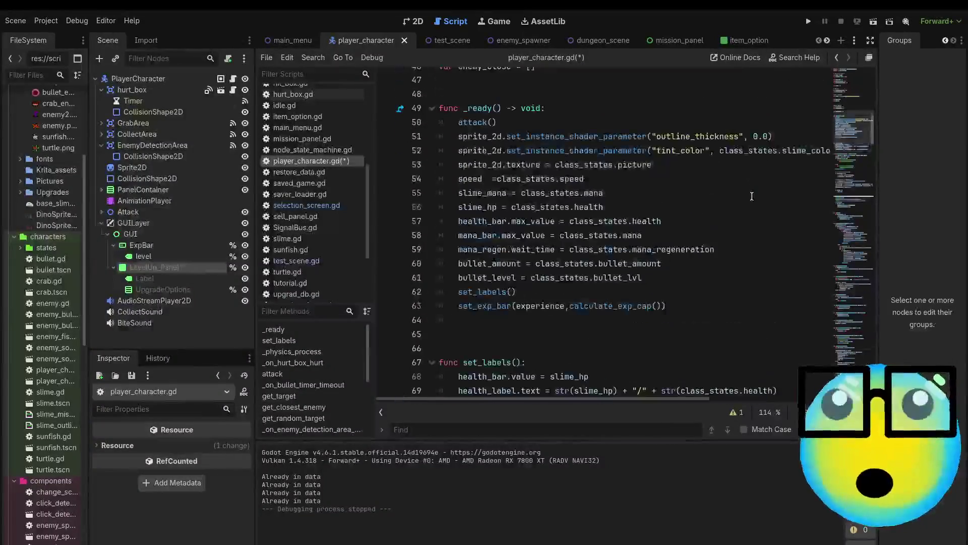
mouse_move(863, 127)
left_mouse_down()
mouse_move(863, 174)
mouse_move(865, 153)
mouse_move(868, 165)
left_mouse_up()
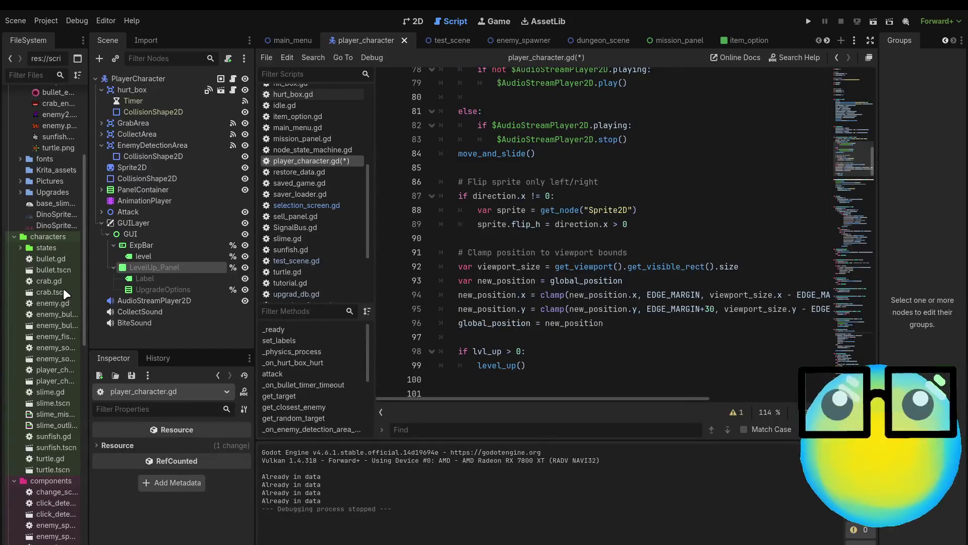
left_click(655, 337)
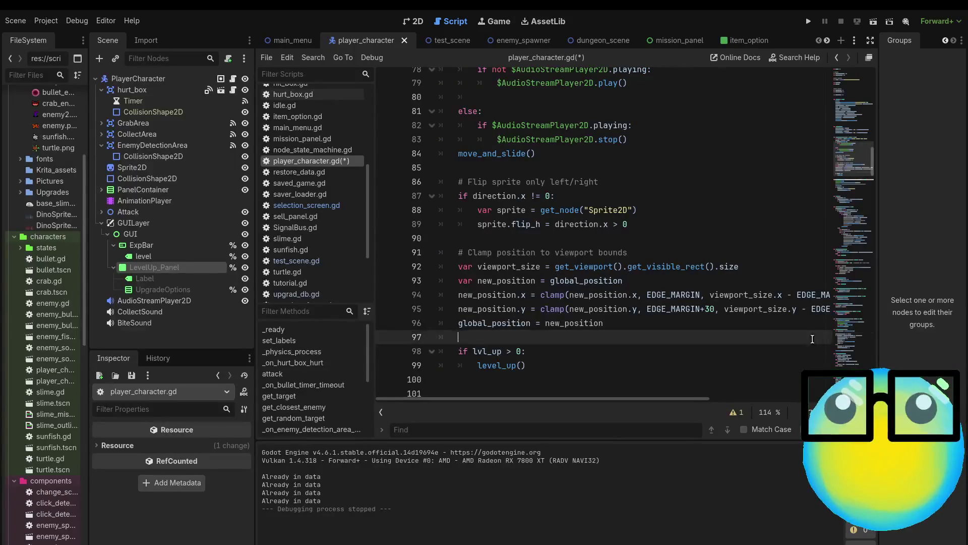
- Jump to the calculate_exp function in player_character.gd via the method list
scroll(647, 299, "up", 12)
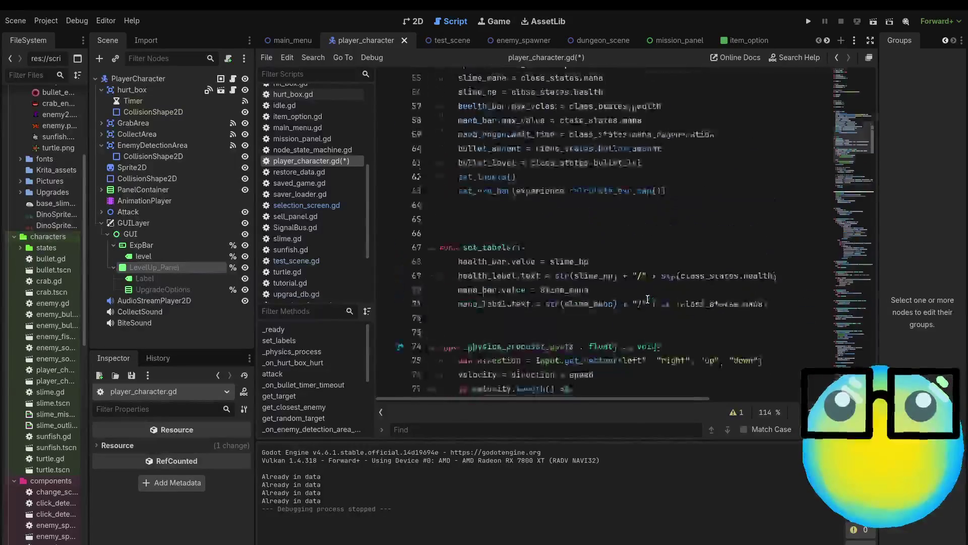
scroll(648, 299, "up", 2)
scroll(647, 299, "down", 9)
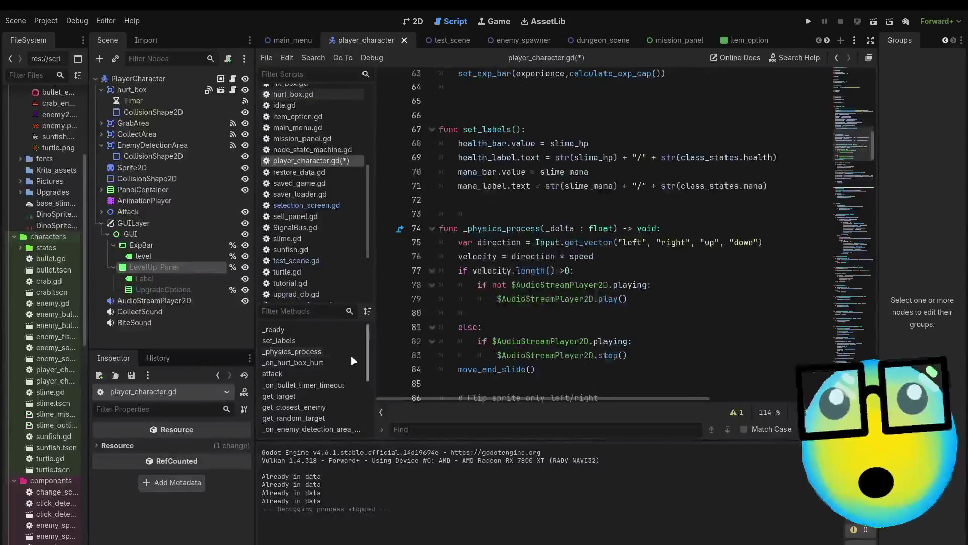
scroll(325, 394, "down", 1)
scroll(324, 393, "down", 5)
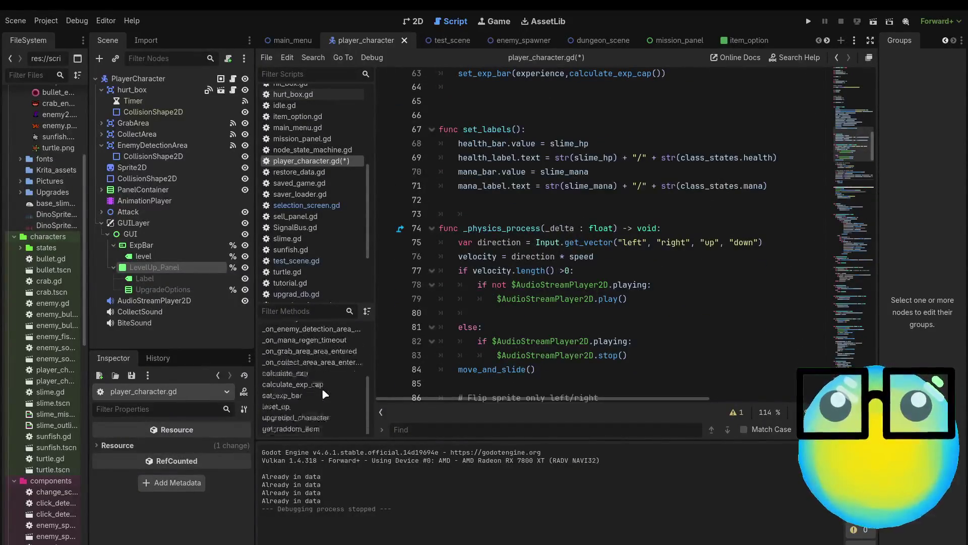
left_click(323, 390)
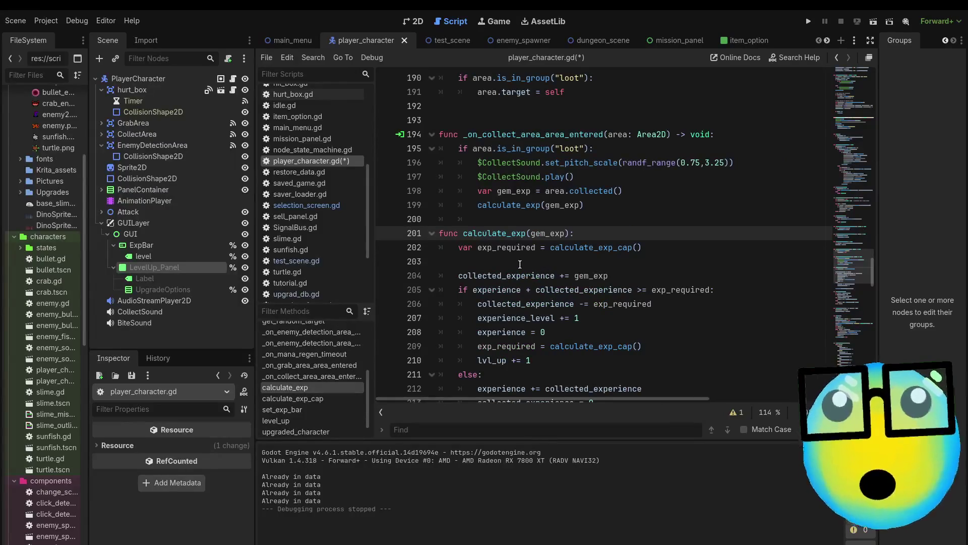
scroll(548, 231, "down", 1)
left_click(615, 194)
- Add print(exp_required) on line 203 of calculate_exp using autocomplete
scroll(615, 194, "down", 1)
key("Down")
key("Down")
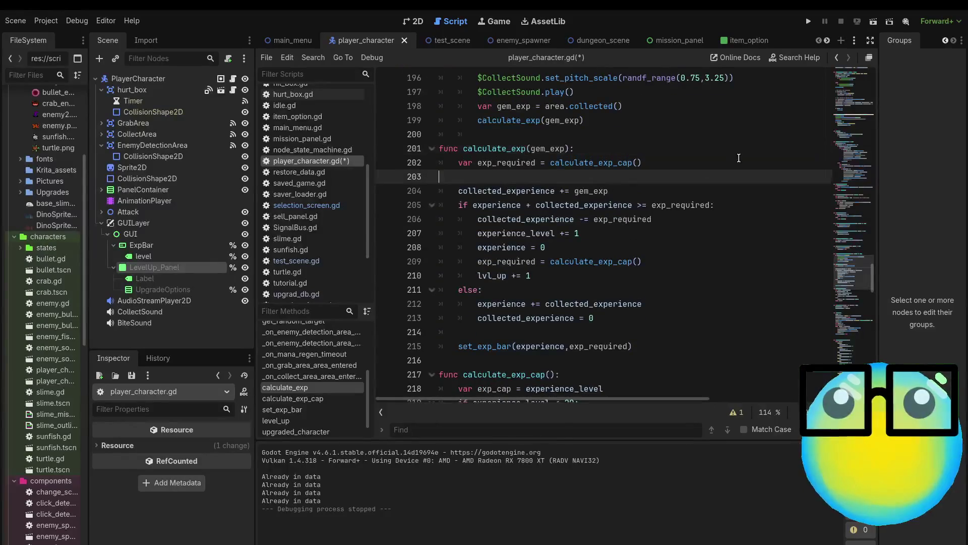
type("pi")
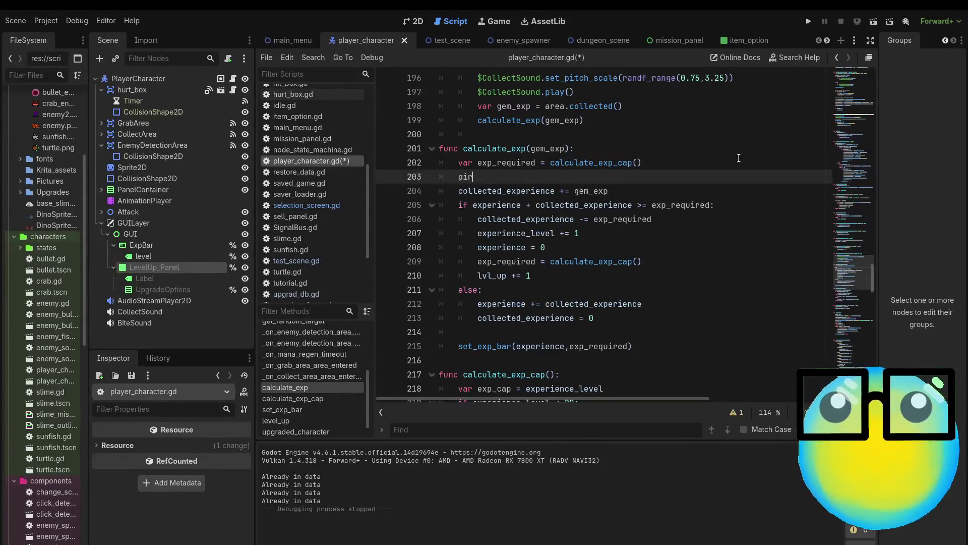
key("BackSpace")
type("rint")
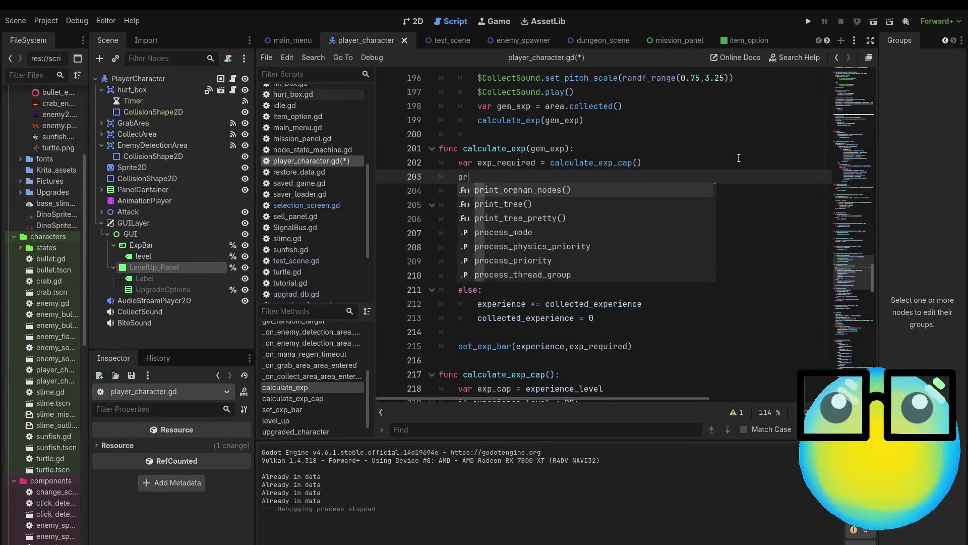
type("(")
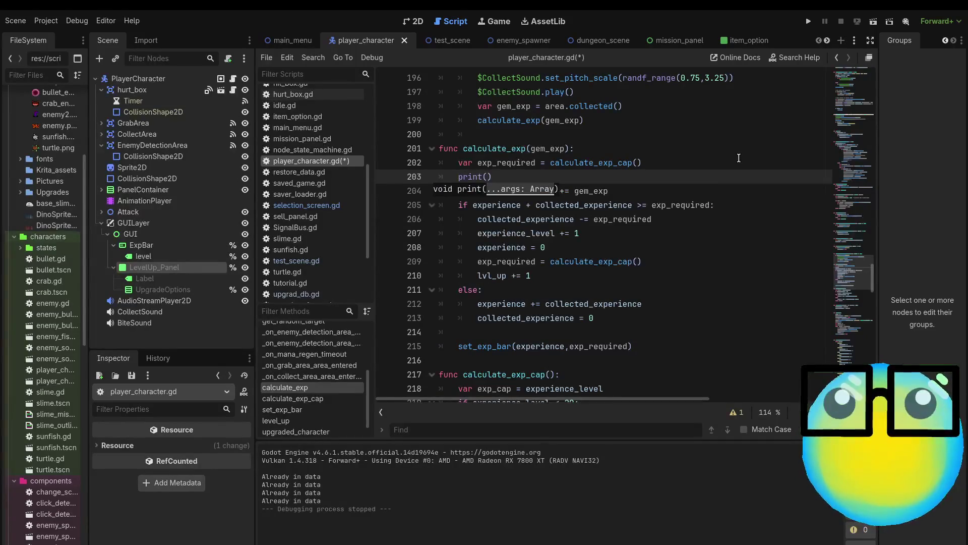
type("exp")
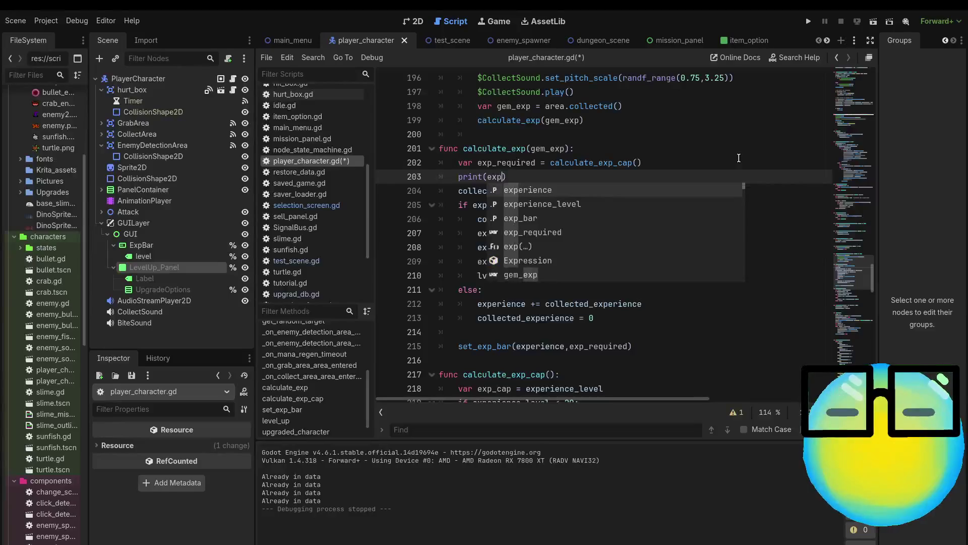
key("Down")
key("Down")
key("Down")
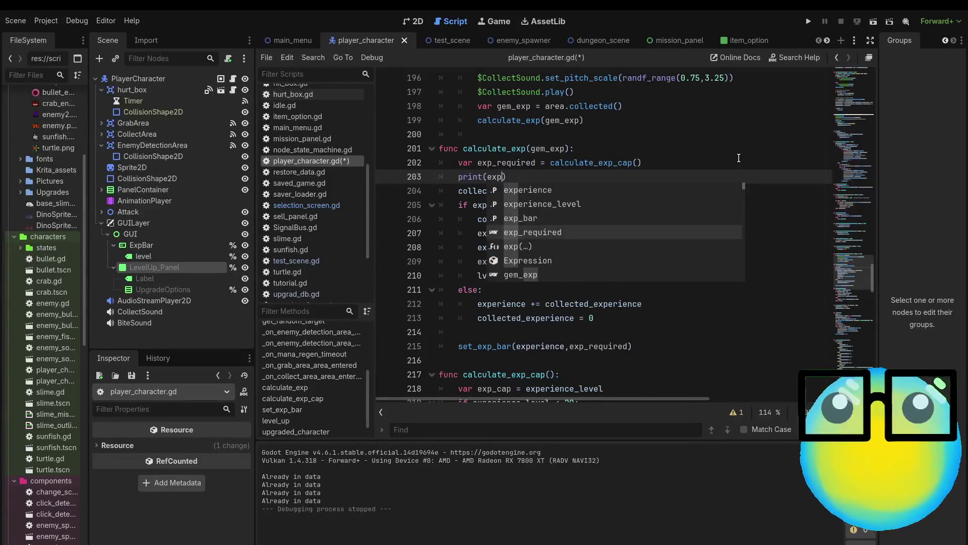
key("Return")
- Save player_character.gd and run the project
key("ctrl+s")
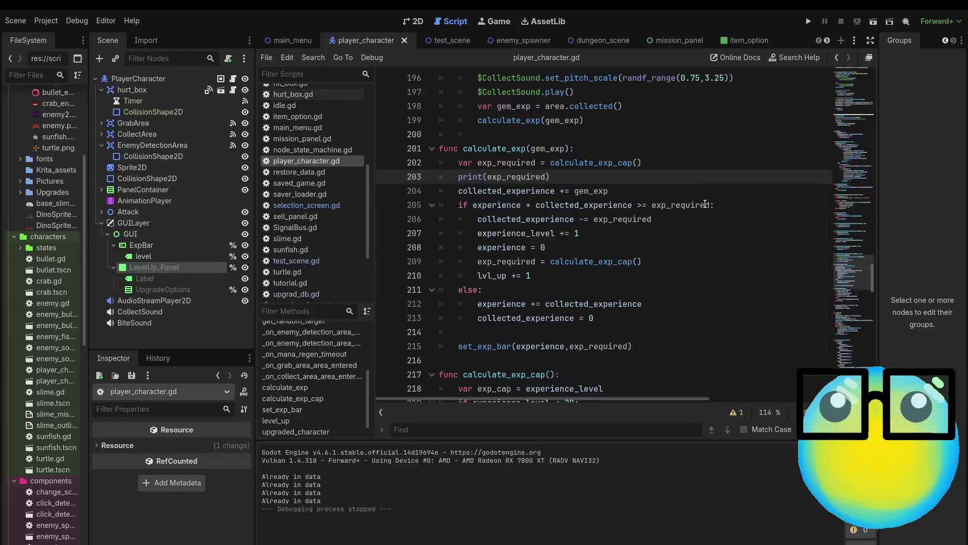
scroll(697, 226, "down", 1)
scroll(697, 227, "up", 1)
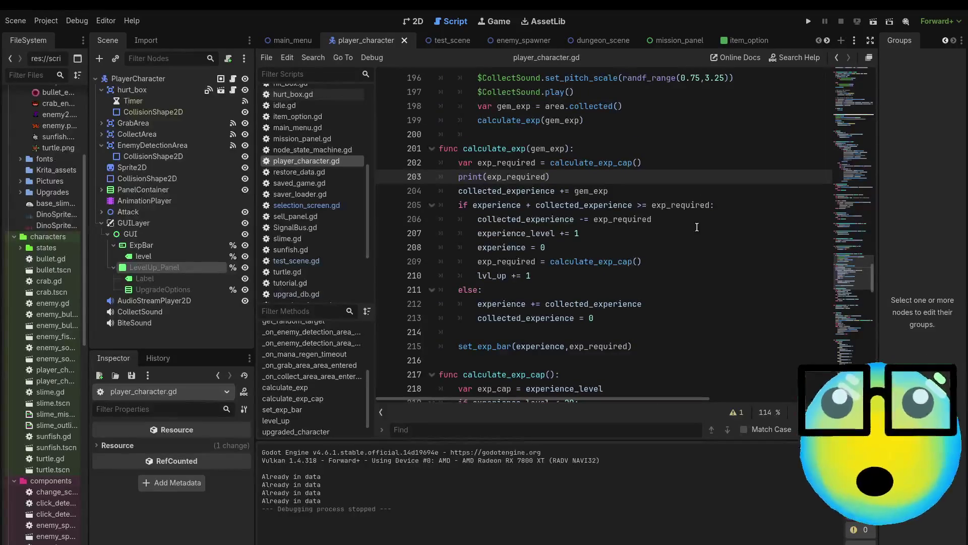
key("F5")
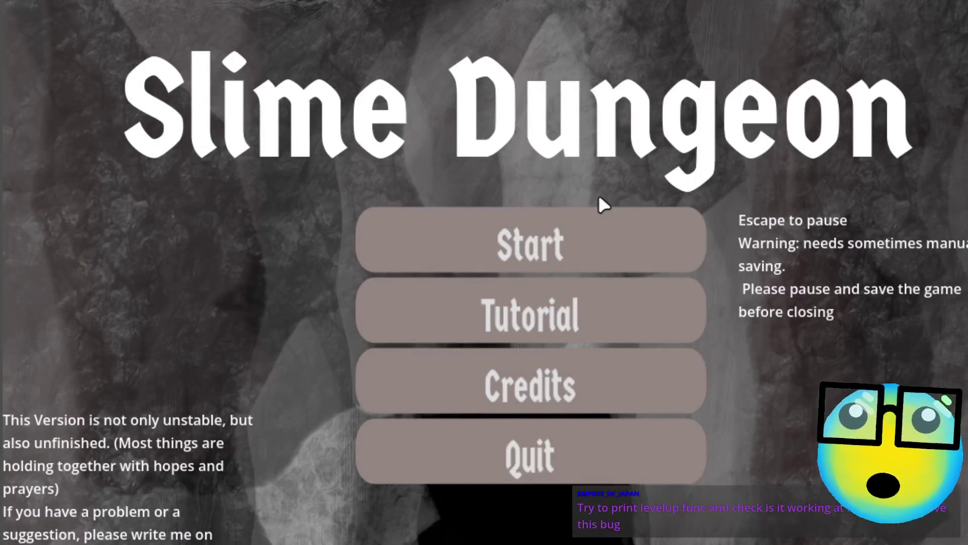
- Start the game, send a slime on a mission, take MORE BULLETS at level up, then close the game
left_click(486, 252)
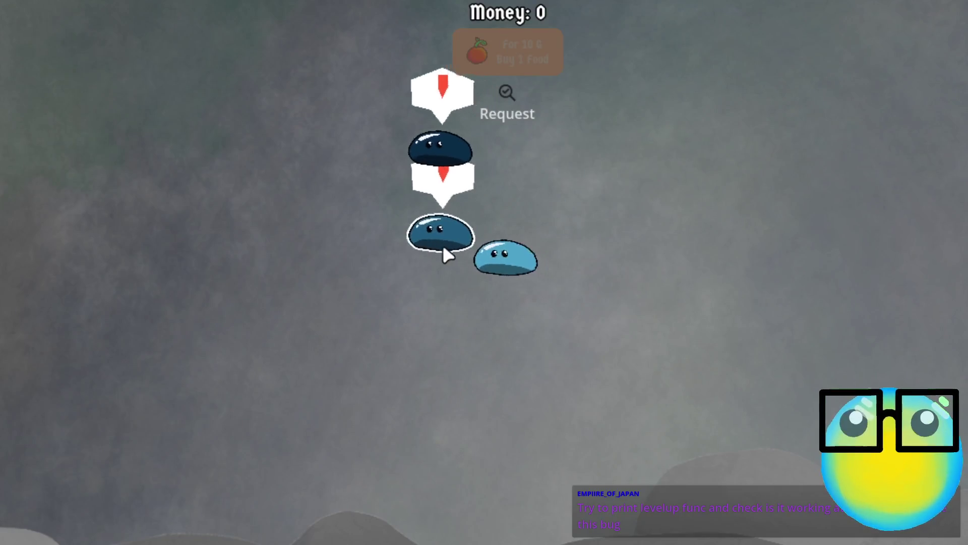
left_click(442, 244)
left_click(508, 541)
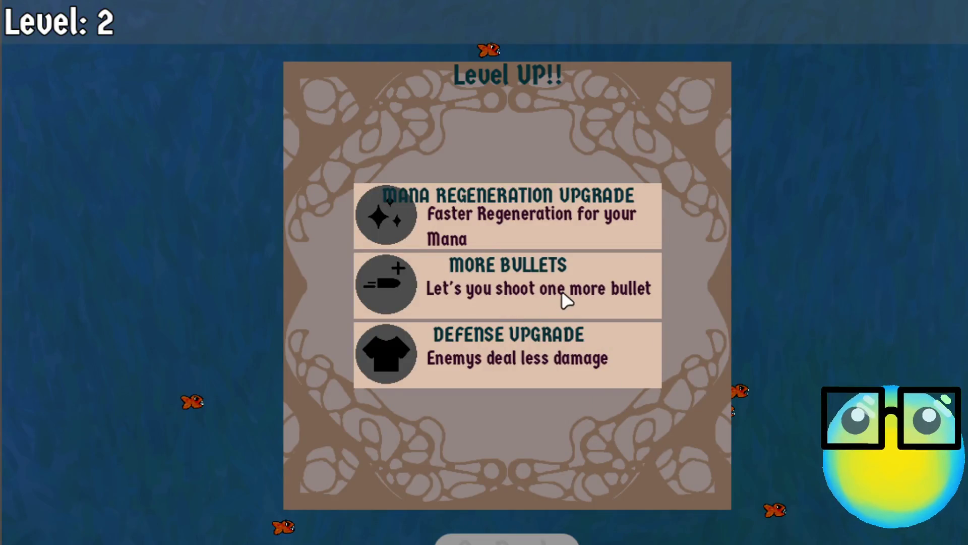
left_click(562, 292)
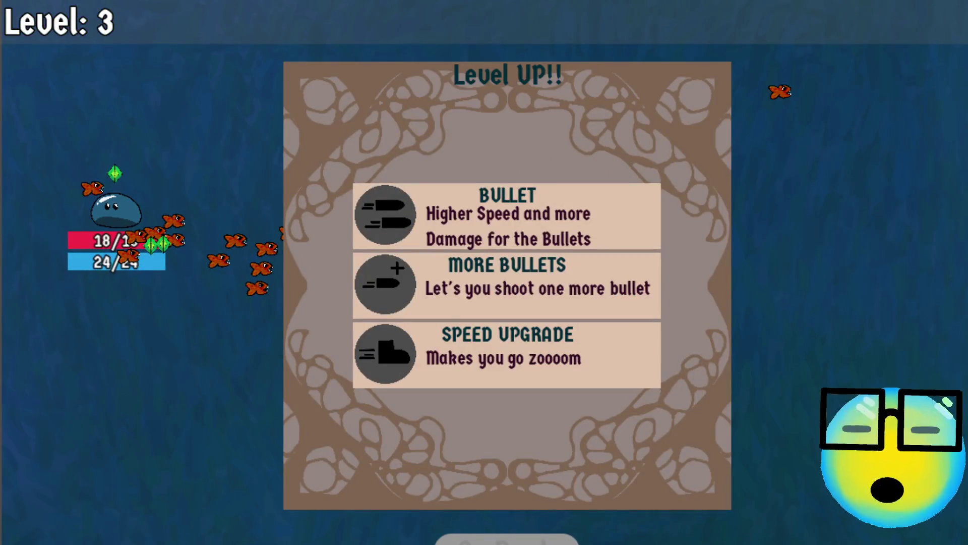
key("alt+F4")
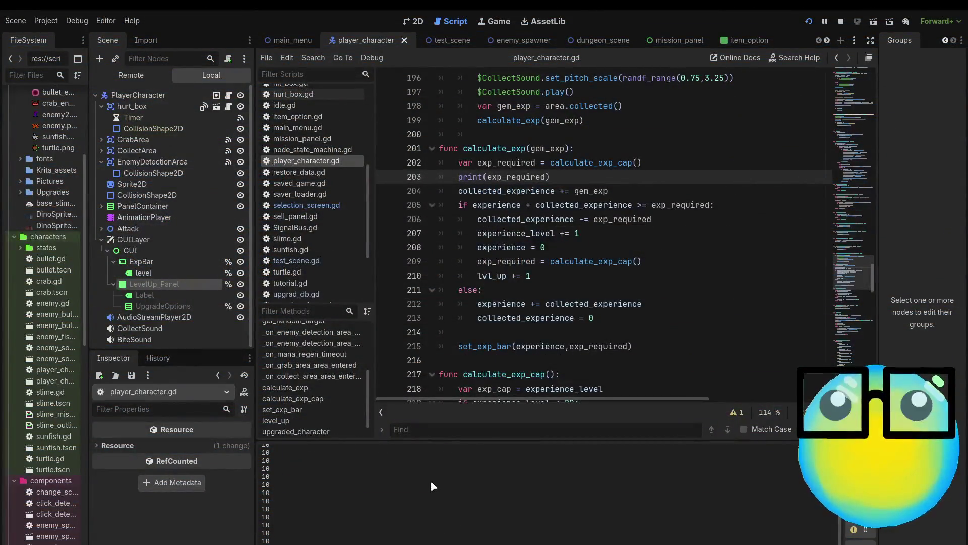
scroll(431, 485, "up", 2)
scroll(431, 483, "down", 1)
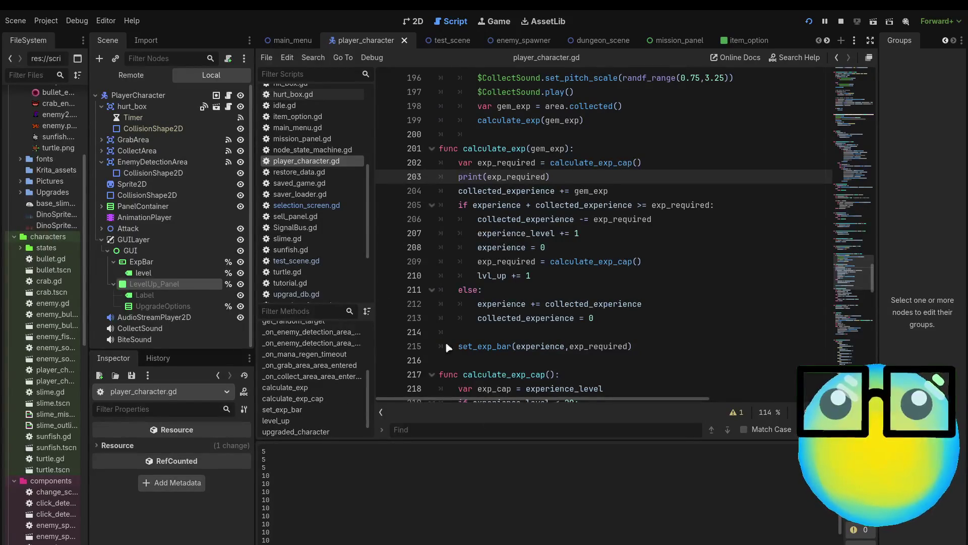
scroll(314, 514, "up", 1)
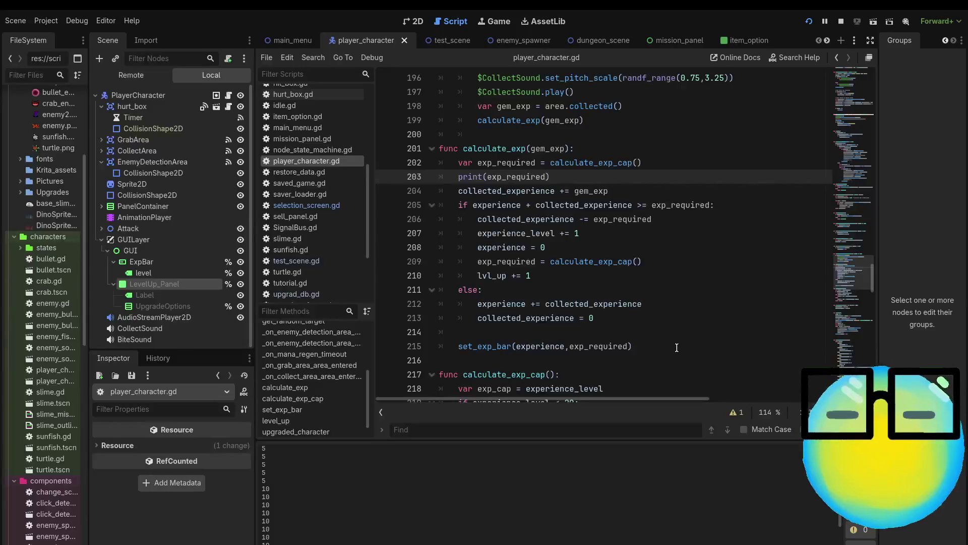
double_click(517, 176)
type("ge")
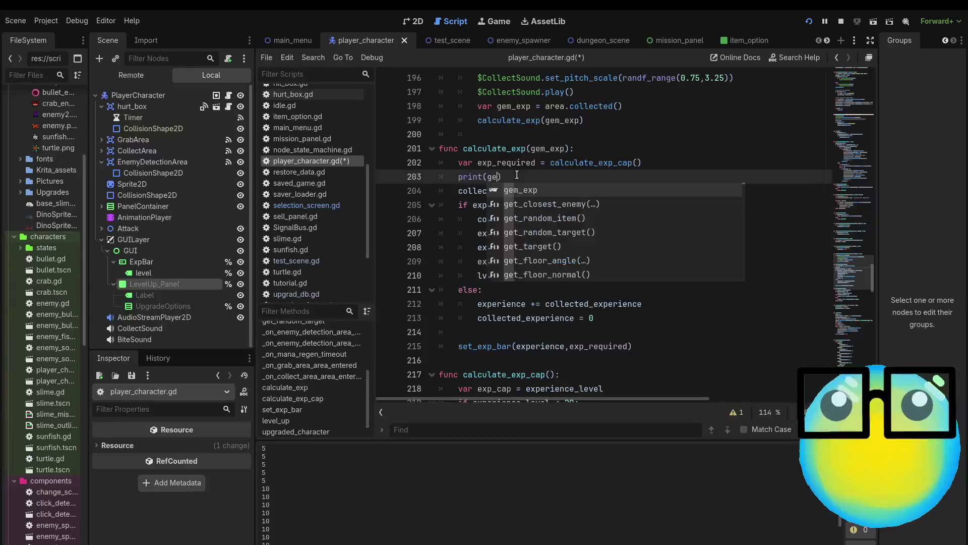
key("Return")
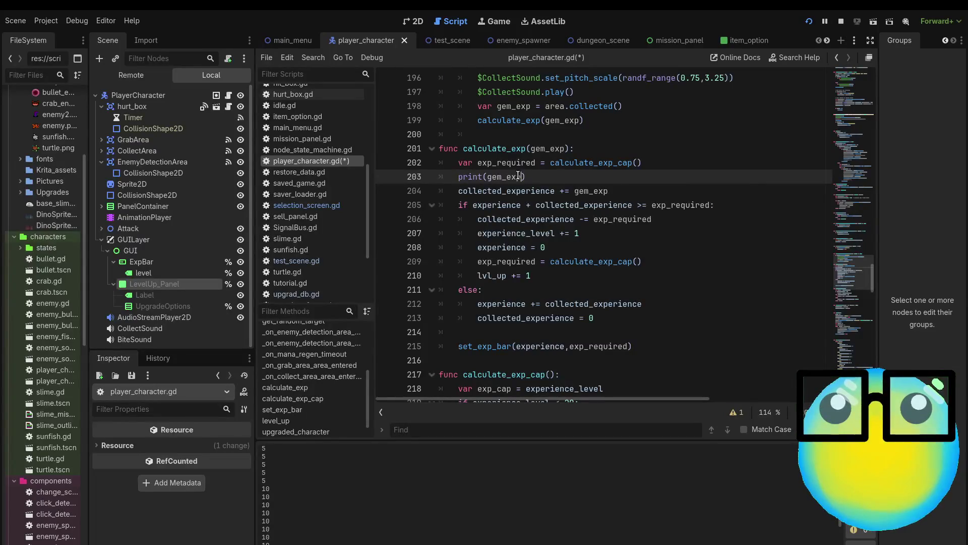
left_click(607, 199)
key("ctrl+s")
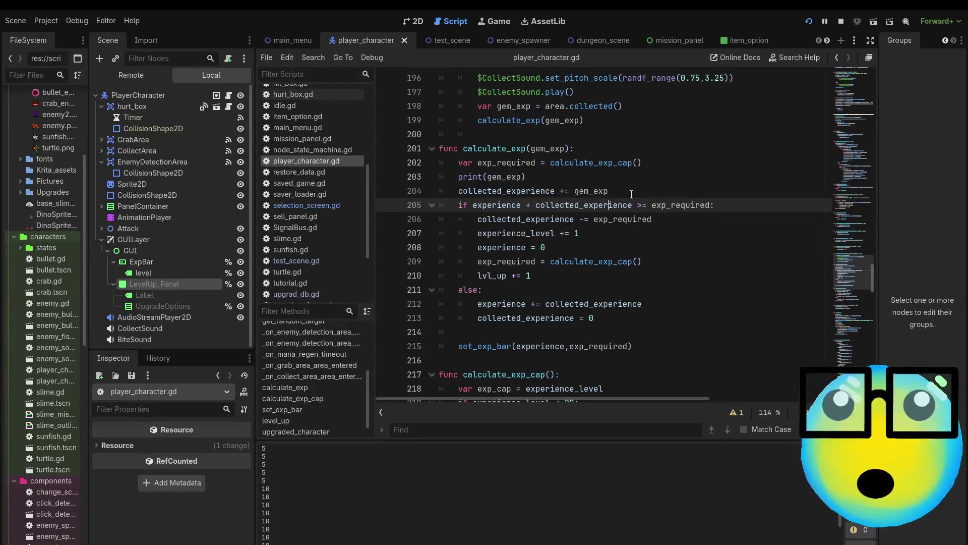
scroll(745, 208, "down", 4)
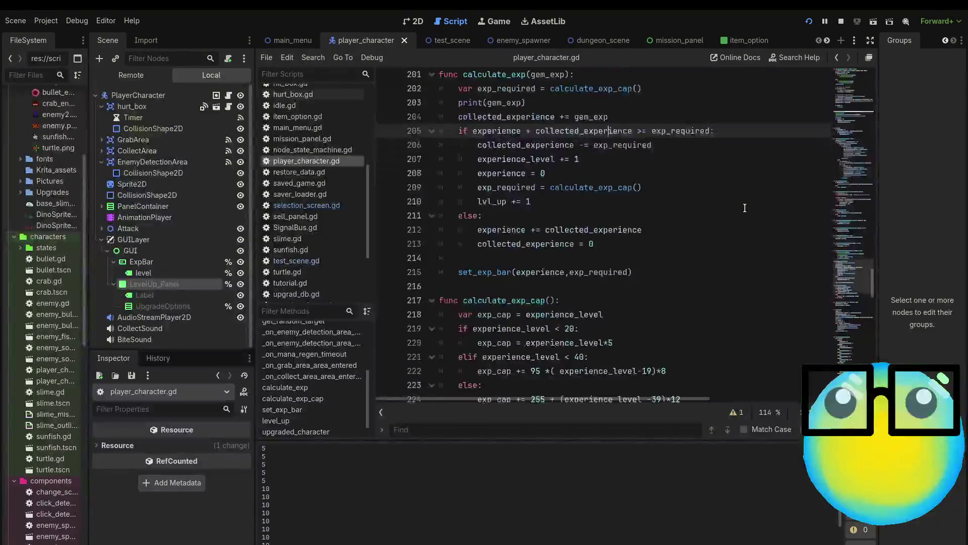
scroll(745, 208, "down", 1)
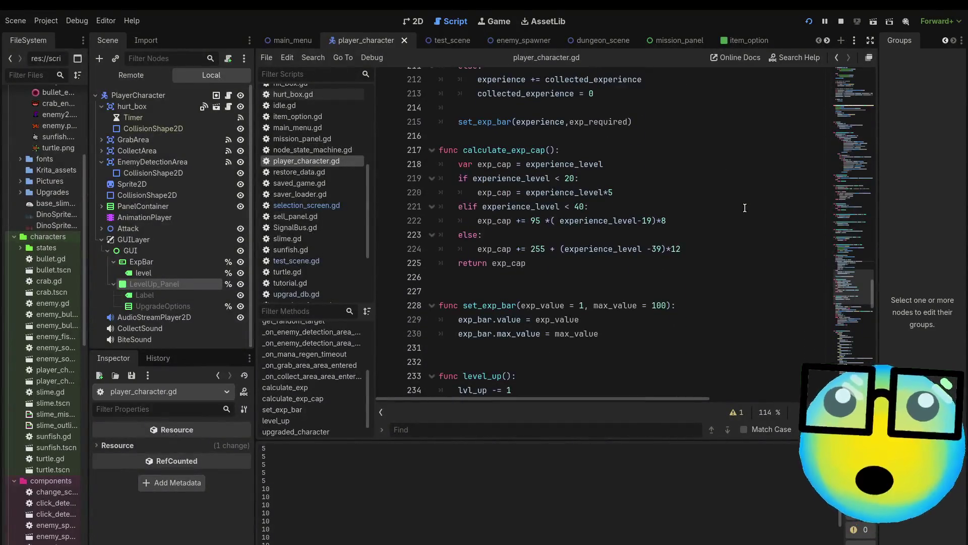
scroll(744, 207, "up", 3)
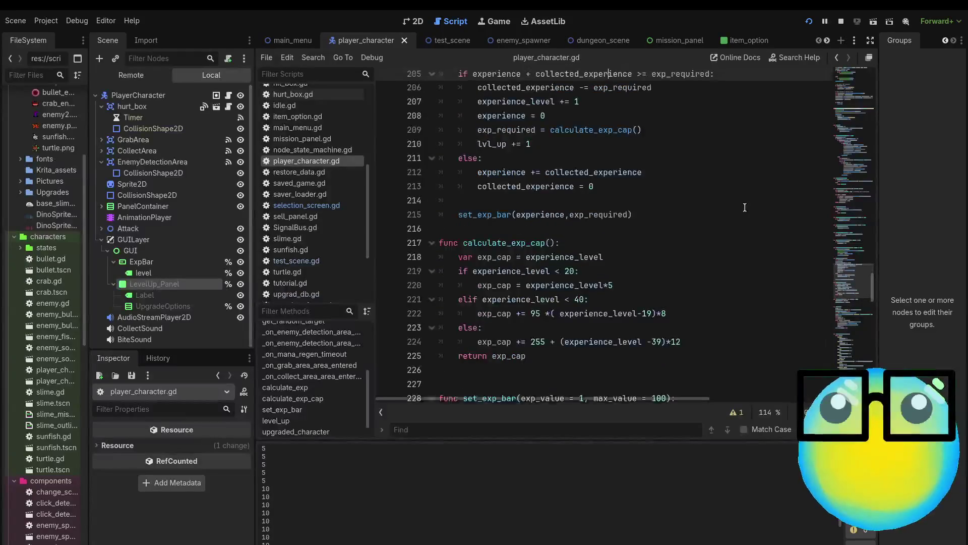
scroll(744, 207, "down", 2)
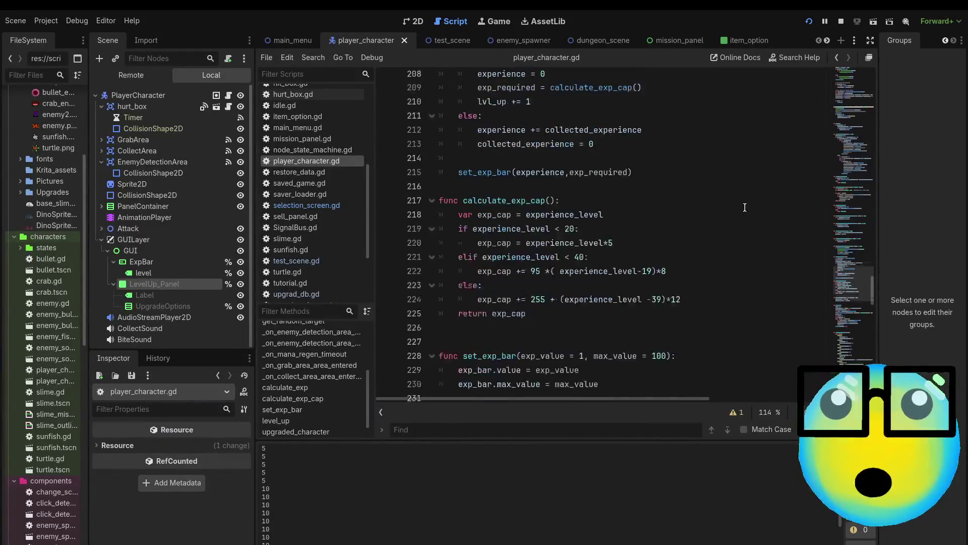
scroll(508, 101, "up", 3)
double_click(504, 114)
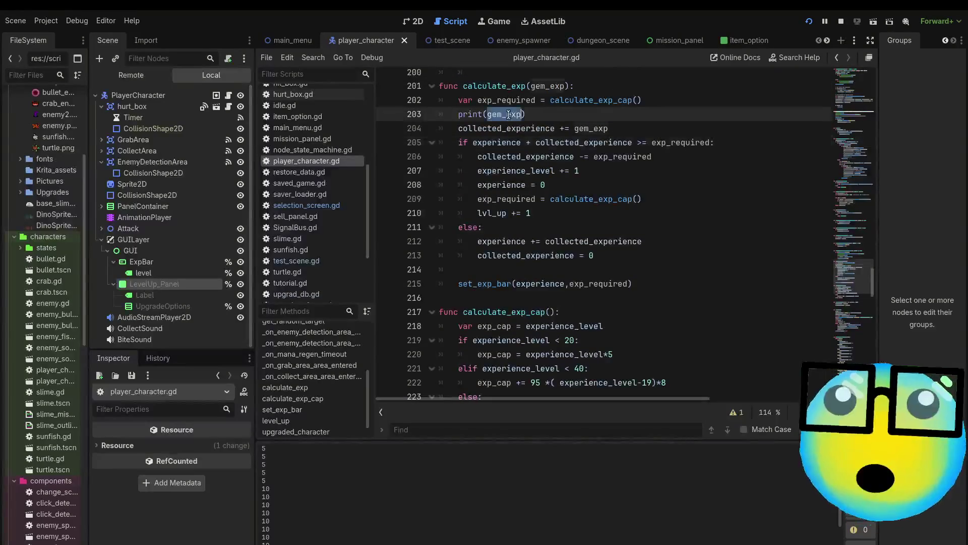
left_click(635, 128)
scroll(641, 138, "down", 1)
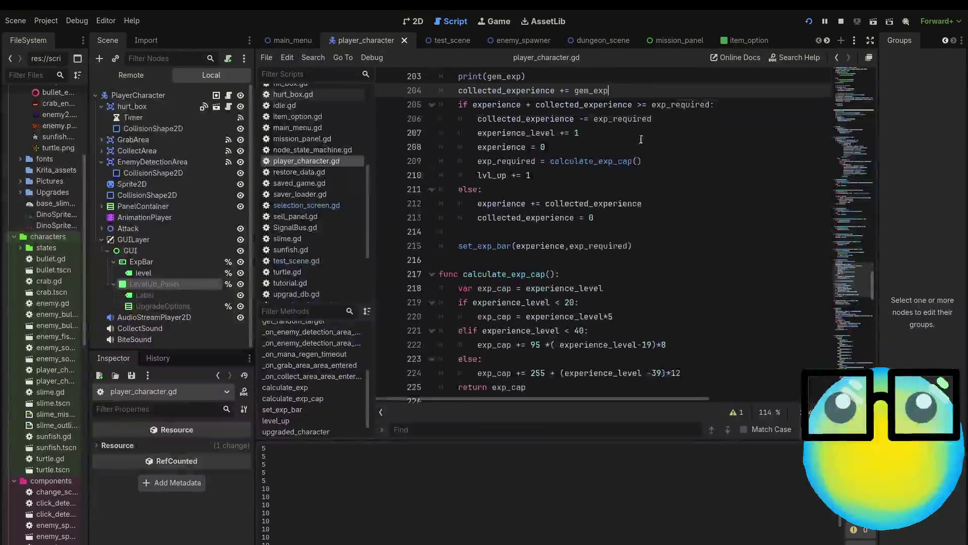
scroll(856, 305, "down", 7)
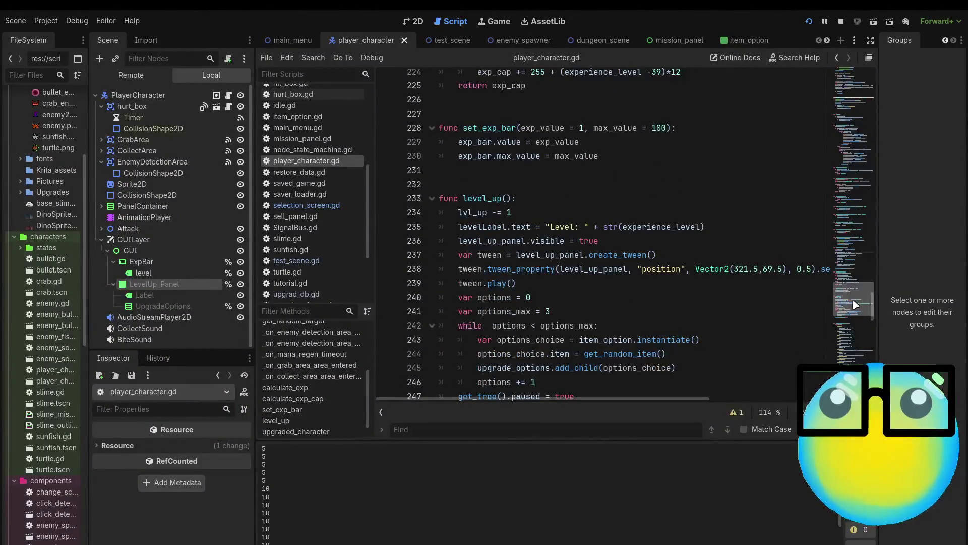
- Browse player_character.gd, now printing gem_exp, and run the project again
scroll(856, 305, "down", 20)
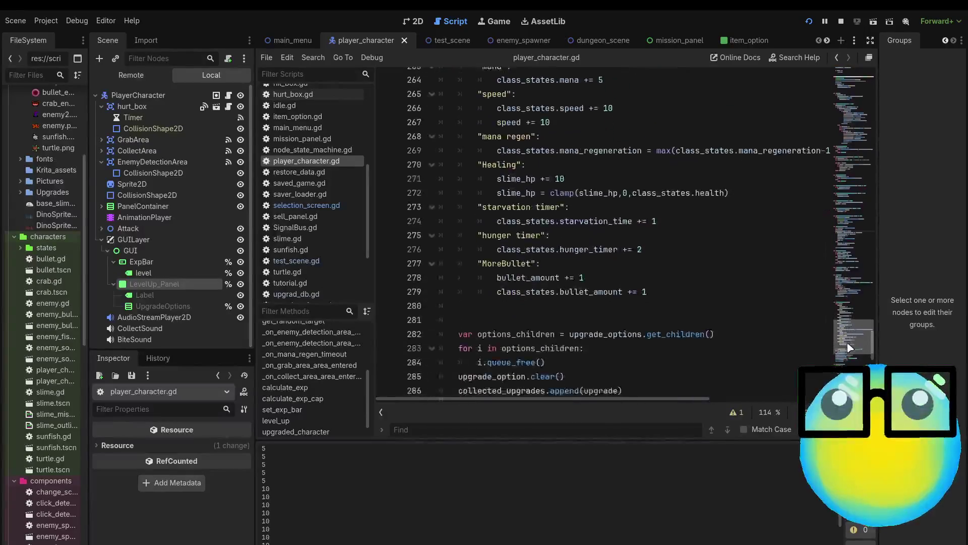
scroll(847, 332, "down", 4)
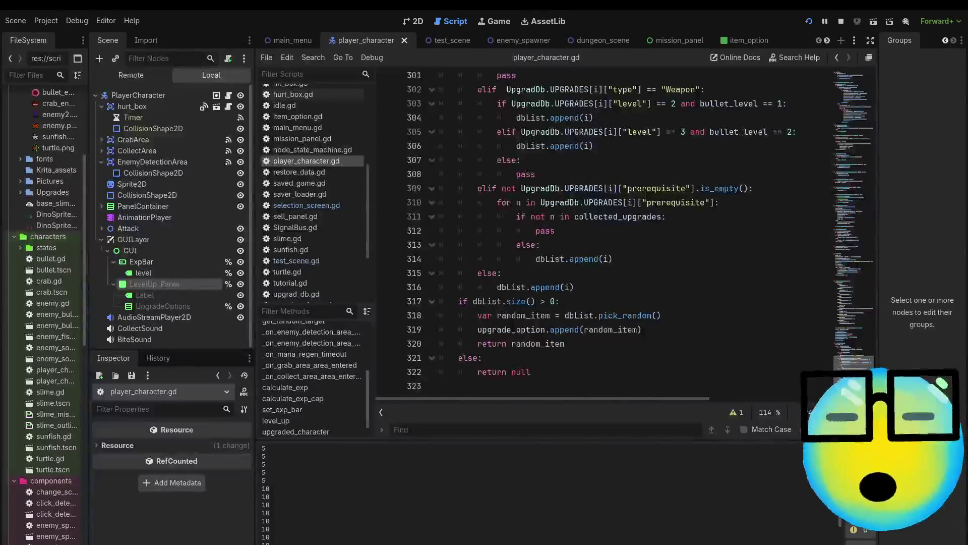
scroll(847, 331, "up", 15)
left_click_drag(847, 332, 851, 230)
left_click_drag(851, 230, 853, 142)
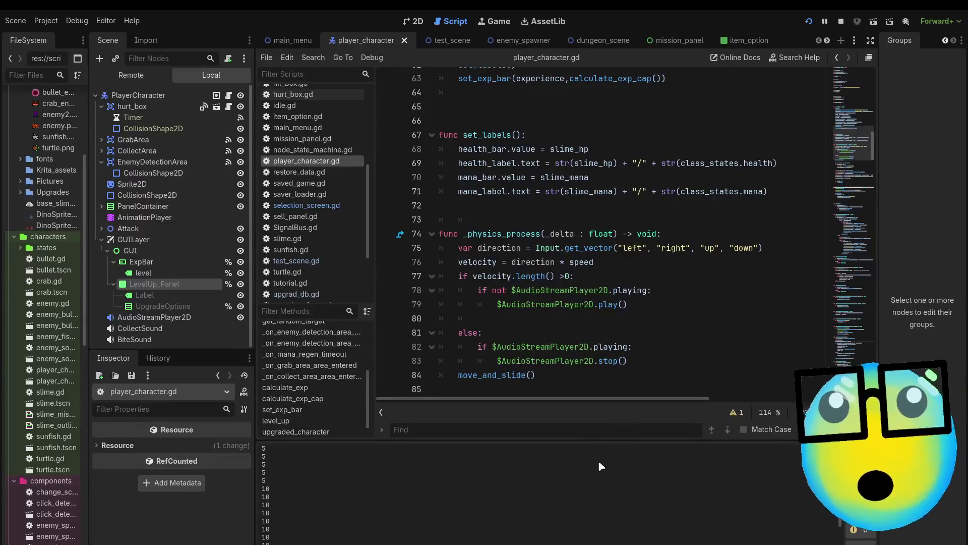
key("F5")
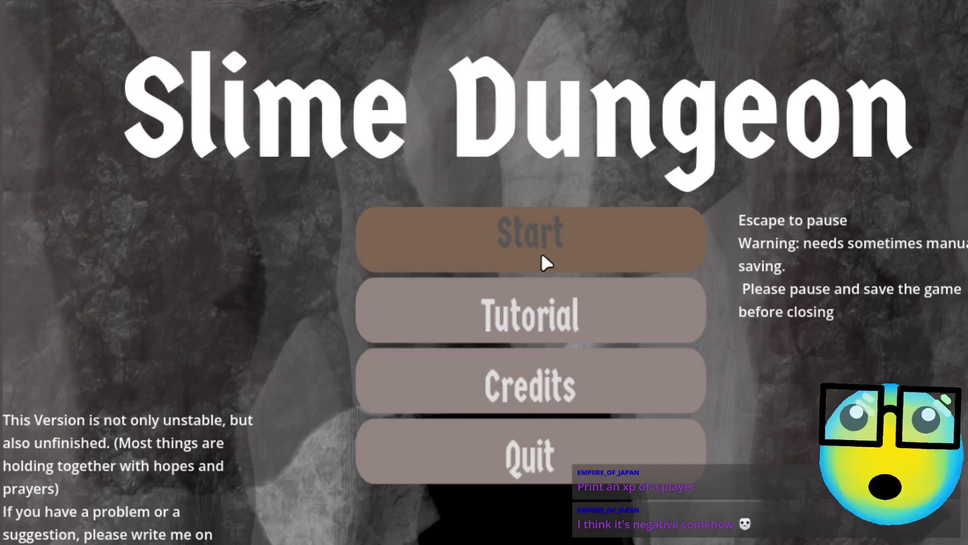
- Start the game, send the dark slime on a mission, pick upgrades including MORE BULLETS, and move left
left_click(541, 255)
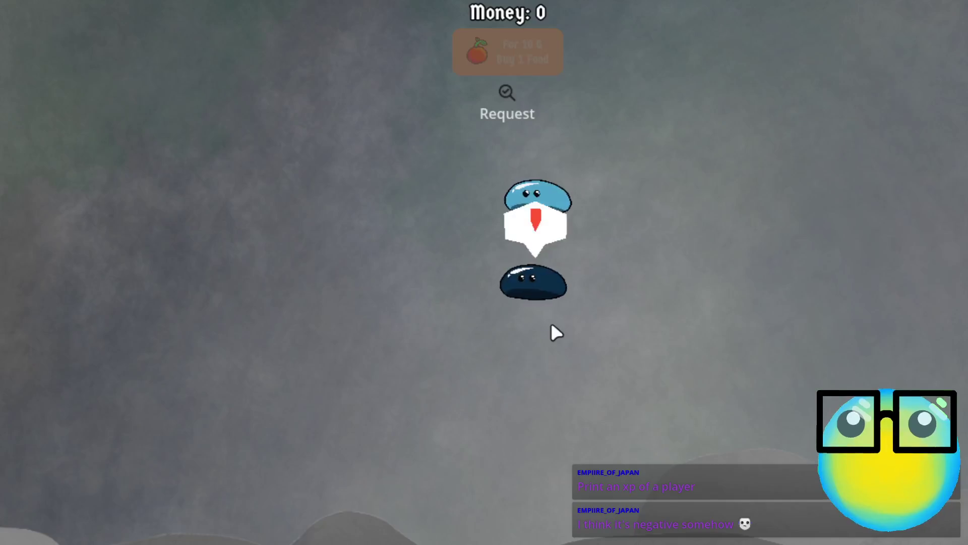
left_click(530, 272)
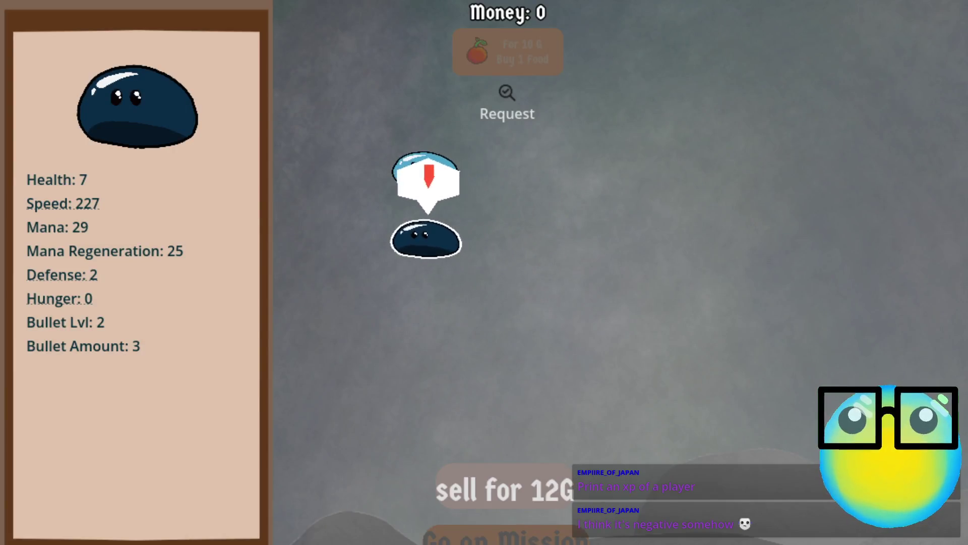
left_click(504, 535)
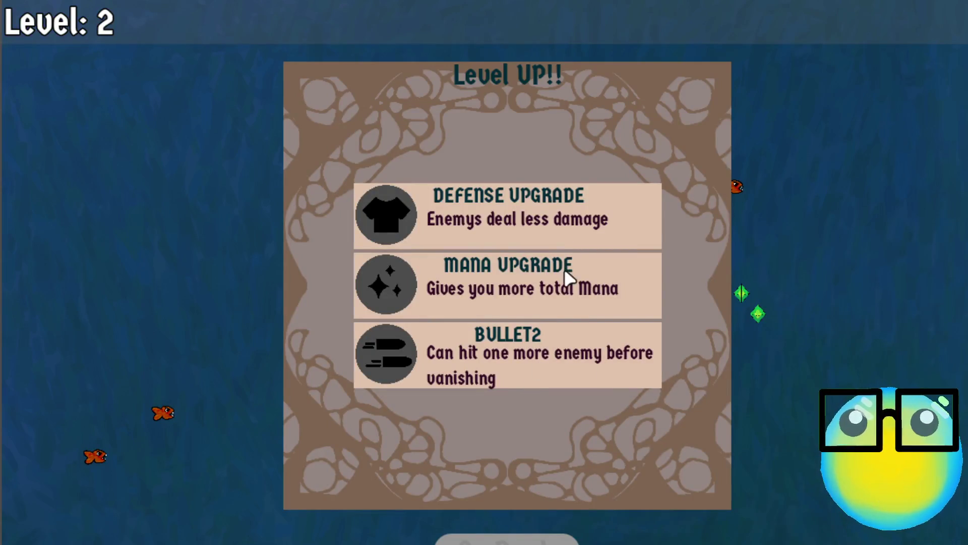
left_click(577, 374)
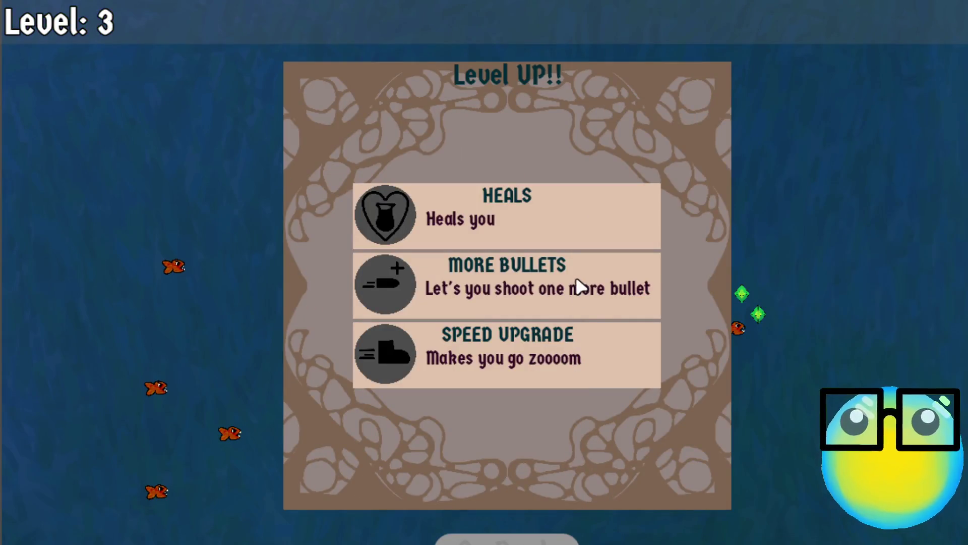
left_click(580, 285)
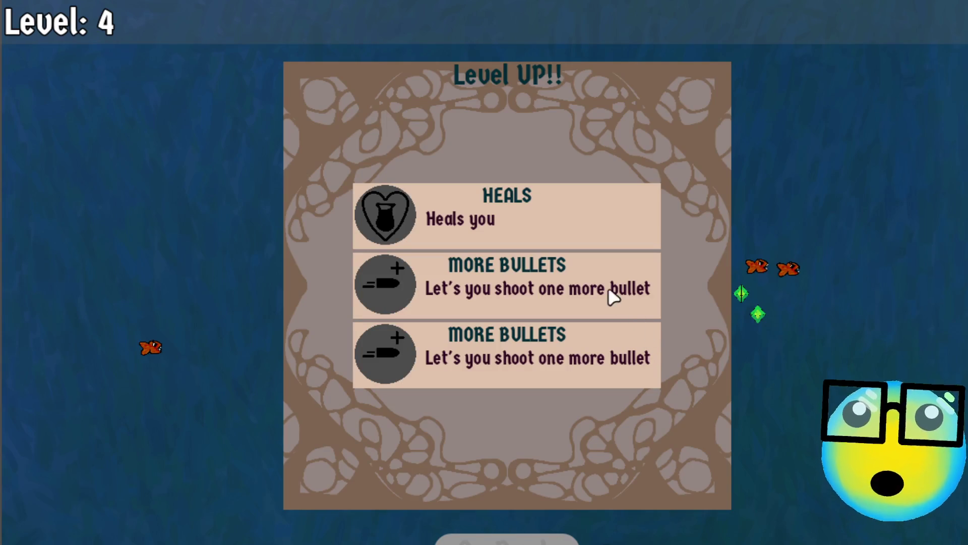
left_click(587, 212)
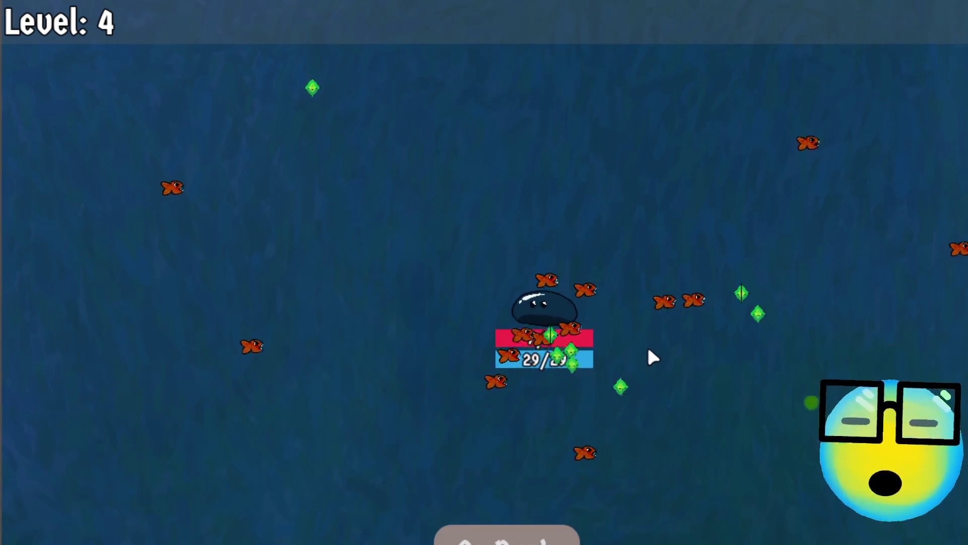
key("a")
key("a")
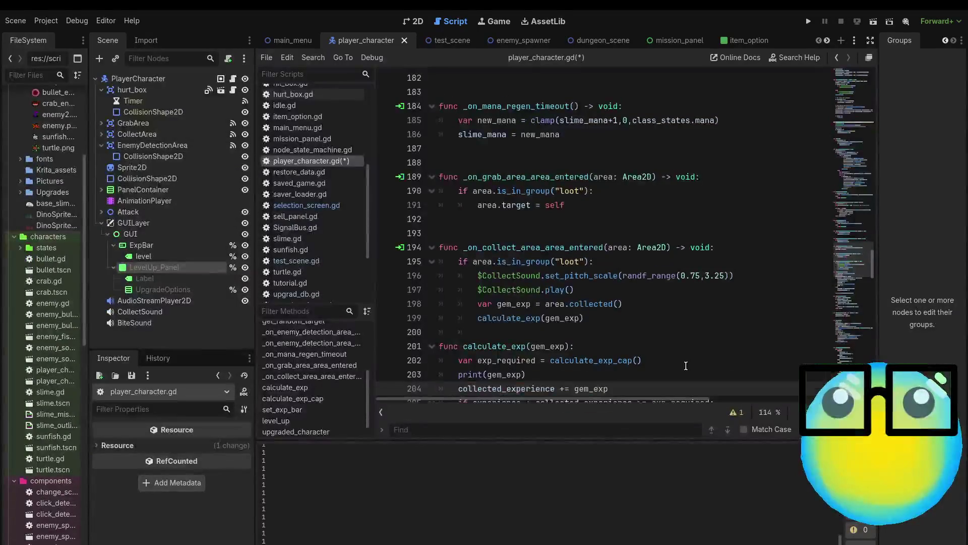
- Scroll player_character.gd down to the calculate_exp function
scroll(655, 335, "down", 3)
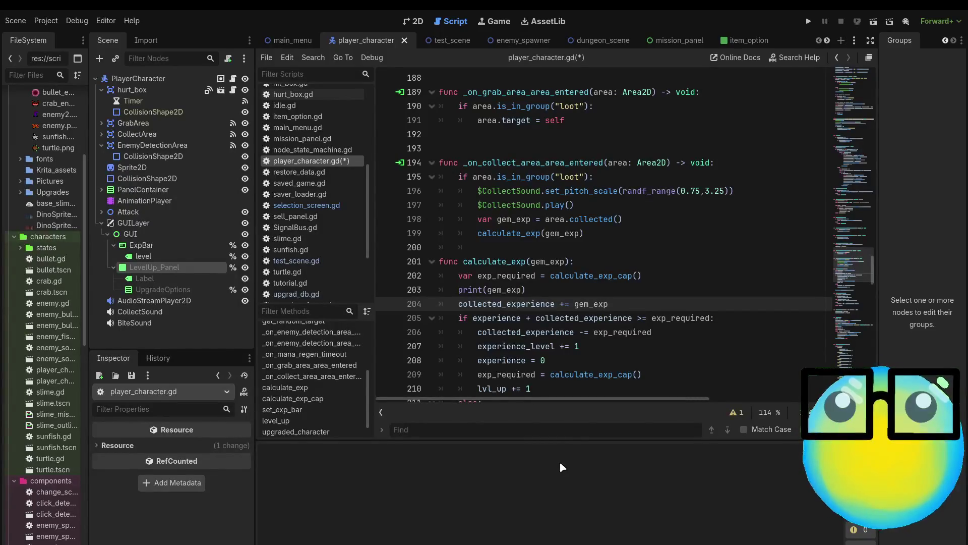
scroll(635, 348, "down", 2)
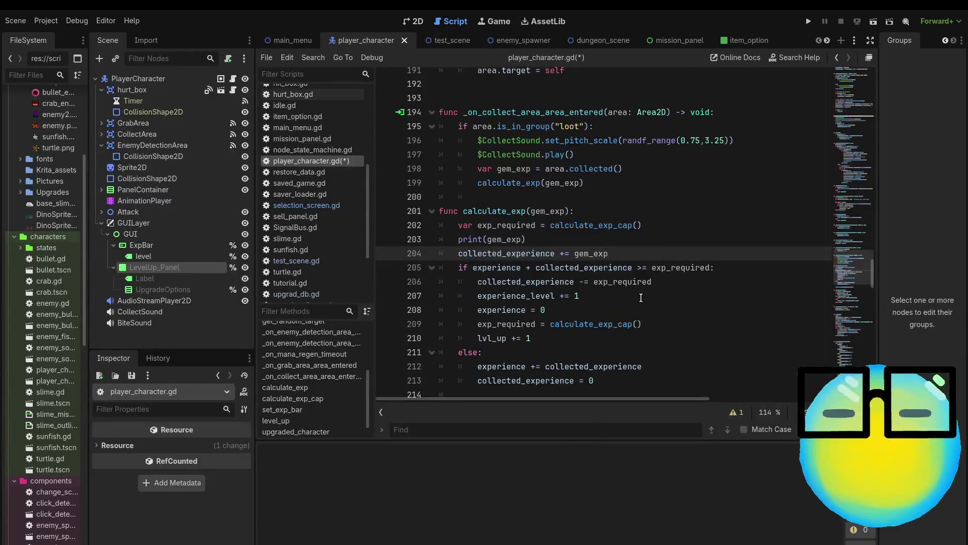
- Append exp_required and collected_experience to the line-203 print(gem_exp) call, with an empty label
left_click(531, 244)
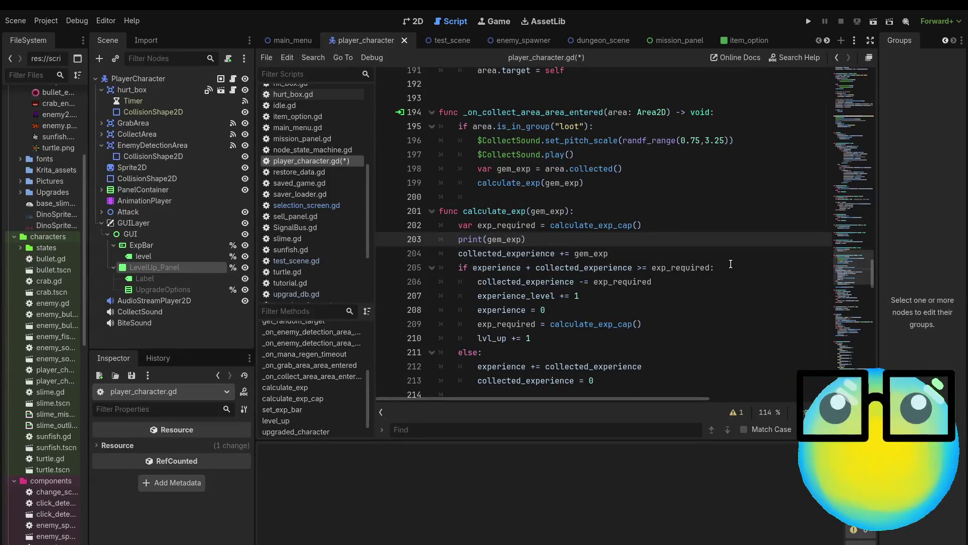
type("ex")
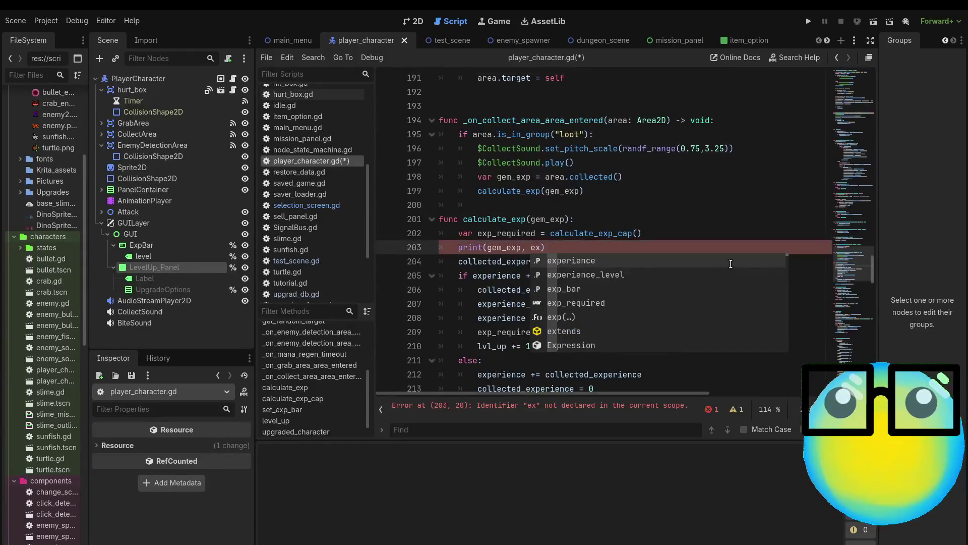
key("Down")
key("Down")
key("Down")
key("Return")
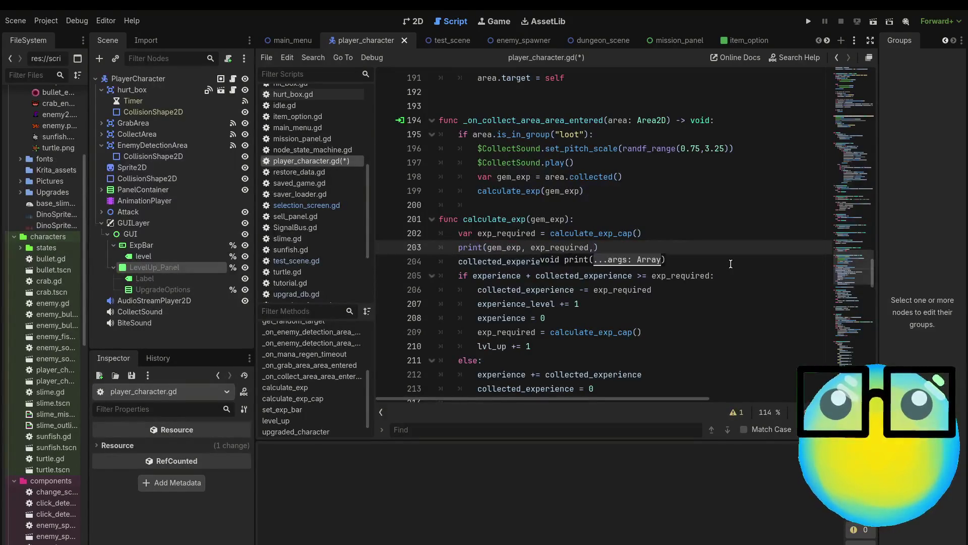
type("co")
key("Return")
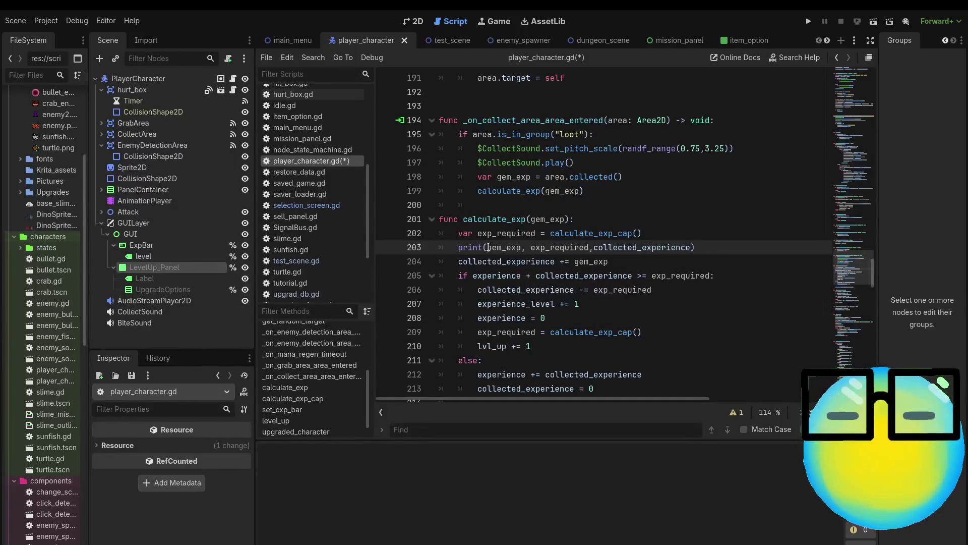
type("\"")
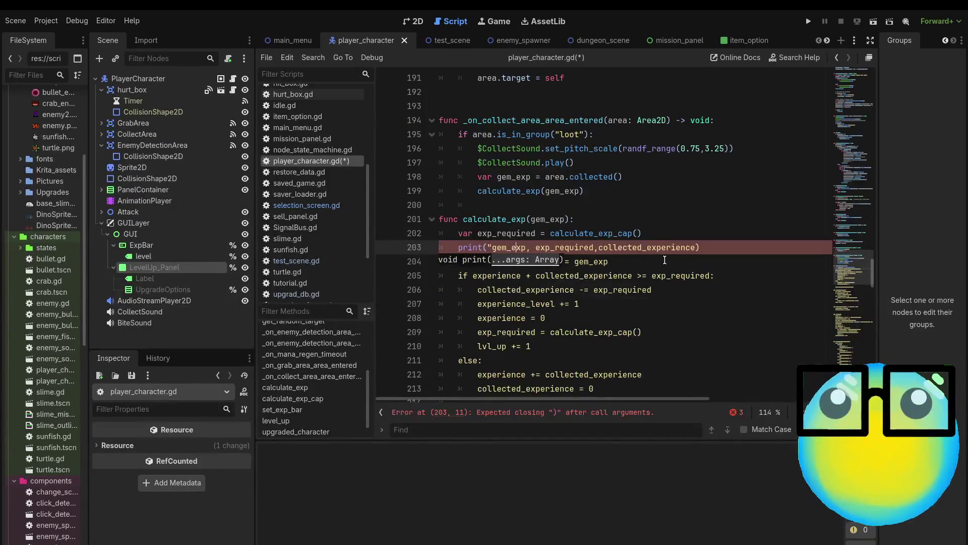
type("\"")
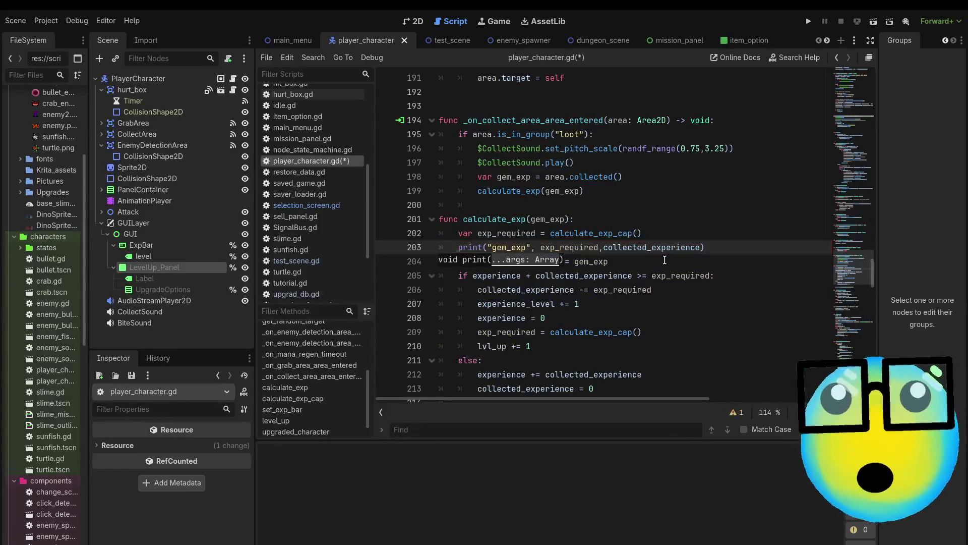
type(" 0")
key("BackSpace")
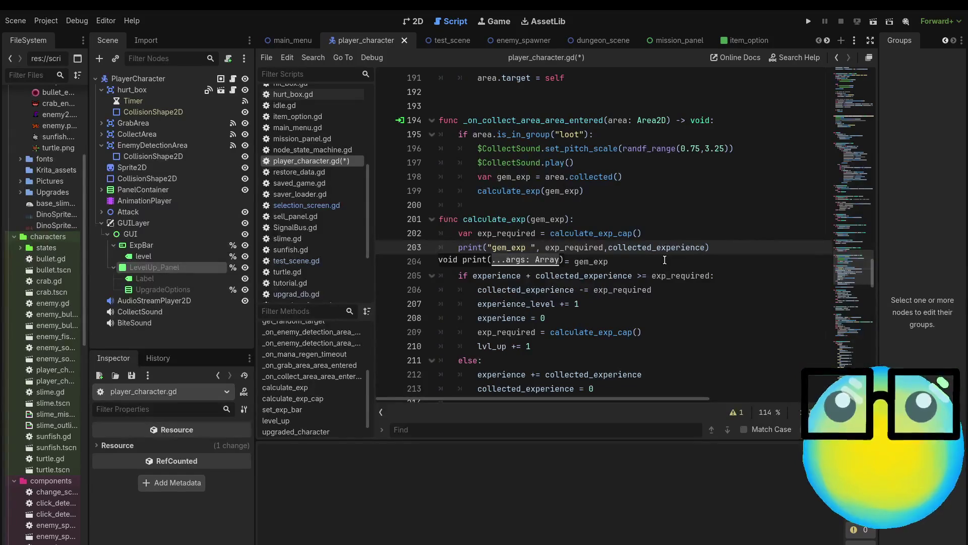
- Add gem_exp and exp_required as further print arguments with empty label quotes
type(", ")
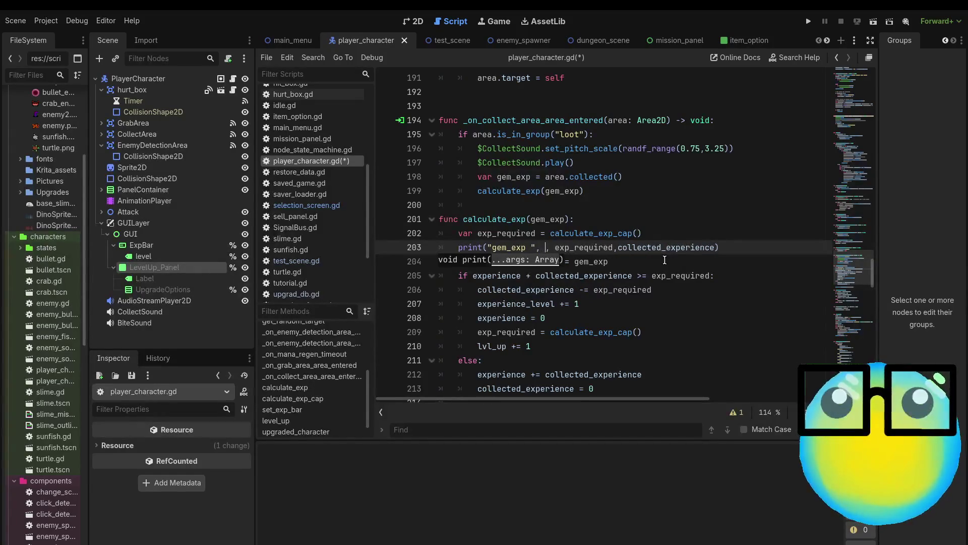
type("gem")
key("Return")
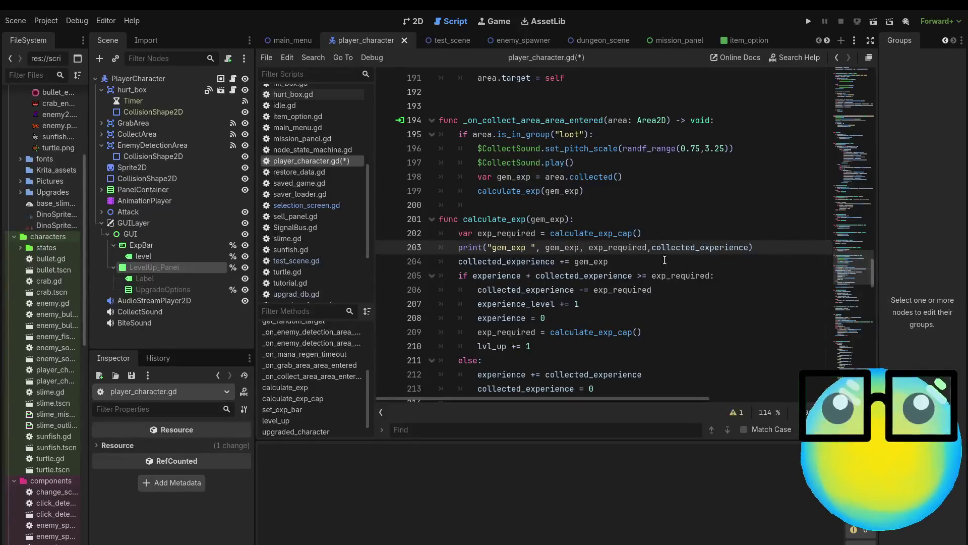
type("exp")
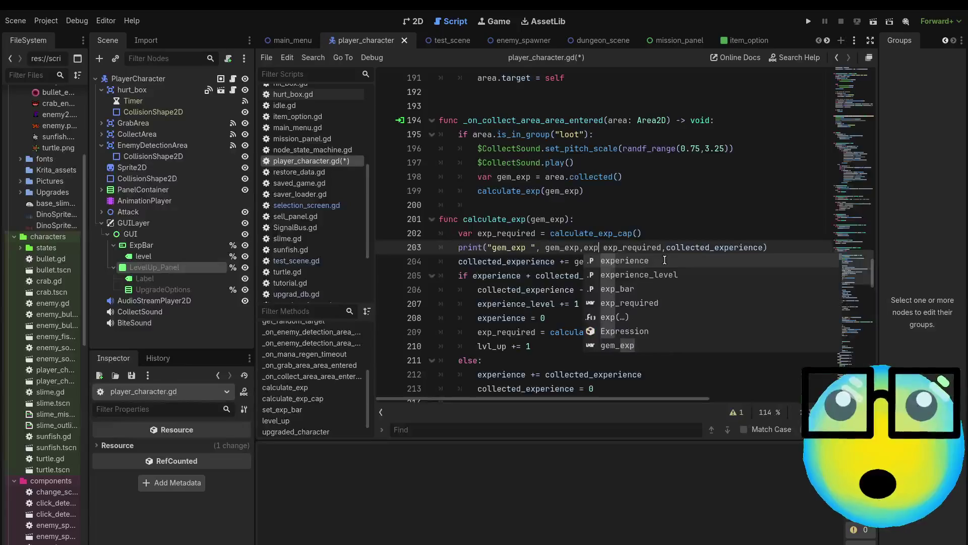
key("Down")
key("Down")
key("Down")
key("Return")
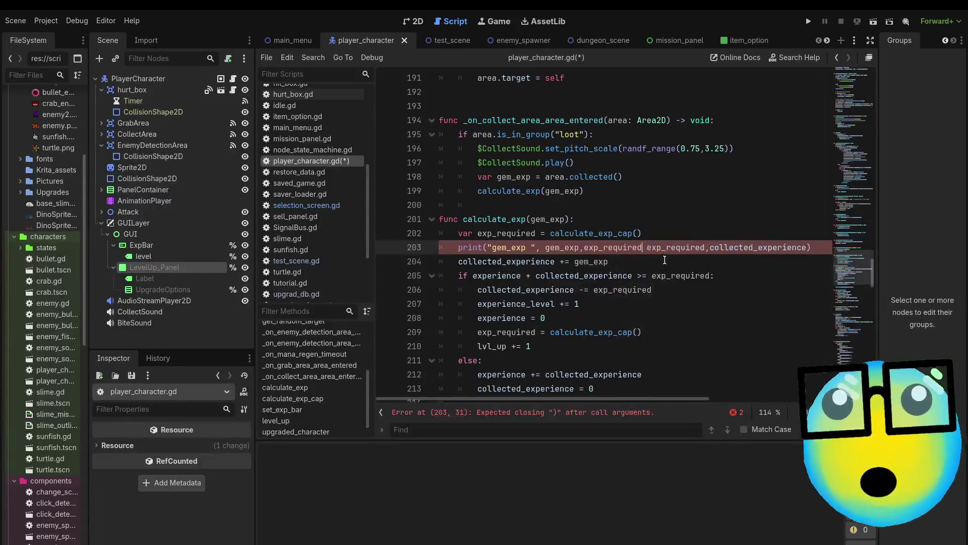
type("\"")
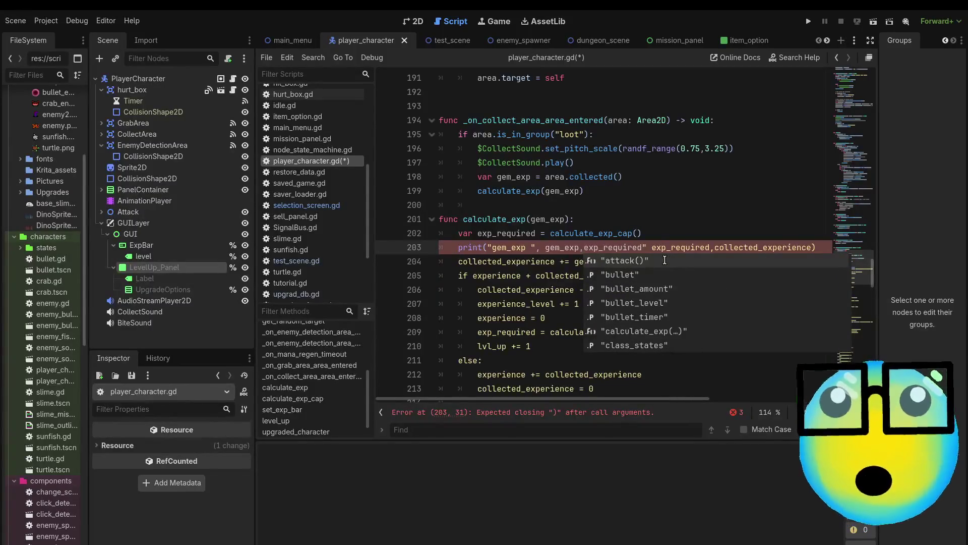
type("\"")
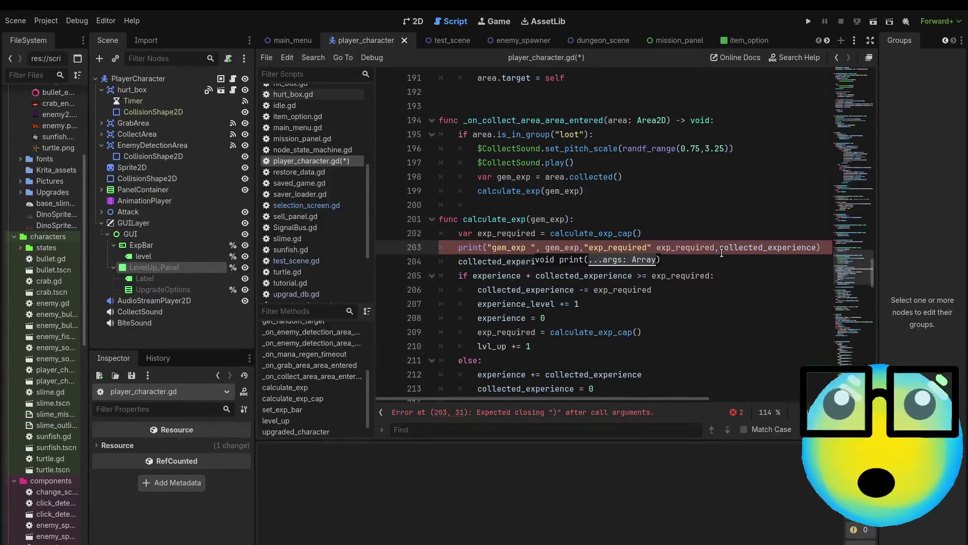
- Insert the missing comma and a "collected" label, then save and run the game
left_click(721, 247)
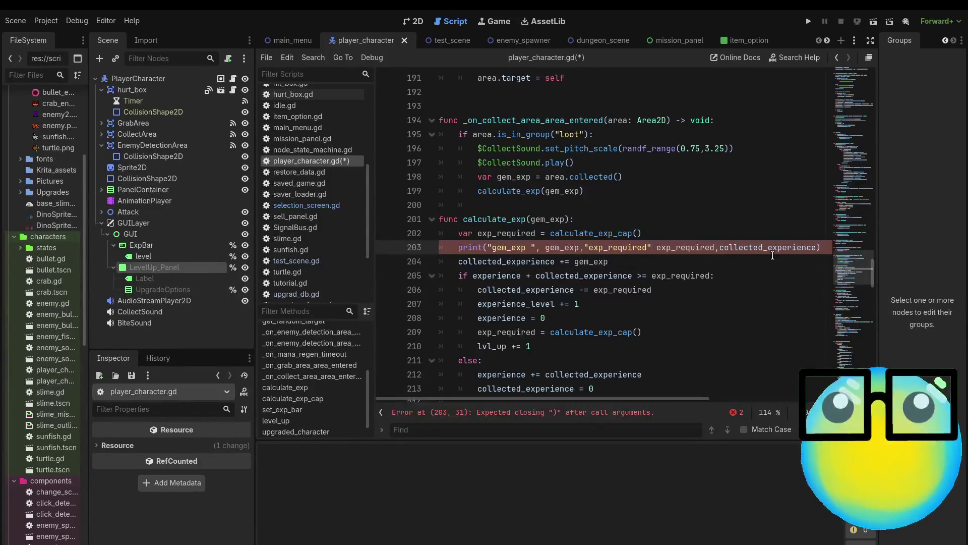
type(",")
left_click(773, 256)
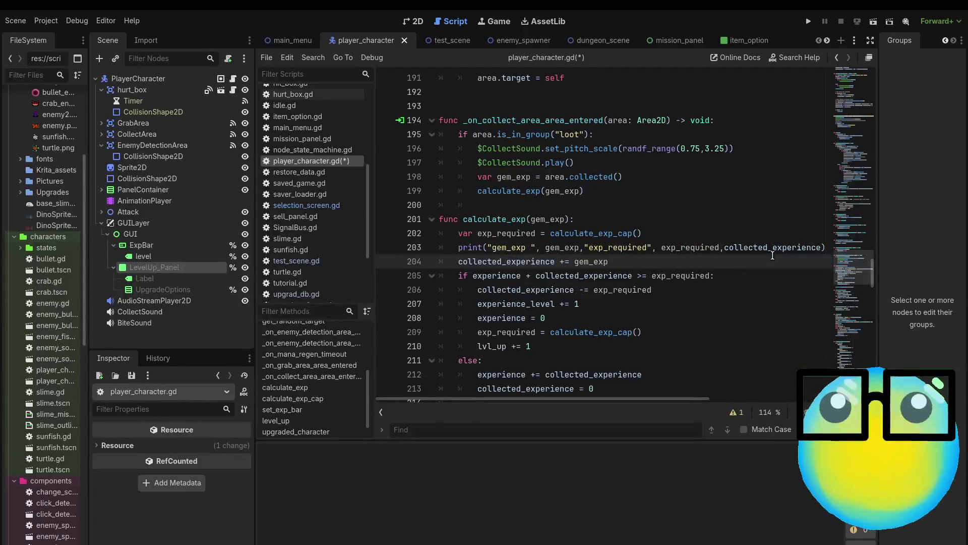
key("Up")
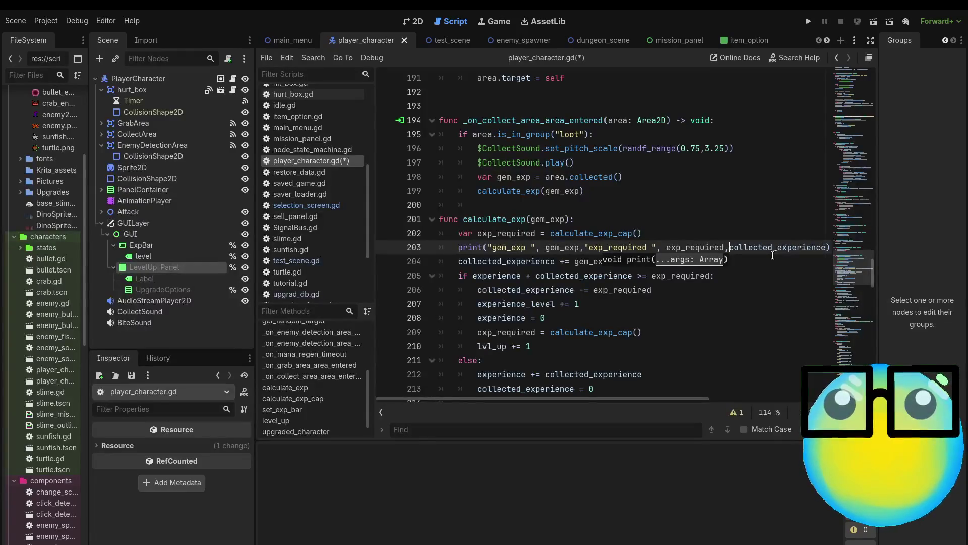
type("\"\" ")
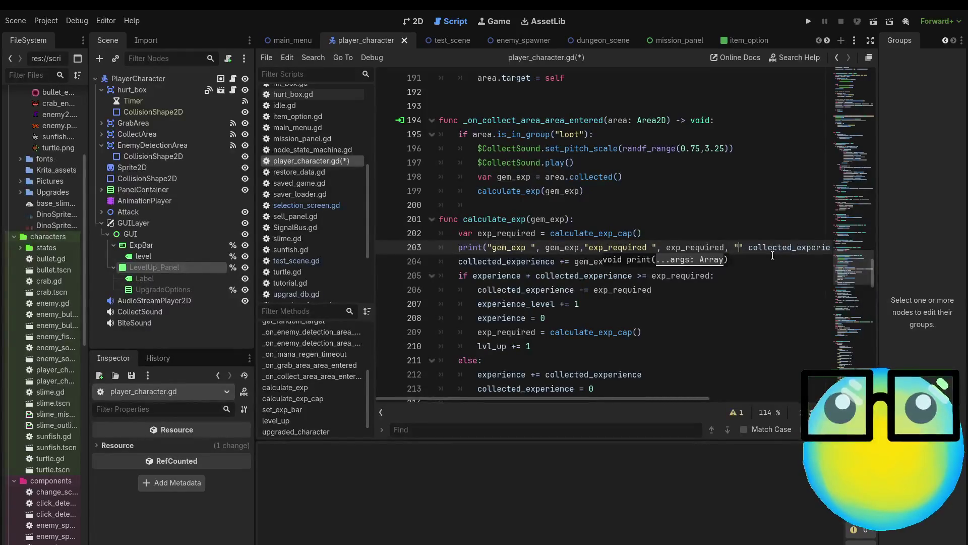
type("collected\", collect")
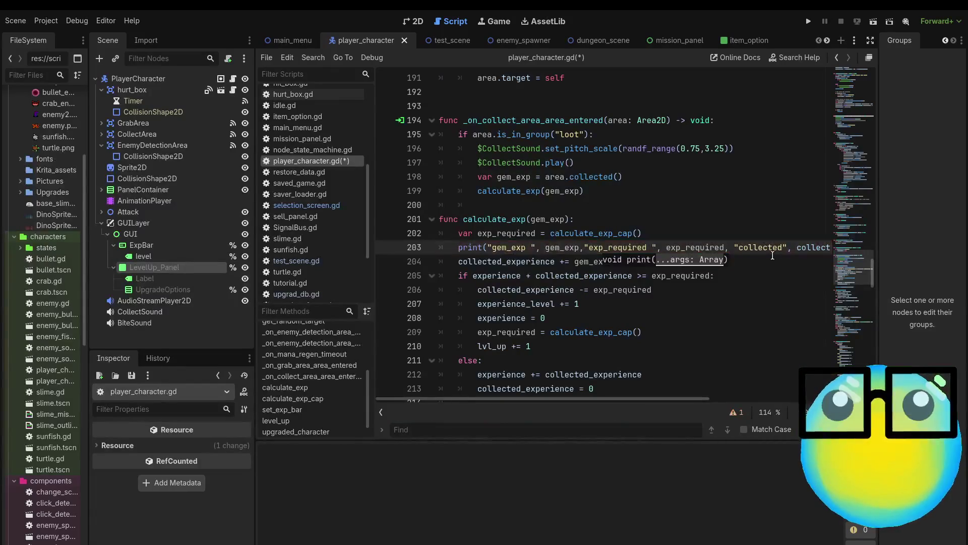
left_click(781, 247)
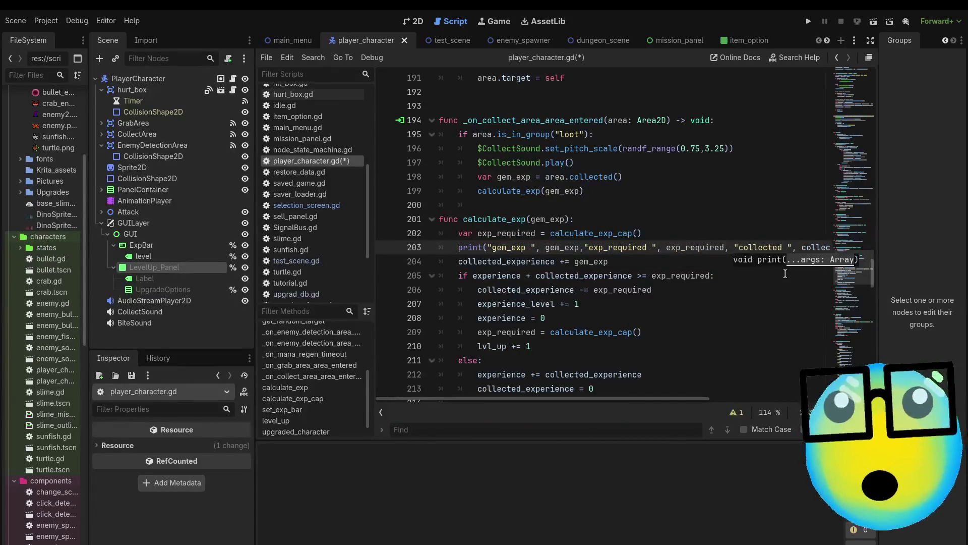
key("F5")
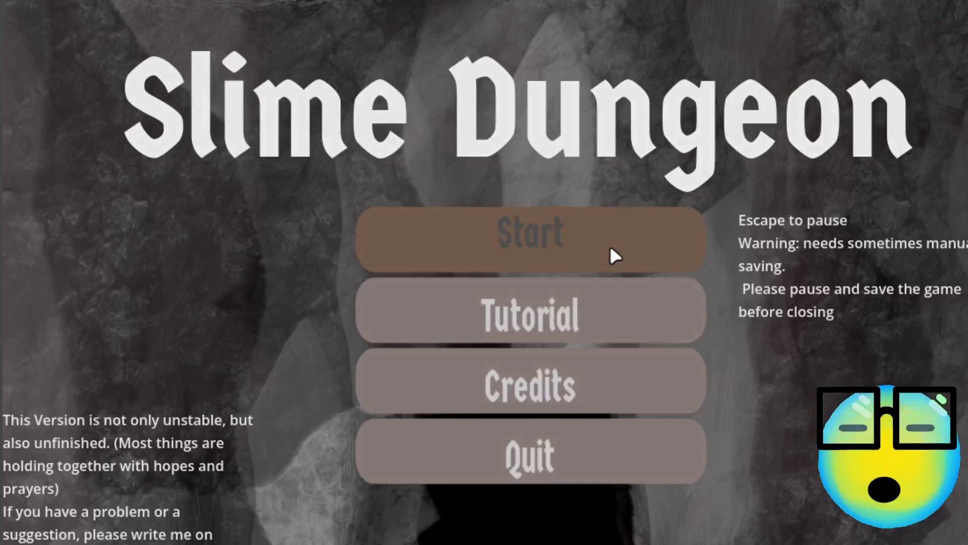
- Start the game, select the slime, send it on a mission and steer it to collect gems
left_click(609, 247)
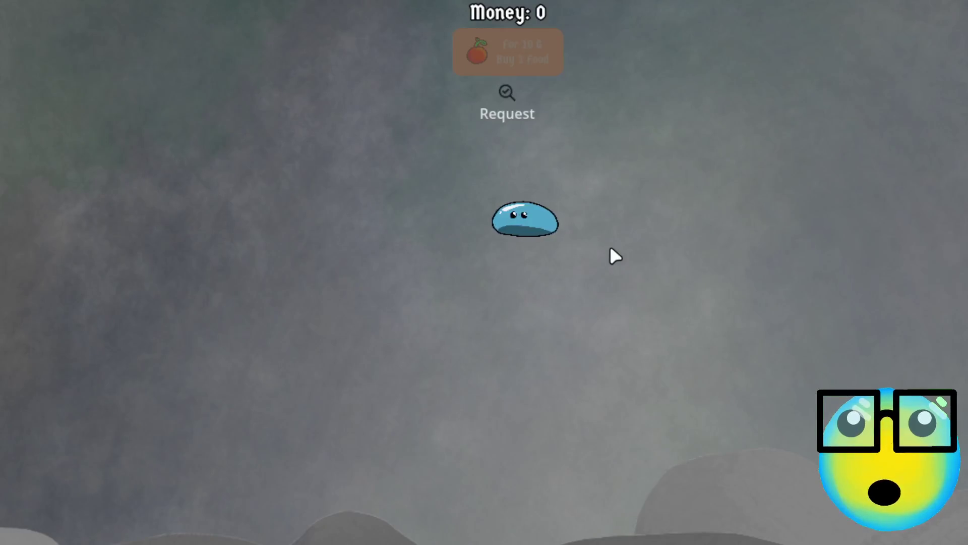
left_click(470, 208)
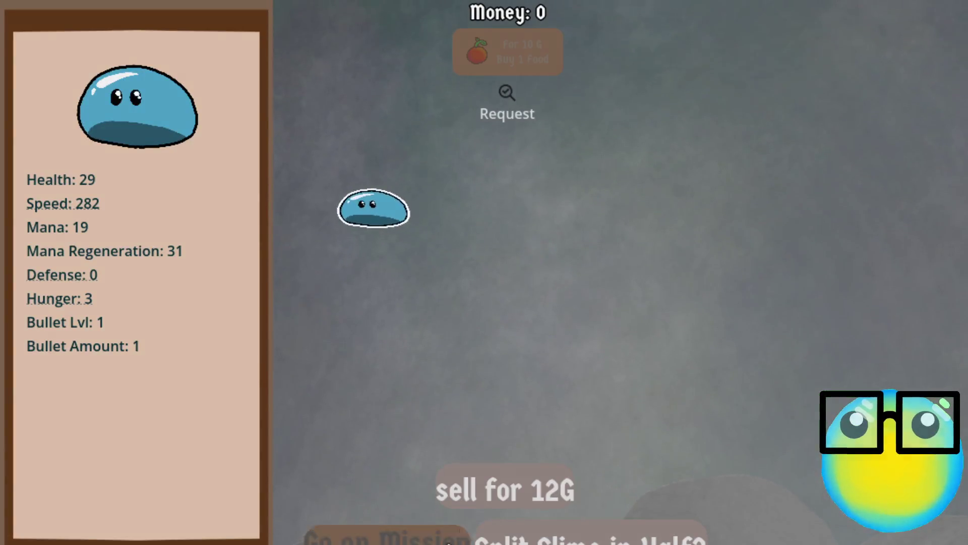
left_click(388, 535)
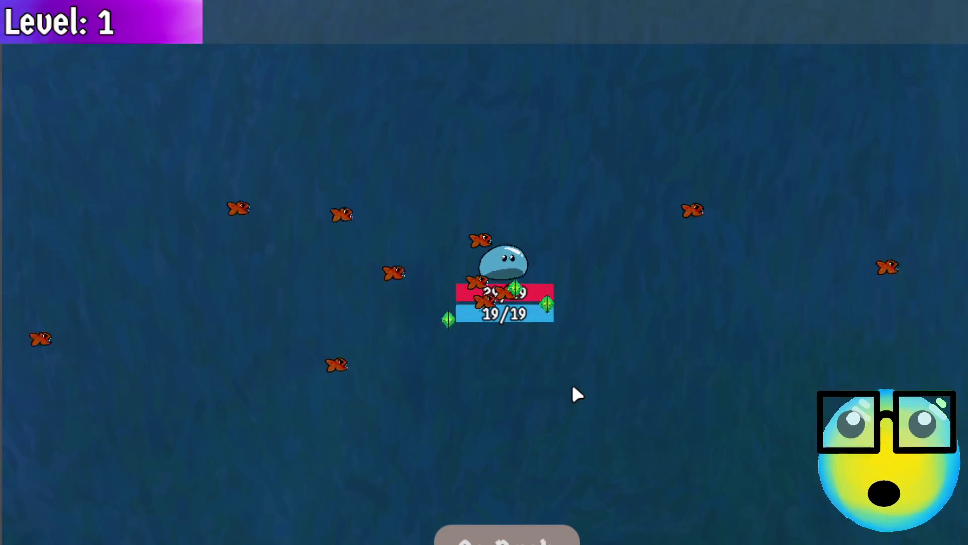
key("d")
key("s")
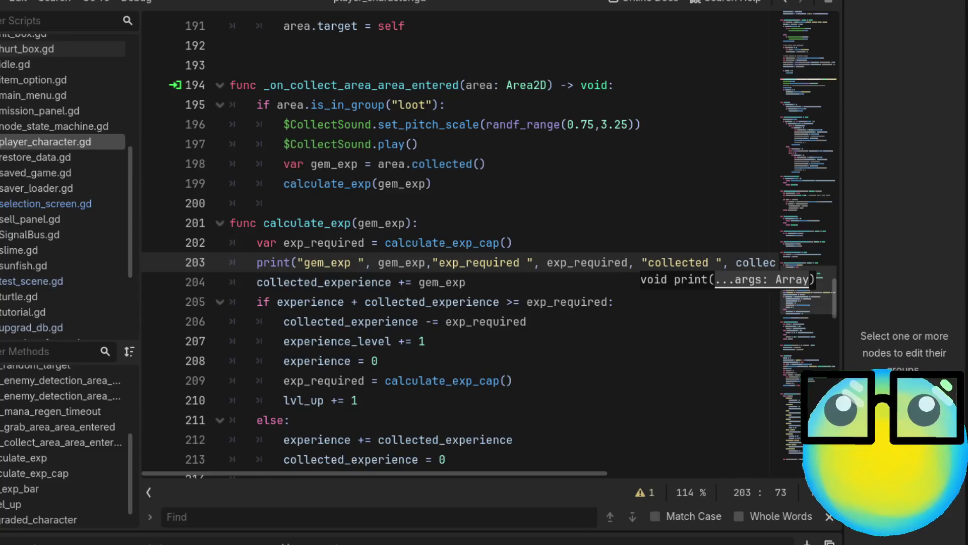
- Add , "exp", experience before the closing parenthesis of line 203's print and save player_character.gd
scroll(568, 406, "up", 1)
scroll(572, 401, "down", 2)
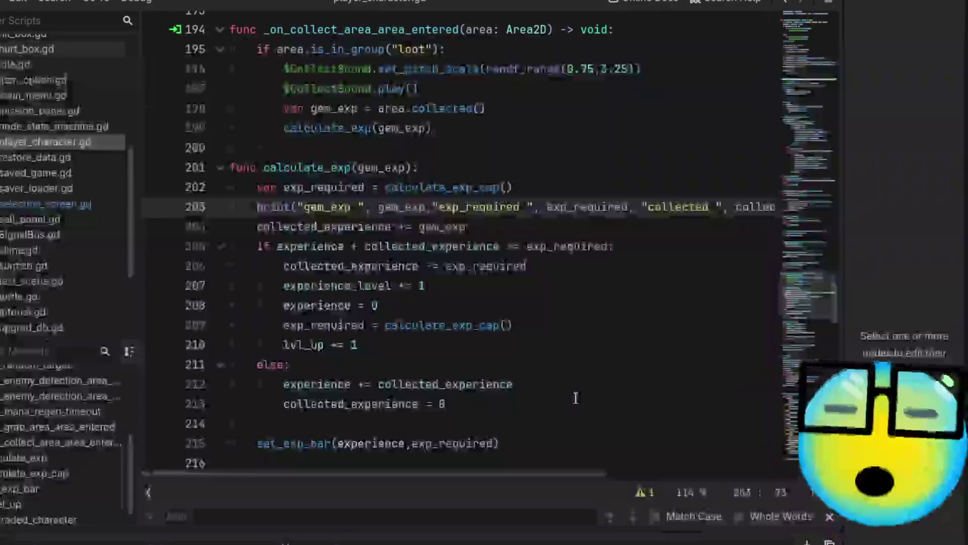
double_click(372, 406)
left_click(464, 405)
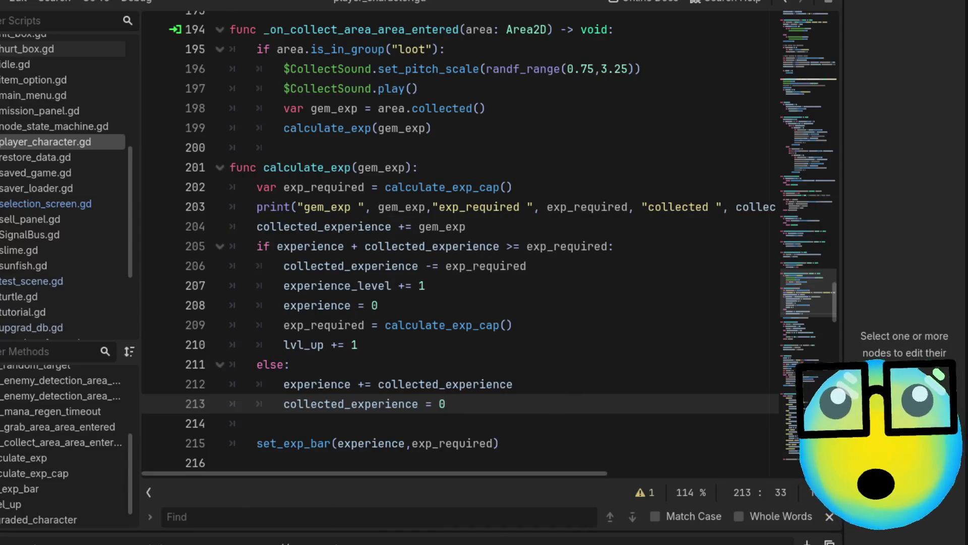
scroll(473, 473, "right", 1)
left_click_drag(473, 473, 668, 417)
left_click(546, 206)
key("Left")
type(", ")
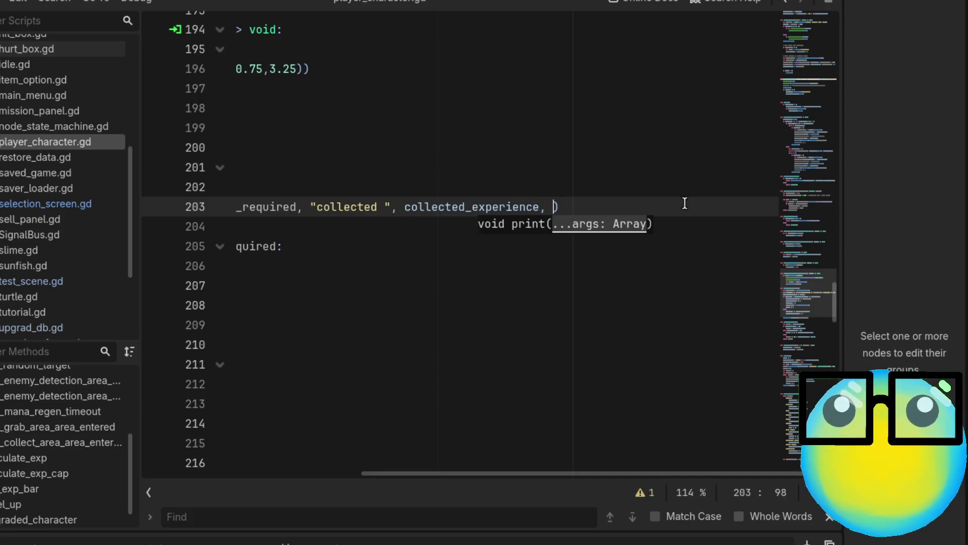
type("\"exp\"")
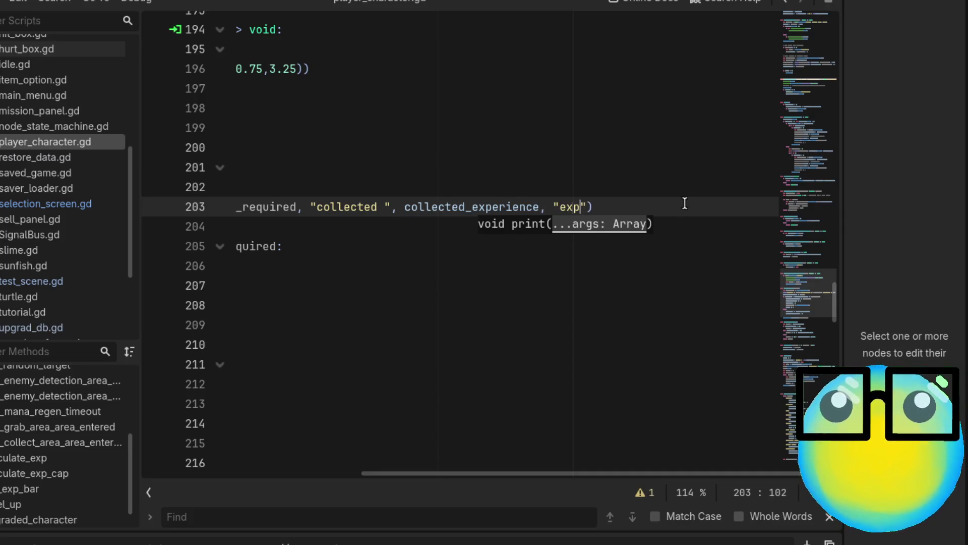
type(", ")
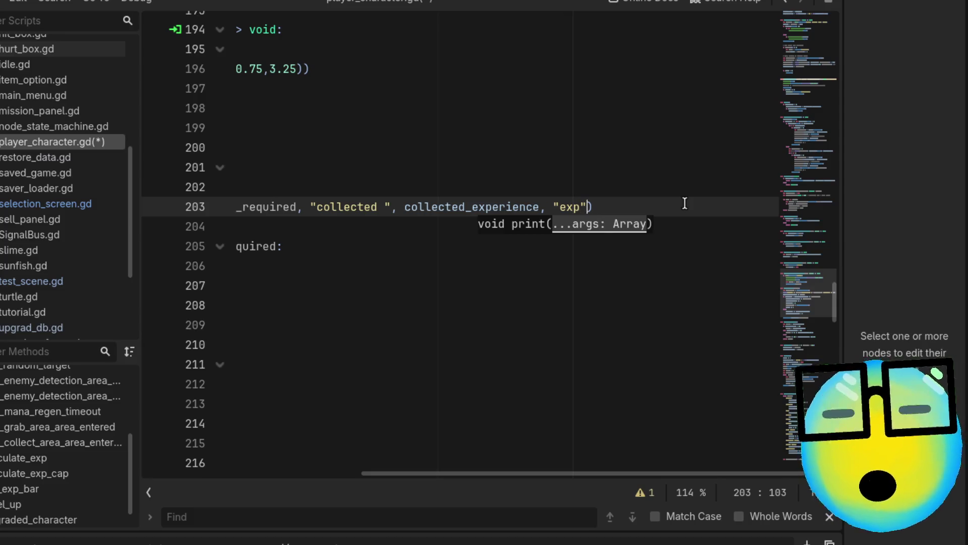
type("exp")
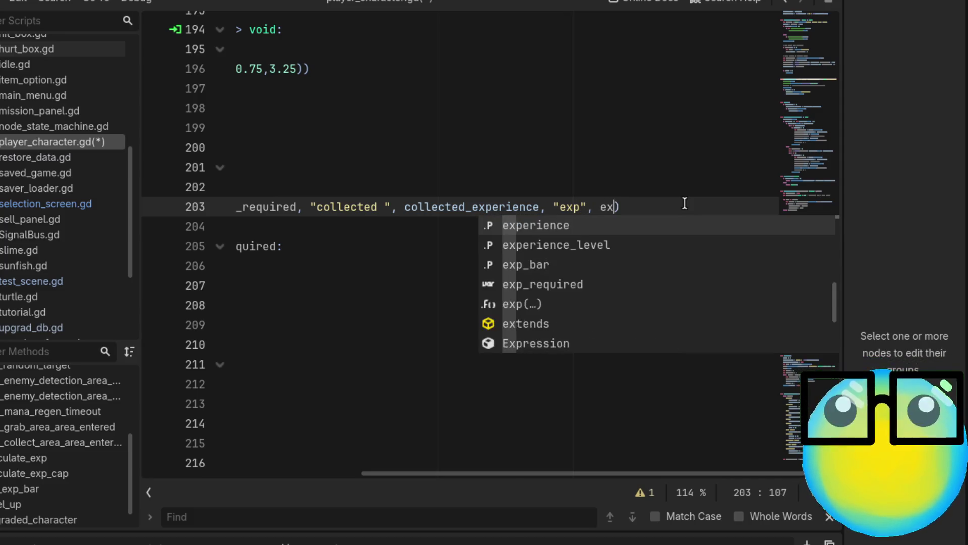
key("Return")
key("ctrl+s")
left_click_drag(507, 473, 283, 473)
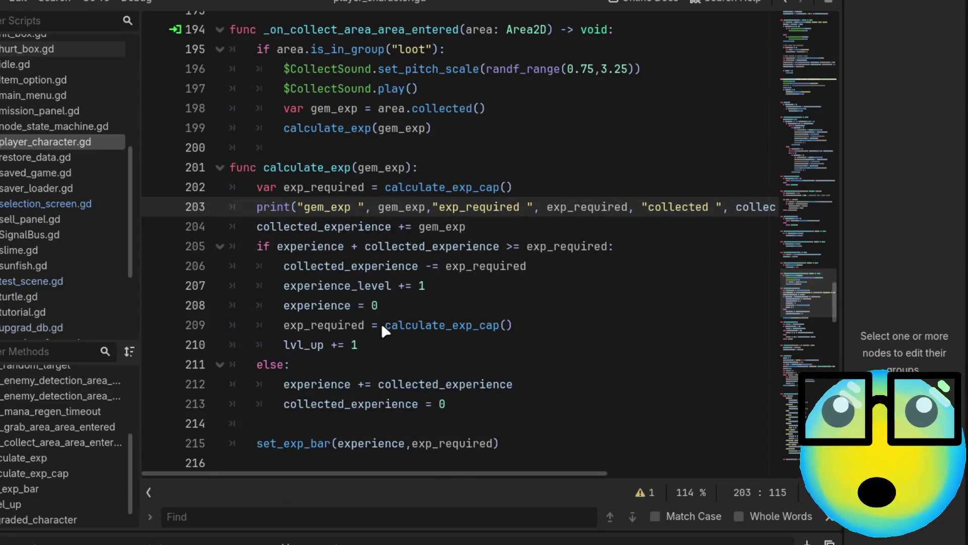
- Return to the running game and steer the slime with D, W, A, S to collect gems toward Level 3
key("F5")
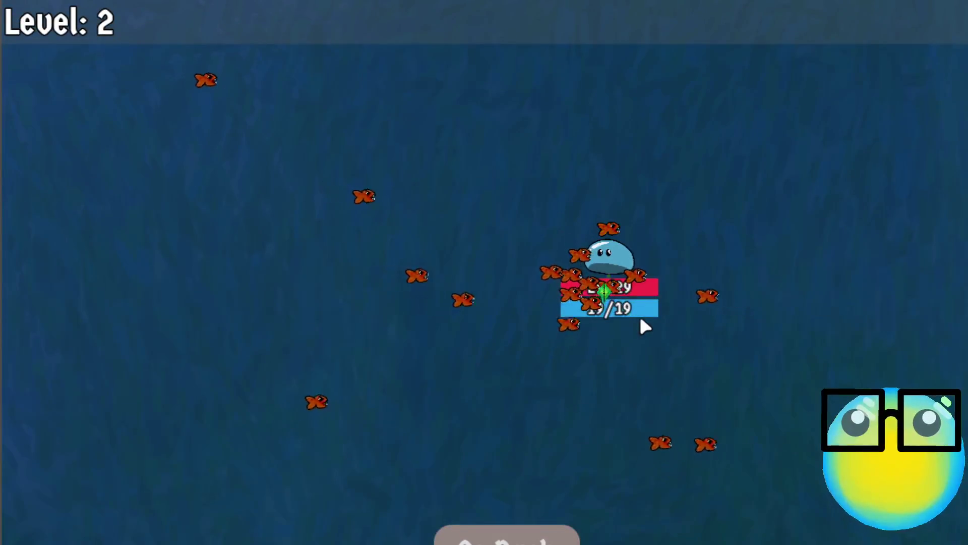
key("d")
key("w")
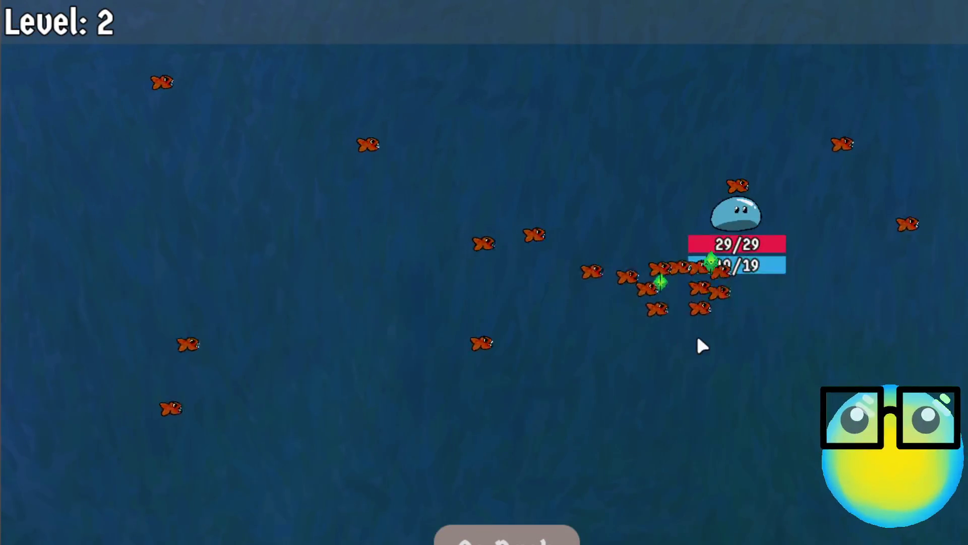
key("a")
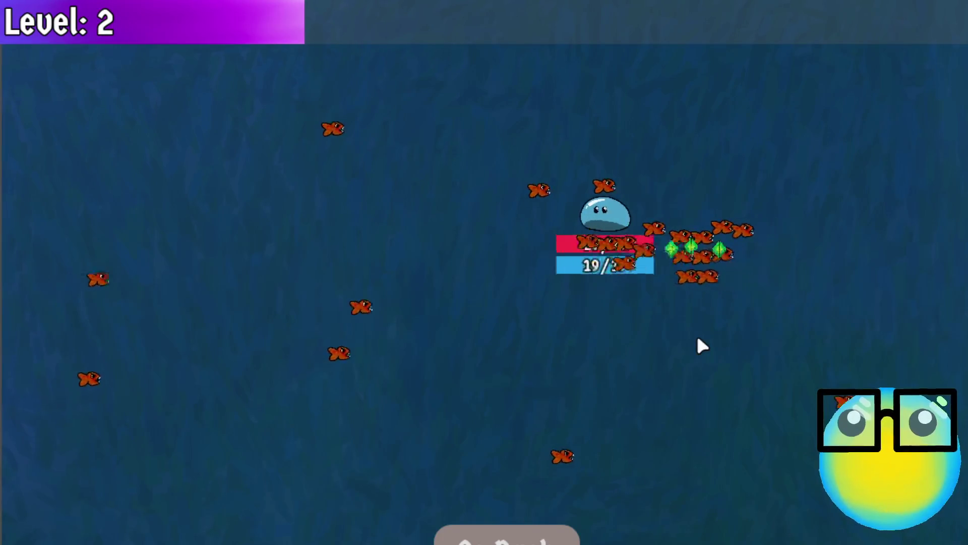
key("a")
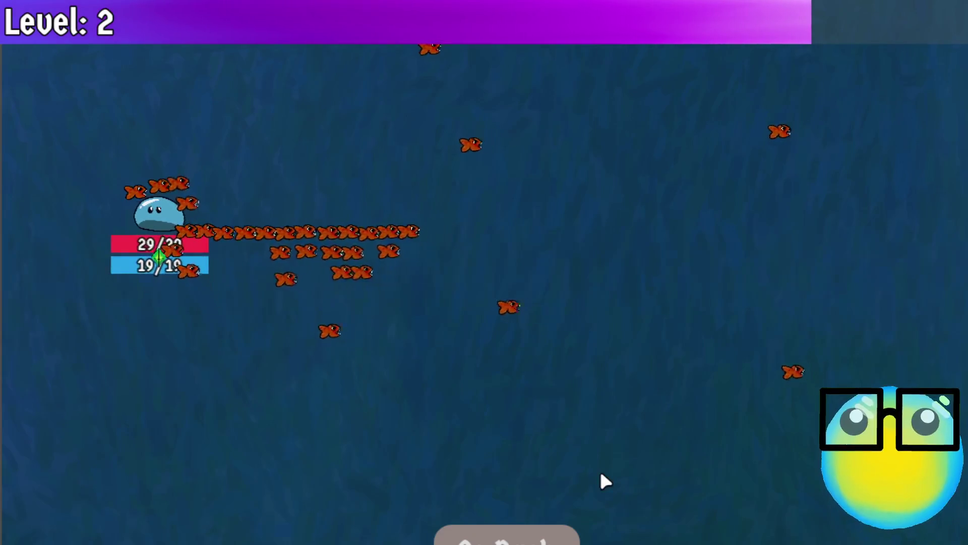
key("s")
key("d")
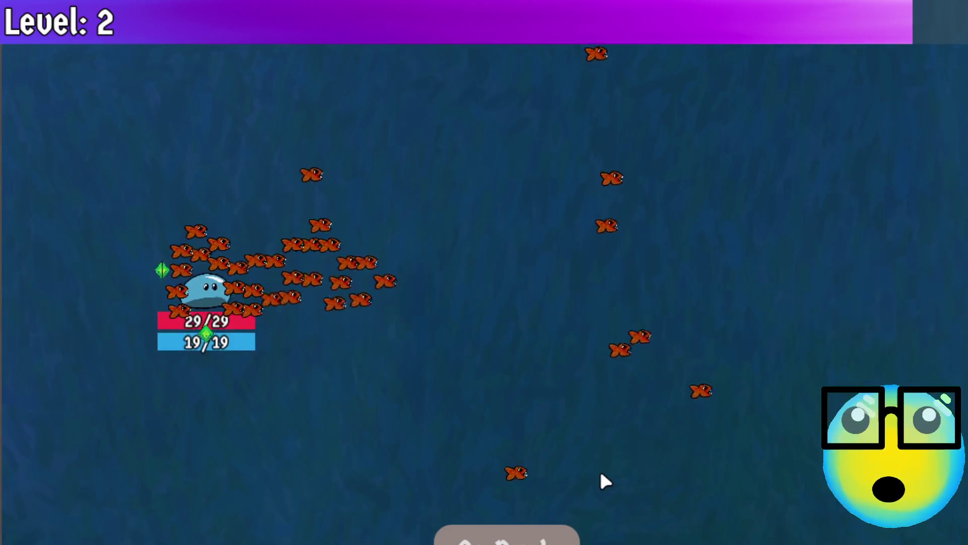